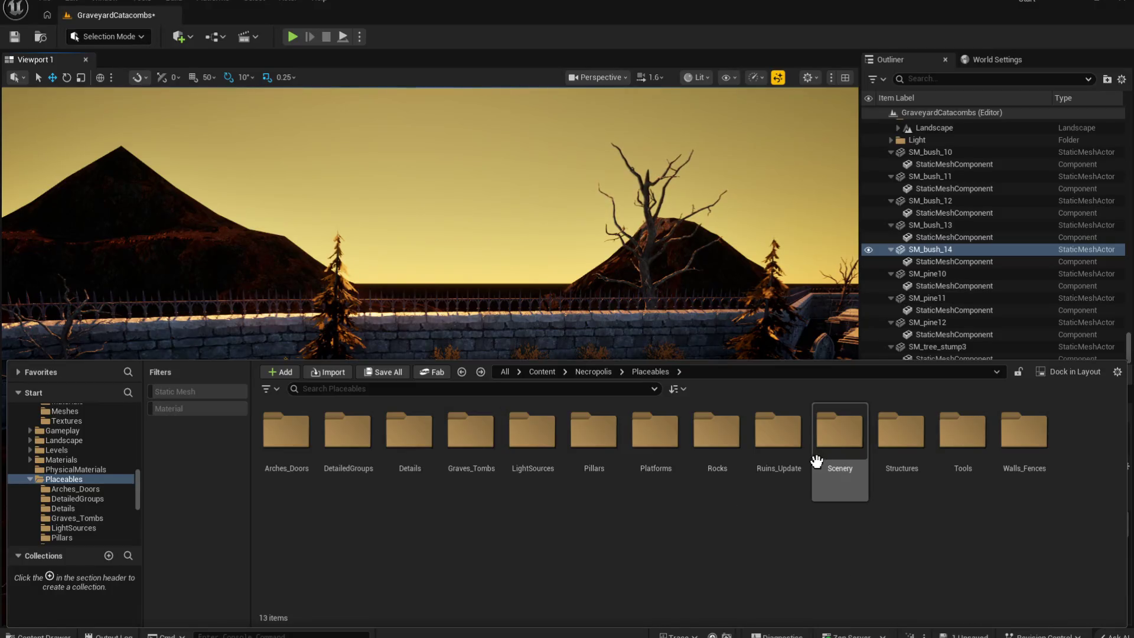
Step: Browse the Placeables subfolders, then go up to Necropolis and open the Foliage folder
{"action": "double_click", "coordinate": [839, 428]}
{"action": "key", "text": "alt+Left"}
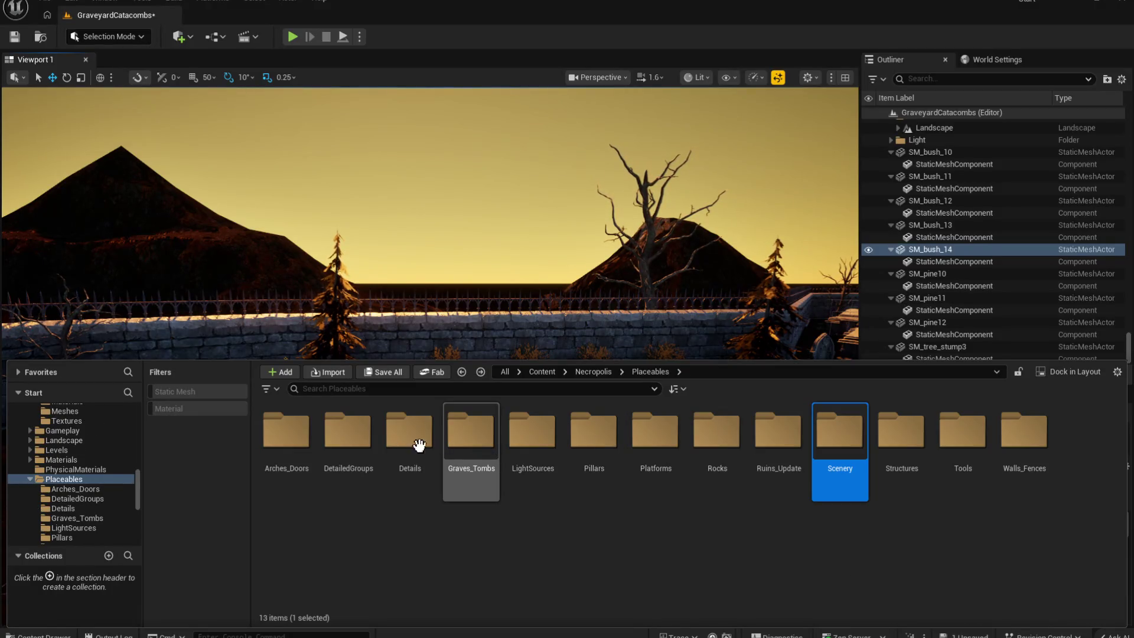
{"action": "double_click", "coordinate": [345, 445]}
{"action": "key", "text": "alt+Left"}
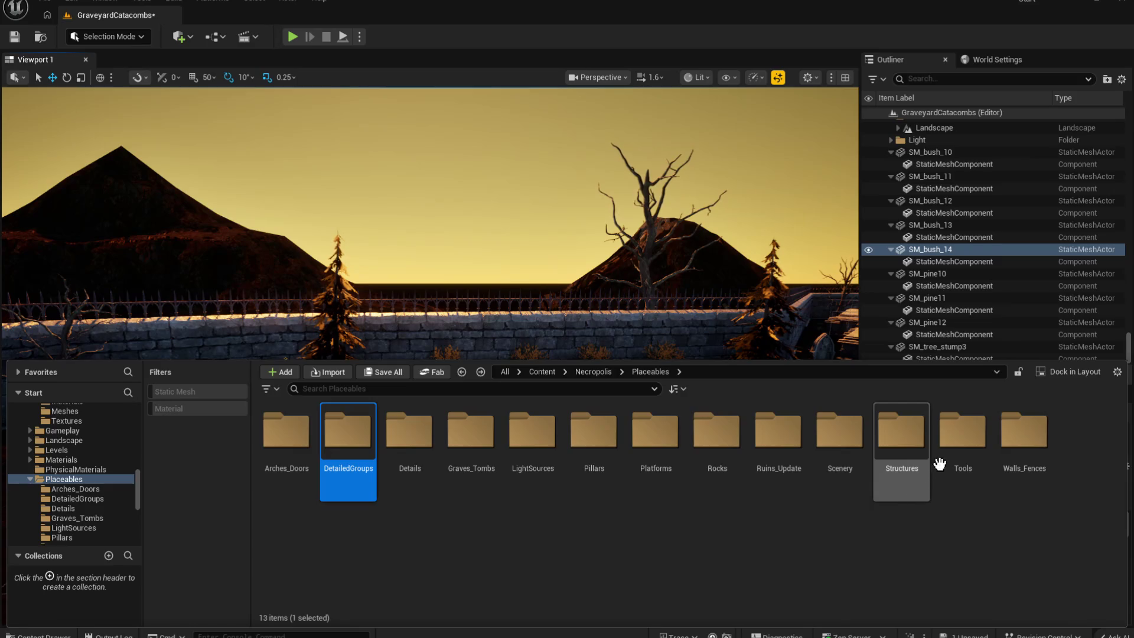
{"action": "key", "text": "alt+Left"}
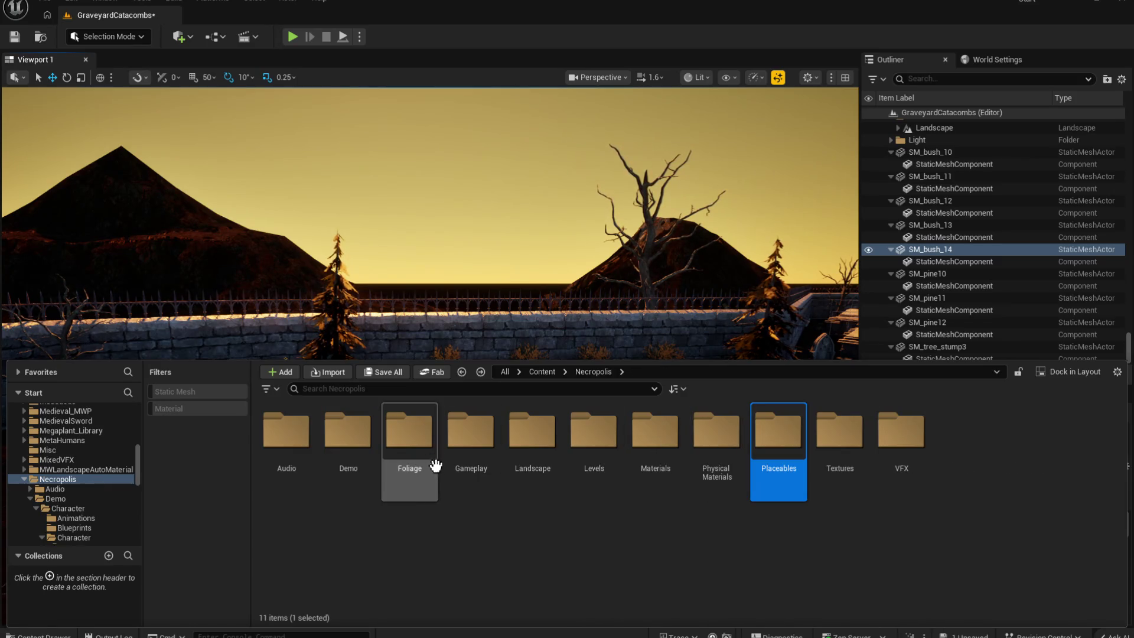
{"action": "double_click", "coordinate": [405, 444]}
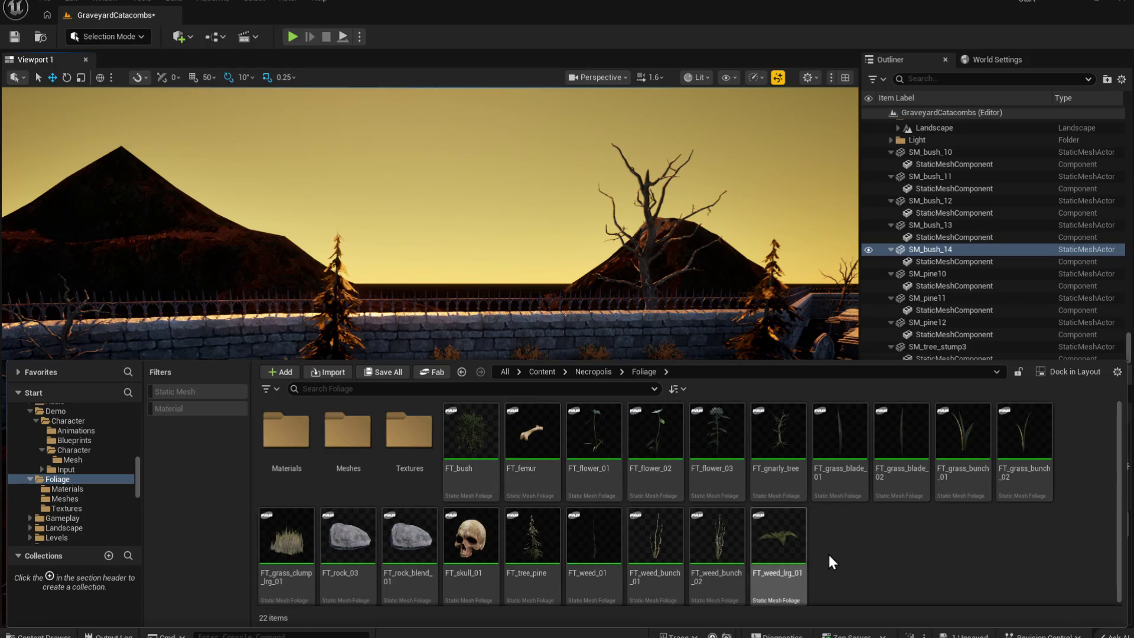
Step: Filter Foliage to static meshes and place SM_bush_01 in front of the graveyard wall
{"action": "mouse_move", "coordinate": [716, 541]}
{"action": "left_mouse_down"}
{"action": "mouse_move", "coordinate": [734, 331]}
{"action": "mouse_move", "coordinate": [668, 425]}
{"action": "left_mouse_up"}
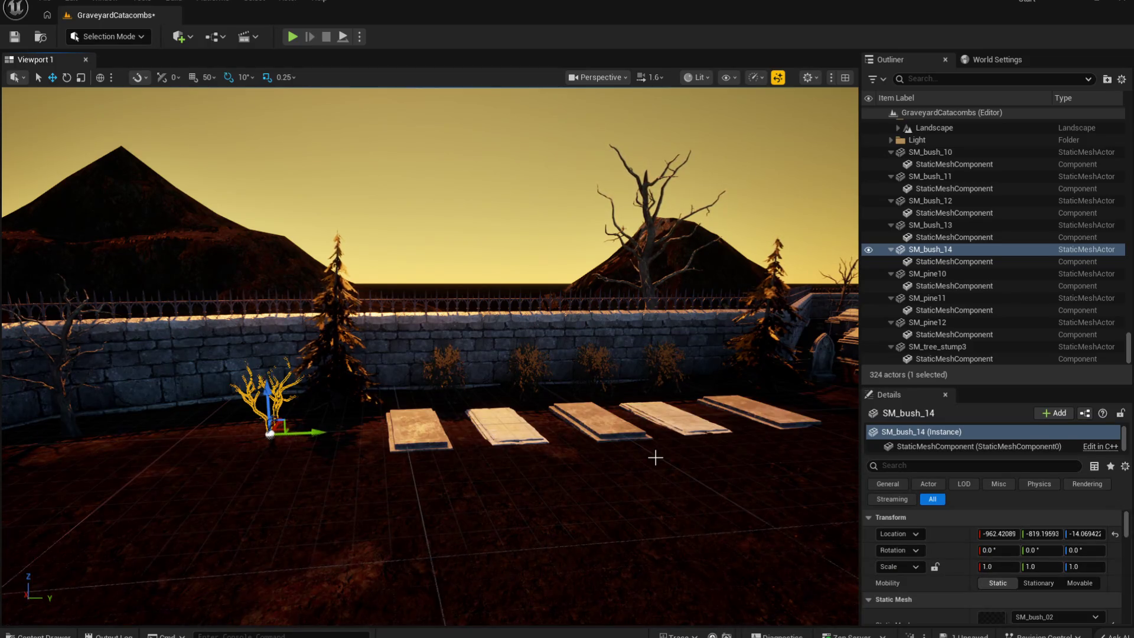
{"action": "key", "text": "ctrl+space"}
{"action": "mouse_move", "coordinate": [493, 473]}
{"action": "left_mouse_down"}
{"action": "mouse_move", "coordinate": [514, 299]}
{"action": "mouse_move", "coordinate": [468, 466]}
{"action": "left_mouse_up"}
{"action": "key", "text": "ctrl+space"}
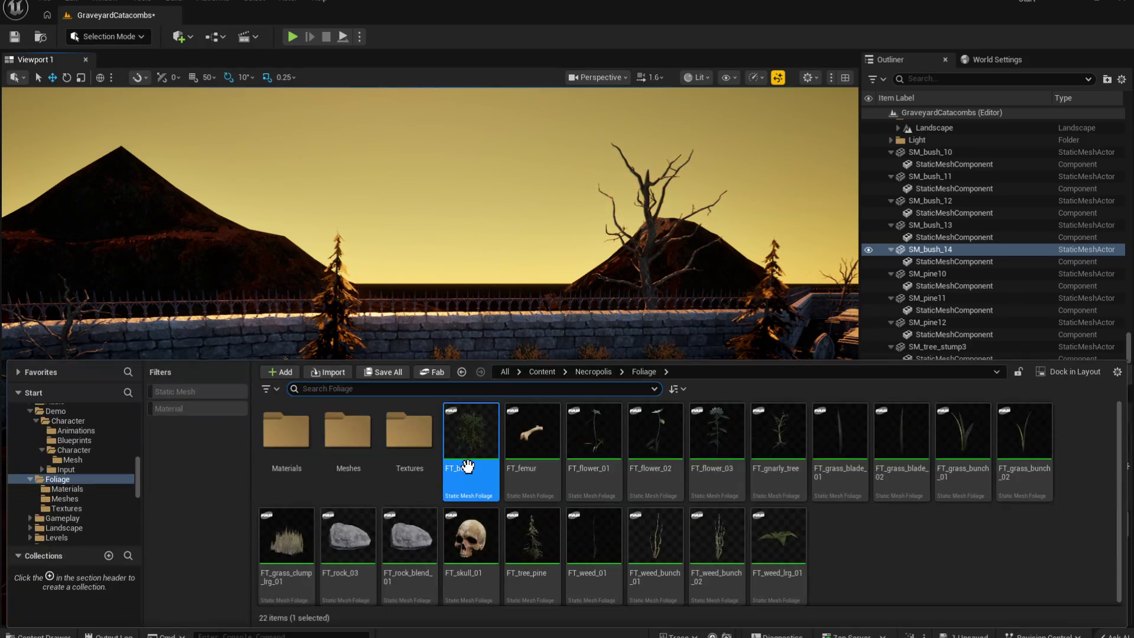
{"action": "left_click", "coordinate": [215, 390]}
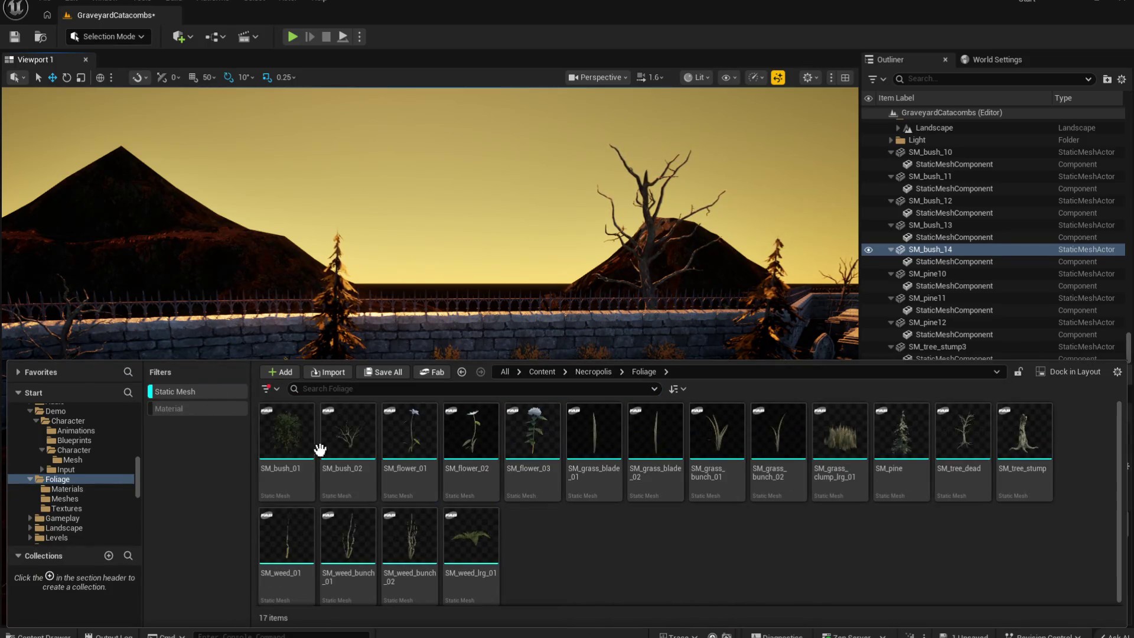
{"action": "mouse_move", "coordinate": [285, 455]}
{"action": "left_mouse_down"}
{"action": "mouse_move", "coordinate": [567, 309]}
{"action": "mouse_move", "coordinate": [517, 467]}
{"action": "mouse_move", "coordinate": [270, 431]}
{"action": "left_mouse_up"}
Step: Focus on the new bush and start a 'heather' search across the whole Content folder
{"action": "key", "text": "f"}
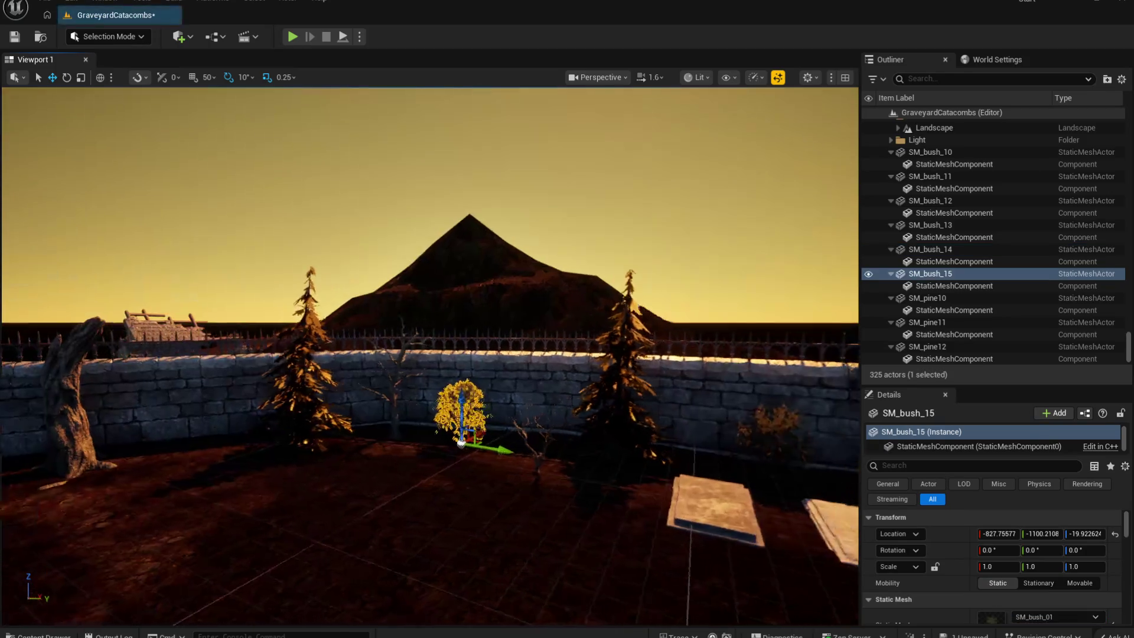
{"action": "key", "text": "ctrl+space"}
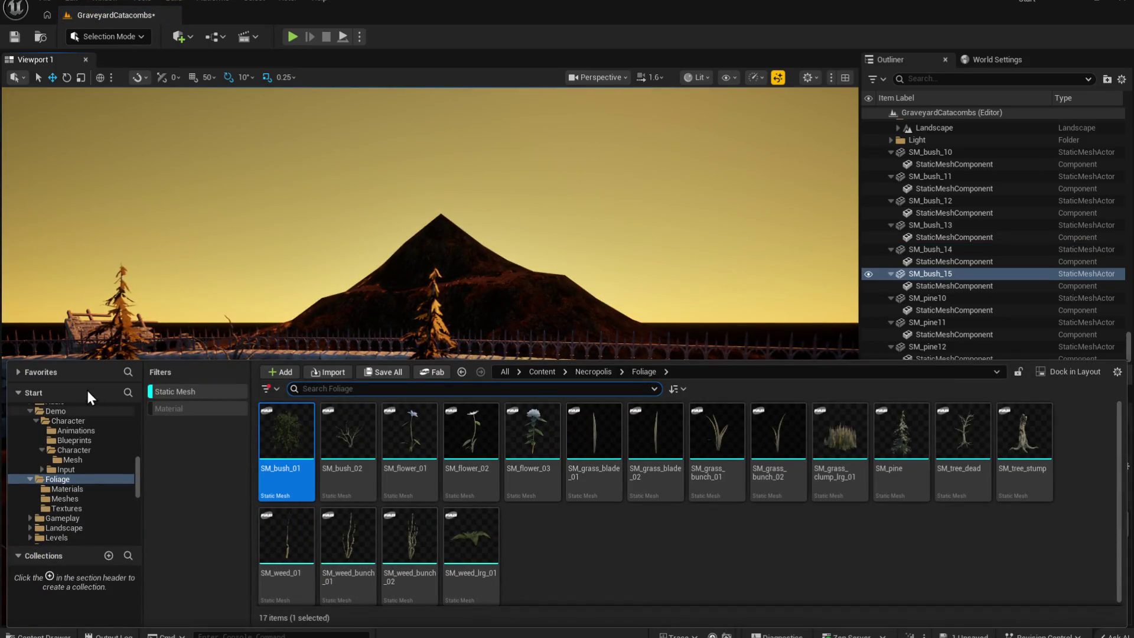
{"action": "scroll", "coordinate": [74, 449], "scroll_direction": "up", "scroll_amount": 5}
{"action": "scroll", "coordinate": [73, 450], "scroll_direction": "up", "scroll_amount": 3}
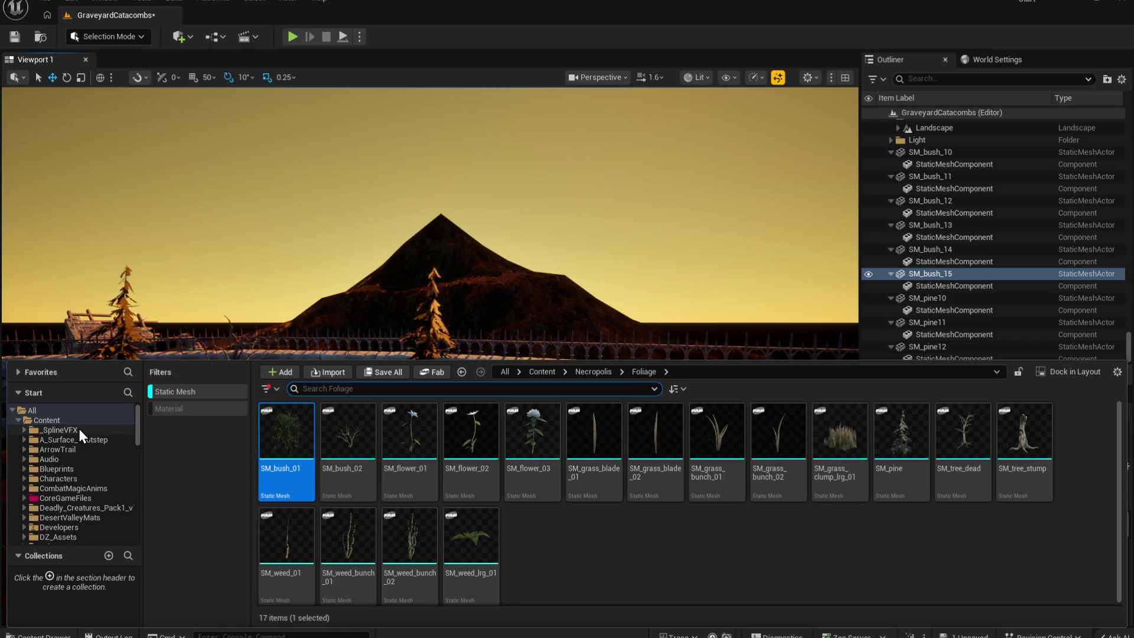
{"action": "left_click", "coordinate": [76, 420]}
{"action": "left_click", "coordinate": [344, 388]}
{"action": "type", "text": "heather"}
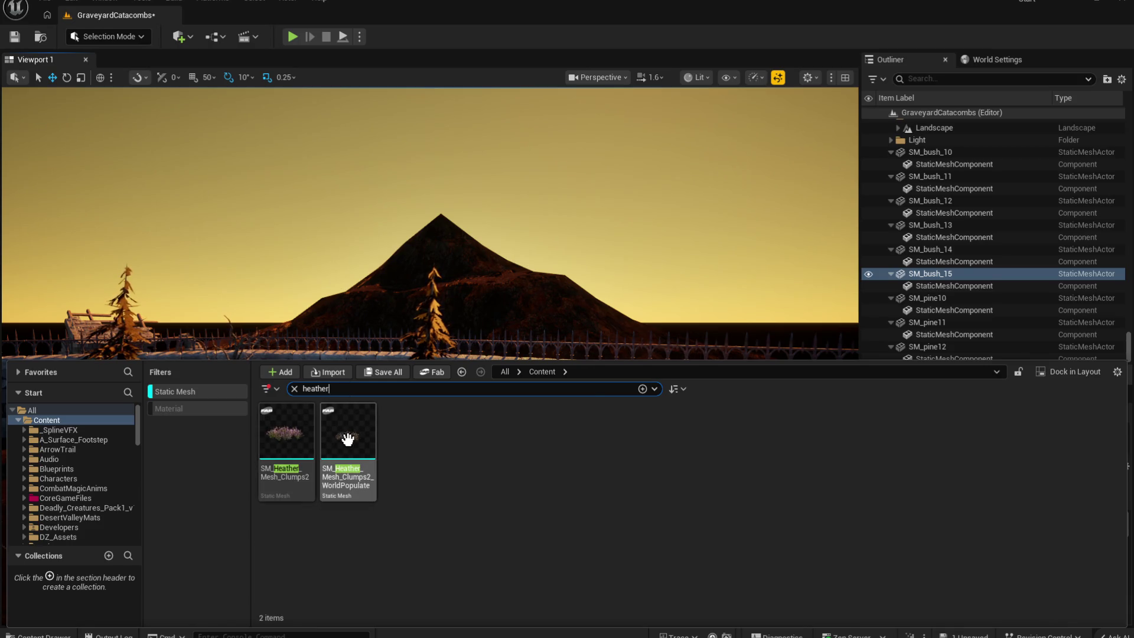
Step: Place SM_Heather_Mesh_Clumps2 beside the grave slabs and between the headstones, then clear the search
{"action": "right_click", "coordinate": [513, 283]}
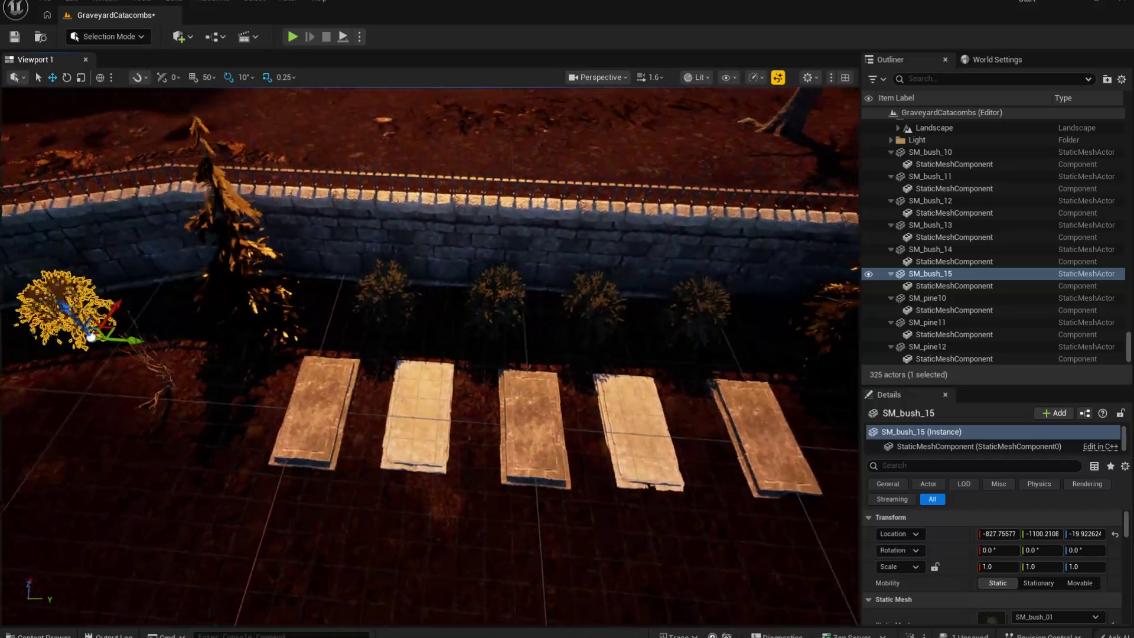
{"action": "key", "text": "ctrl+space"}
{"action": "mouse_move", "coordinate": [345, 449]}
{"action": "left_mouse_down"}
{"action": "mouse_move", "coordinate": [363, 328]}
{"action": "mouse_move", "coordinate": [318, 361]}
{"action": "left_mouse_up"}
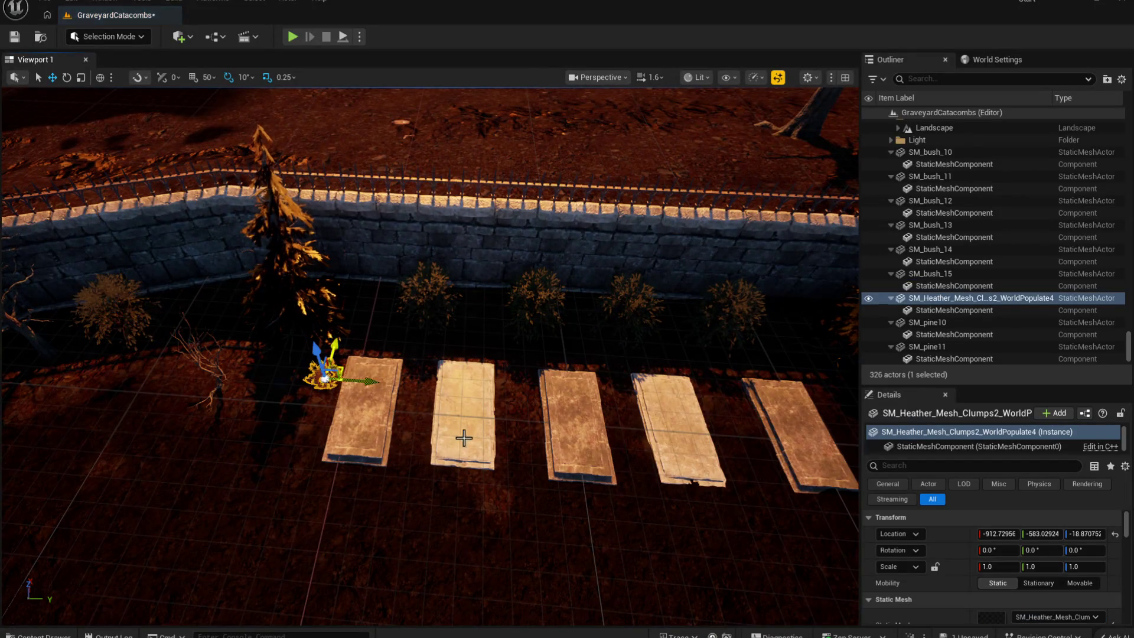
{"action": "right_click", "coordinate": [318, 361]}
{"action": "key", "text": "ctrl+space"}
{"action": "mouse_move", "coordinate": [283, 448]}
{"action": "left_mouse_down"}
{"action": "mouse_move", "coordinate": [552, 317]}
{"action": "mouse_move", "coordinate": [589, 374]}
{"action": "mouse_move", "coordinate": [604, 319]}
{"action": "mouse_move", "coordinate": [639, 324]}
{"action": "mouse_move", "coordinate": [603, 336]}
{"action": "mouse_move", "coordinate": [627, 384]}
{"action": "left_mouse_up"}
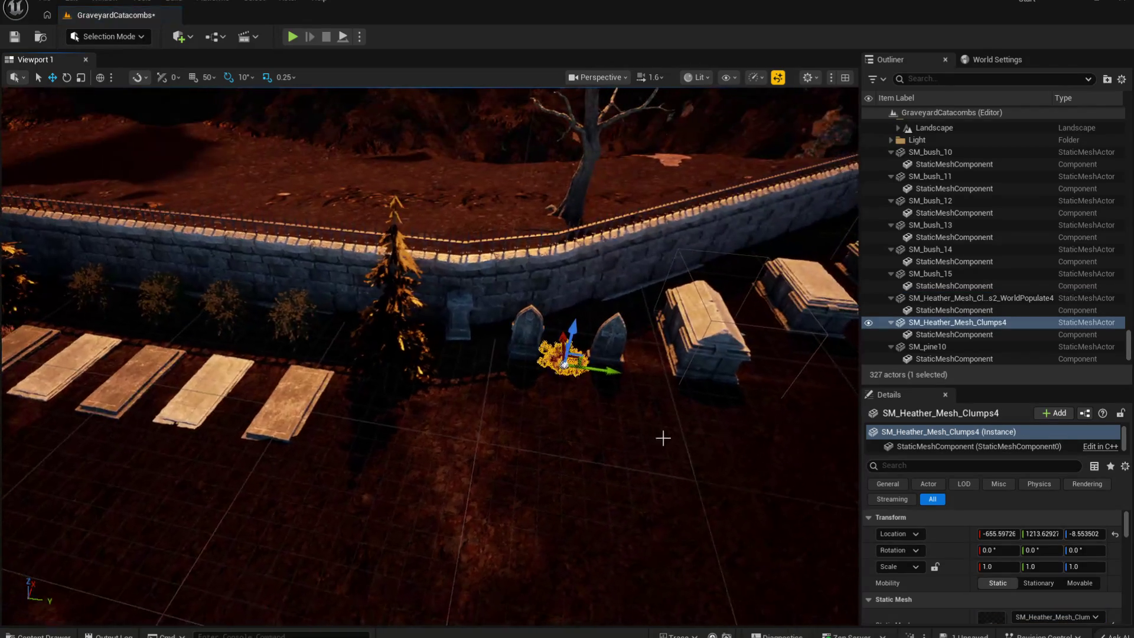
{"action": "key", "text": "ctrl+space"}
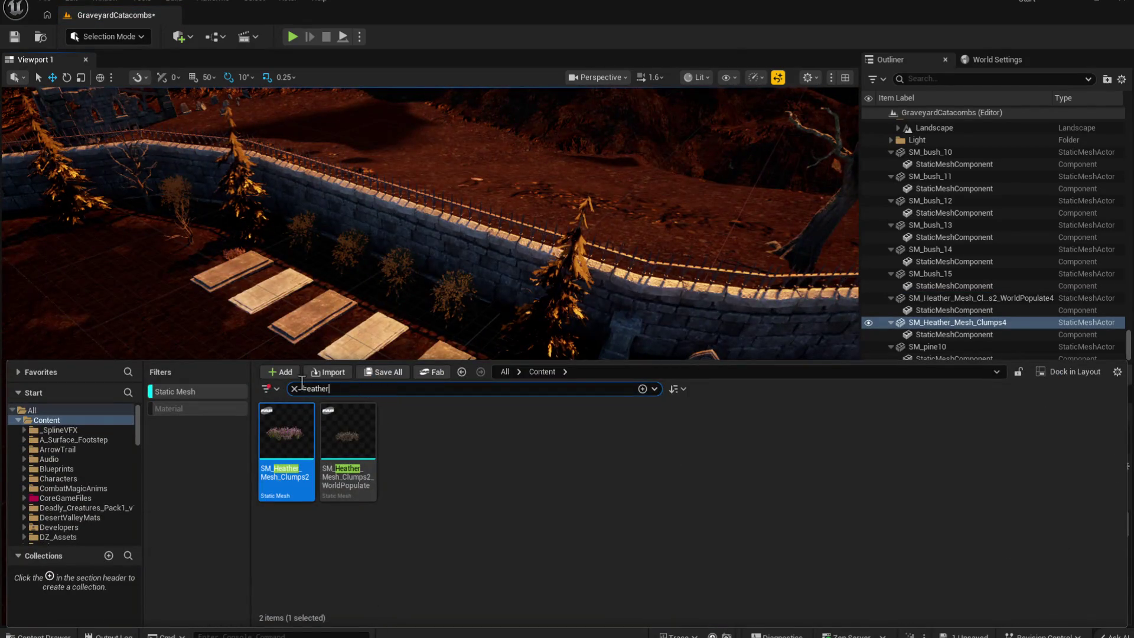
{"action": "key", "text": "ctrl+a"}
{"action": "key", "text": "BackSpace"}
Step: Search 'but' and place a buttercup patch below the grave slabs
{"action": "type", "text": "but"}
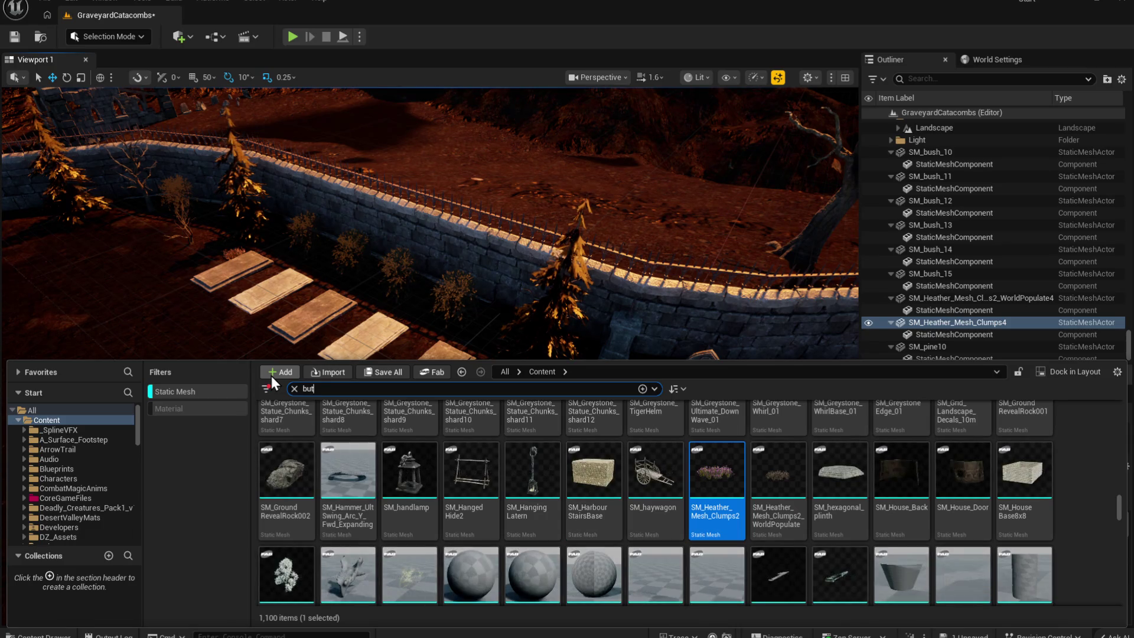
{"action": "mouse_move", "coordinate": [287, 431]}
{"action": "left_mouse_down"}
{"action": "mouse_move", "coordinate": [344, 327]}
{"action": "mouse_move", "coordinate": [515, 424]}
{"action": "left_mouse_up"}
{"action": "left_click", "coordinate": [500, 420]}
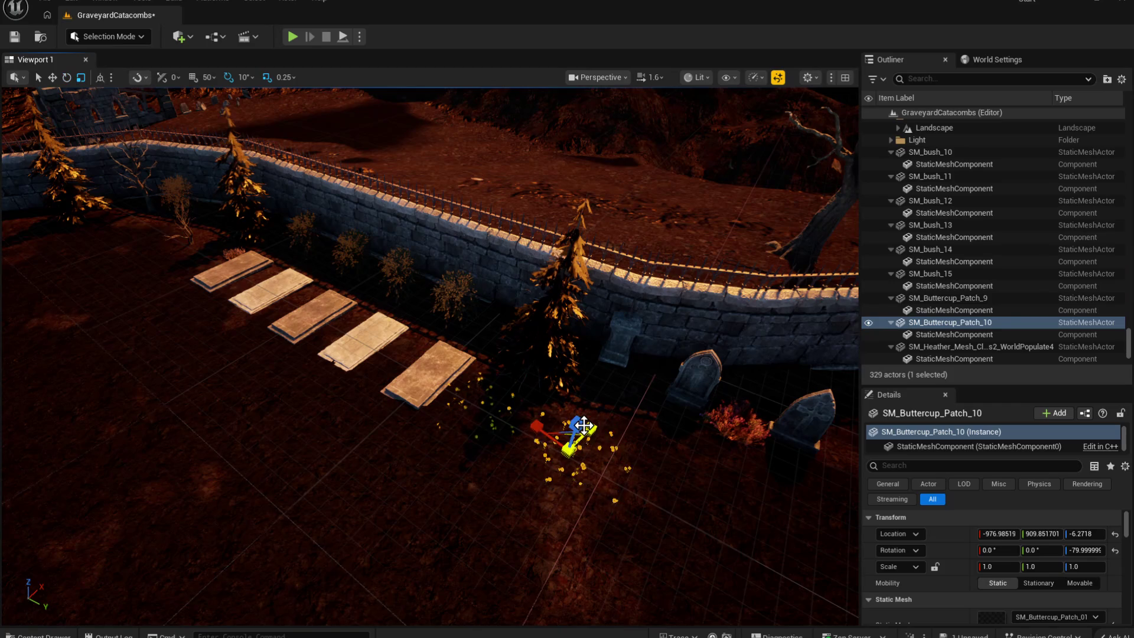
Step: Duplicate the buttercup patch, rotate the copy 50 degrees and shift it toward the slabs
{"action": "left_click_drag", "start_coordinate": [589, 422], "coordinate": [531, 506]}
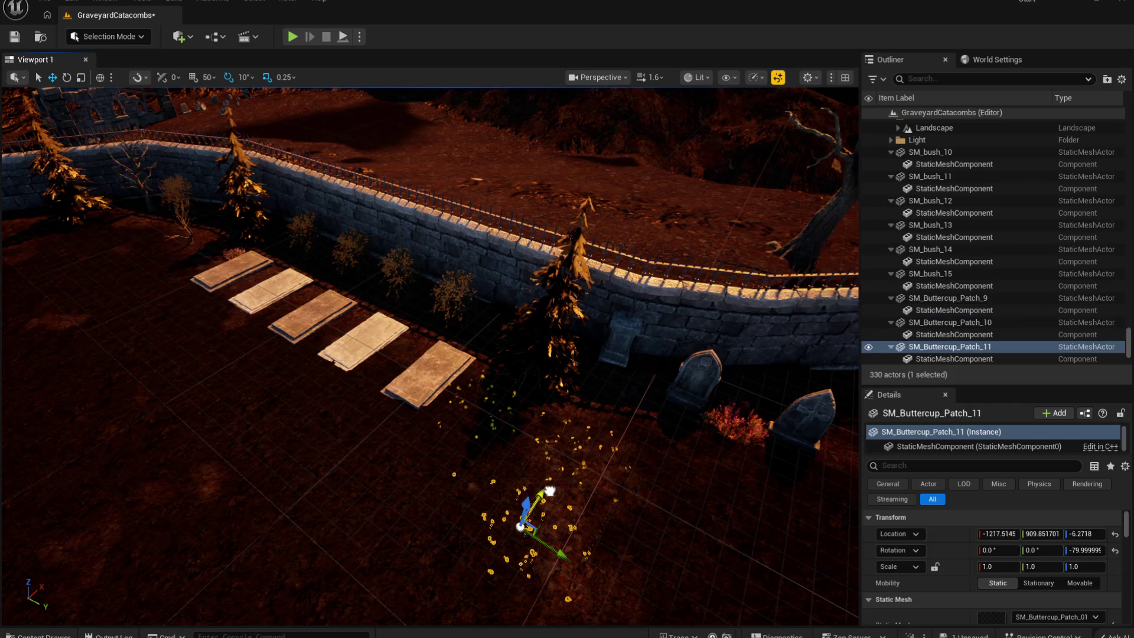
{"action": "key", "text": "e"}
{"action": "mouse_move", "coordinate": [549, 598]}
{"action": "left_mouse_down"}
{"action": "mouse_move", "coordinate": [585, 549]}
{"action": "mouse_move", "coordinate": [551, 476]}
{"action": "left_mouse_up"}
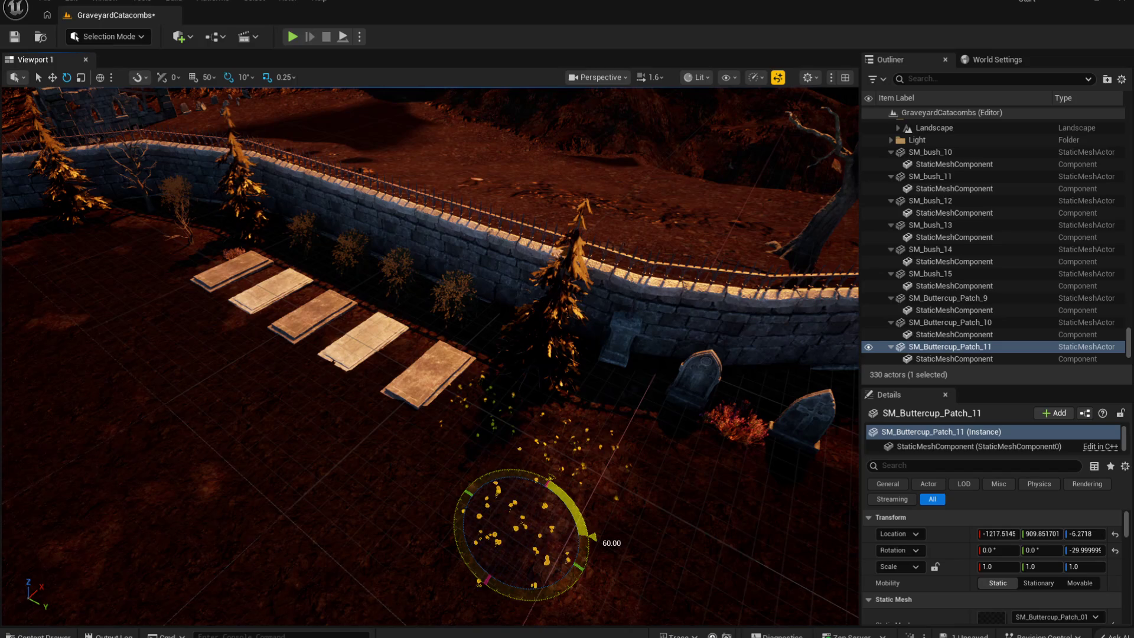
{"action": "key", "text": "w"}
{"action": "mouse_move", "coordinate": [567, 564]}
{"action": "left_mouse_down"}
{"action": "mouse_move", "coordinate": [476, 489]}
{"action": "mouse_move", "coordinate": [520, 450]}
{"action": "left_mouse_up"}
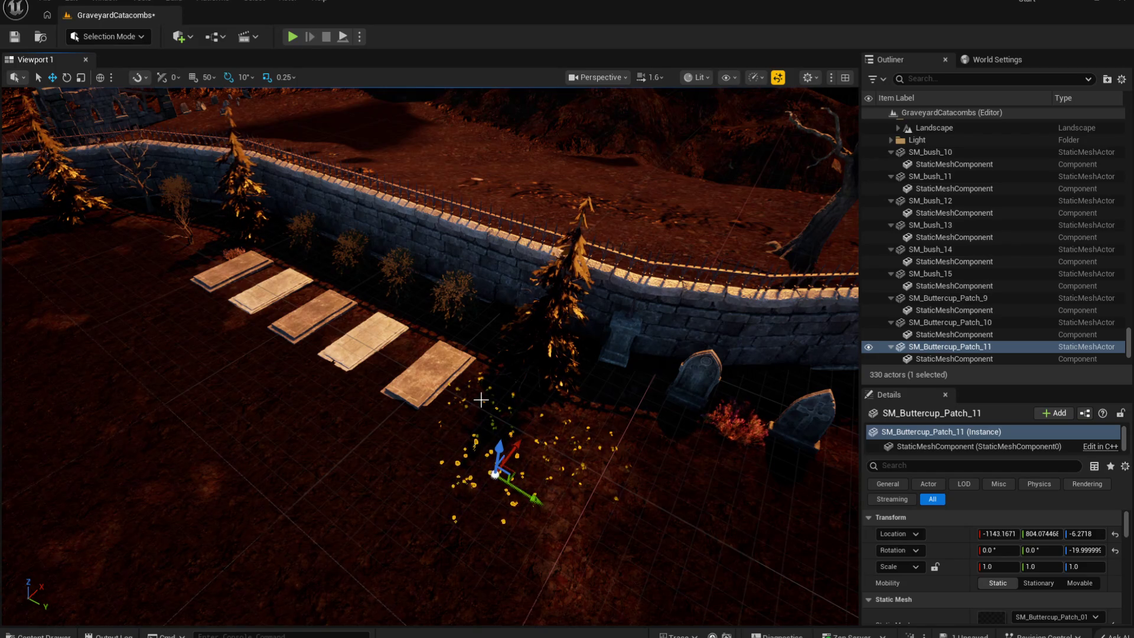
{"action": "left_click", "coordinate": [482, 400]}
{"action": "scroll", "coordinate": [496, 384], "scroll_direction": "up", "scroll_amount": 6}
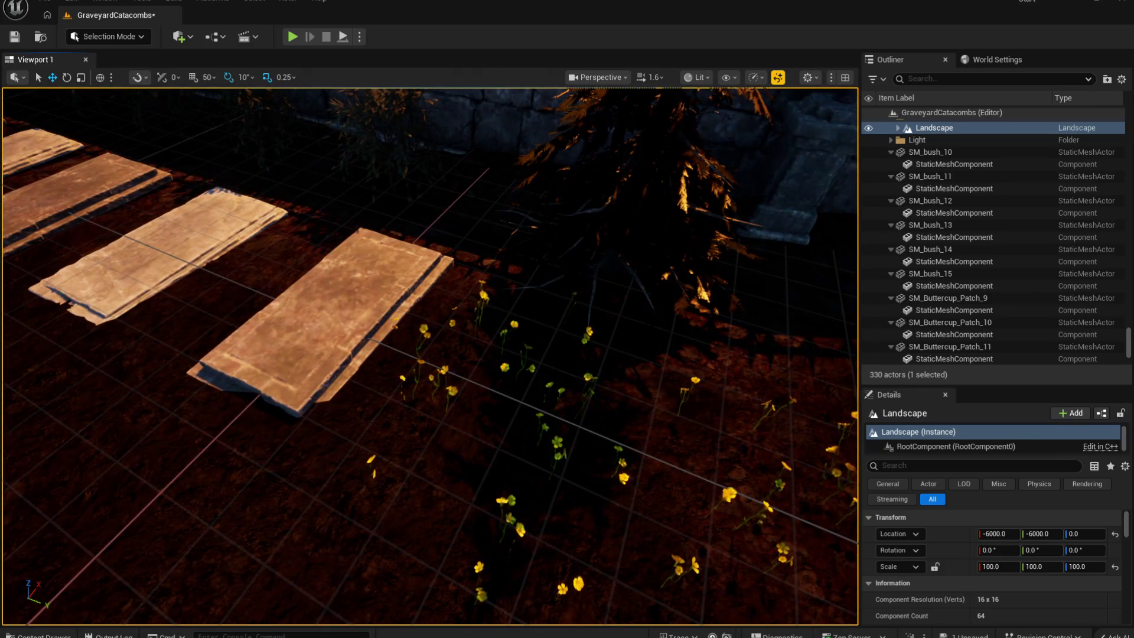
Step: Select the three buttercup patches, excluding the landscape, and frame them in view
{"action": "left_click", "coordinate": [503, 368]}
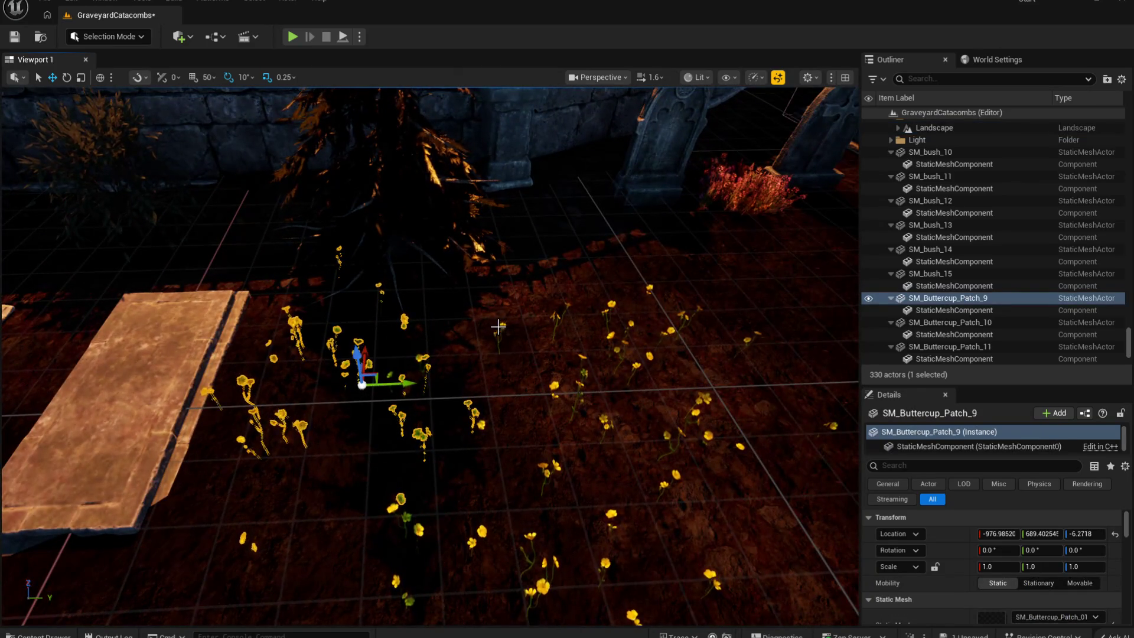
{"action": "left_click", "coordinate": [557, 474], "text": "ctrl"}
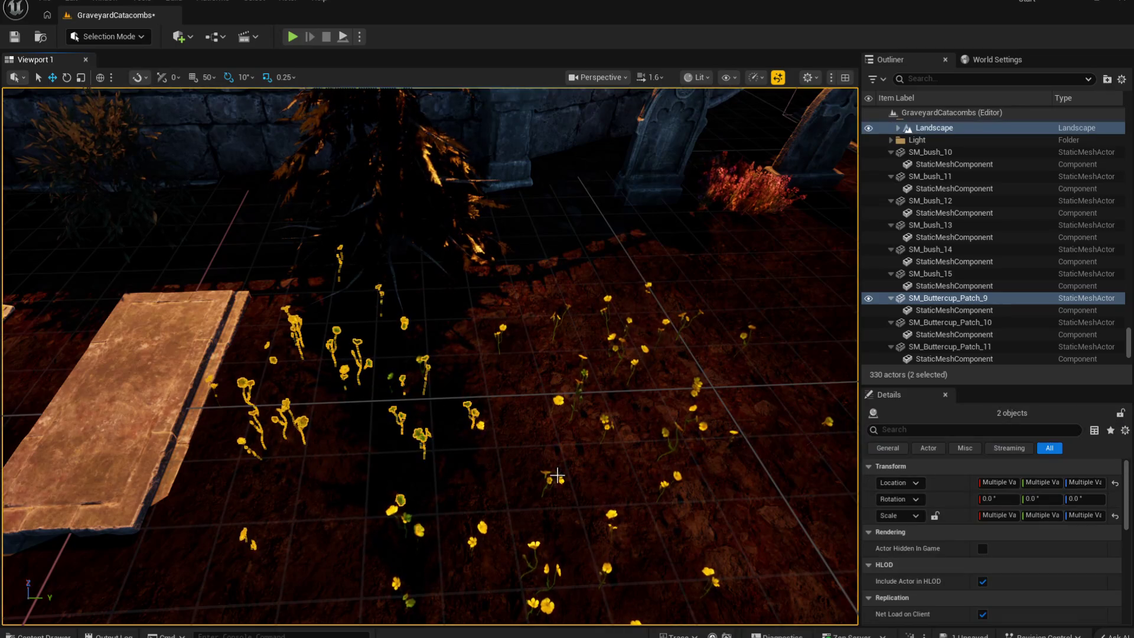
{"action": "left_click", "coordinate": [494, 367]}
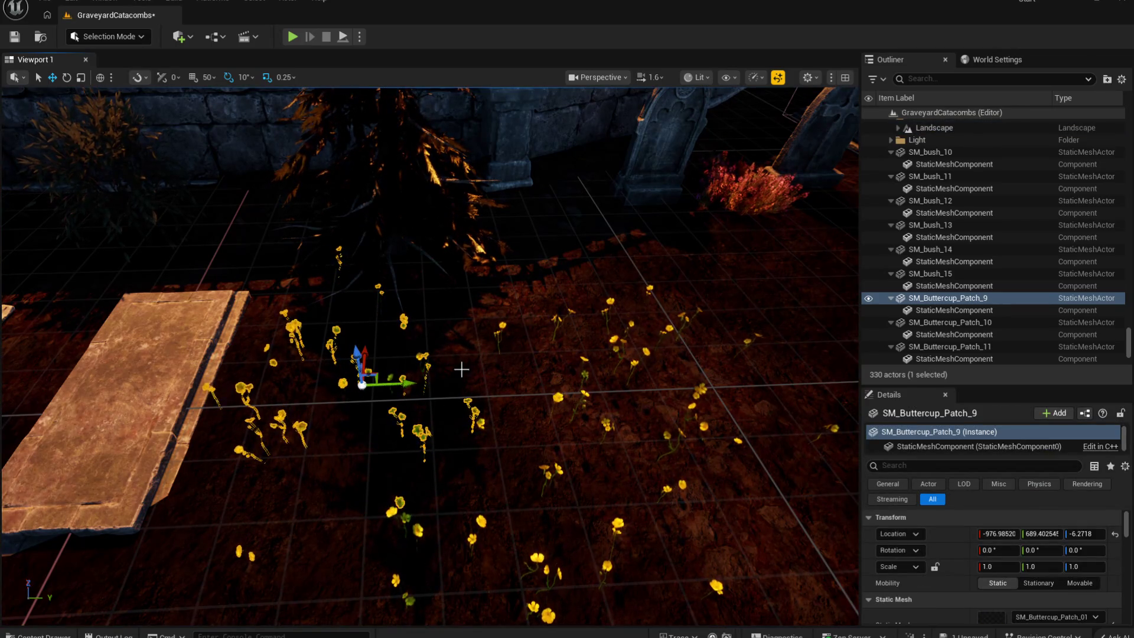
{"action": "scroll", "coordinate": [506, 329], "scroll_direction": "down", "scroll_amount": 8}
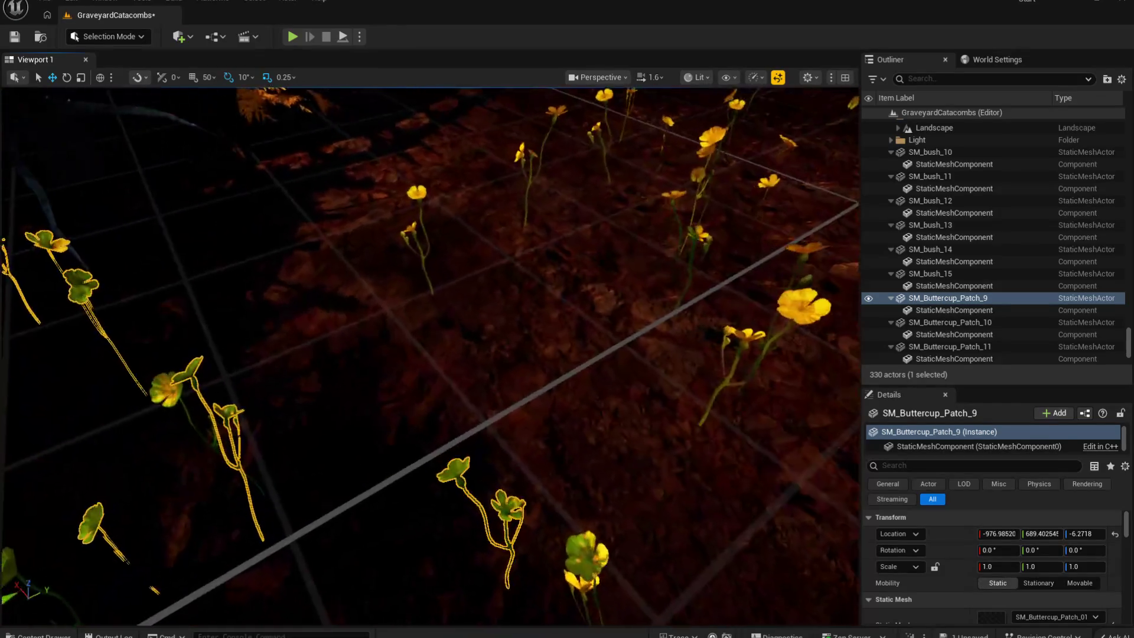
{"action": "left_click", "coordinate": [655, 236], "text": "ctrl"}
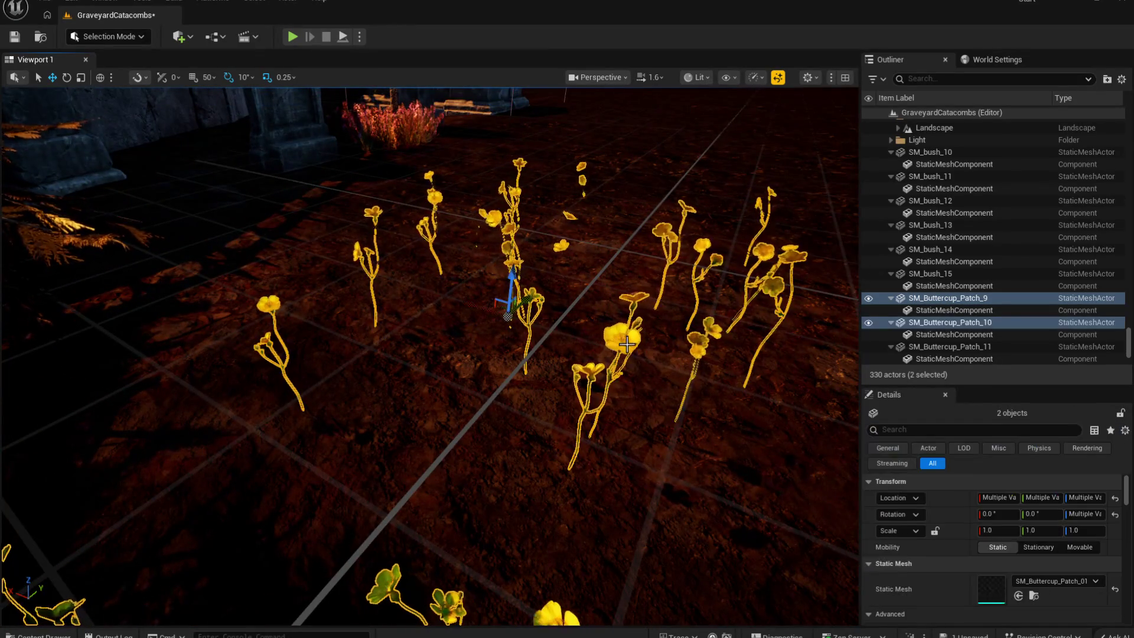
{"action": "left_click", "coordinate": [670, 430], "text": "ctrl"}
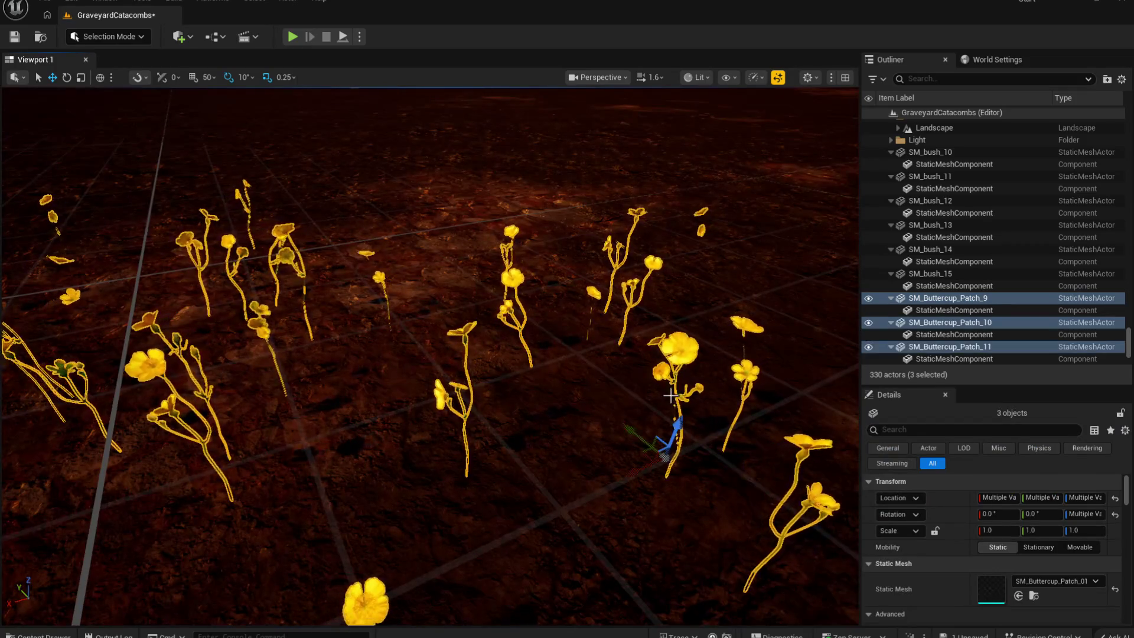
{"action": "scroll", "coordinate": [550, 460], "scroll_direction": "up", "scroll_amount": 10}
{"action": "key", "text": "f"}
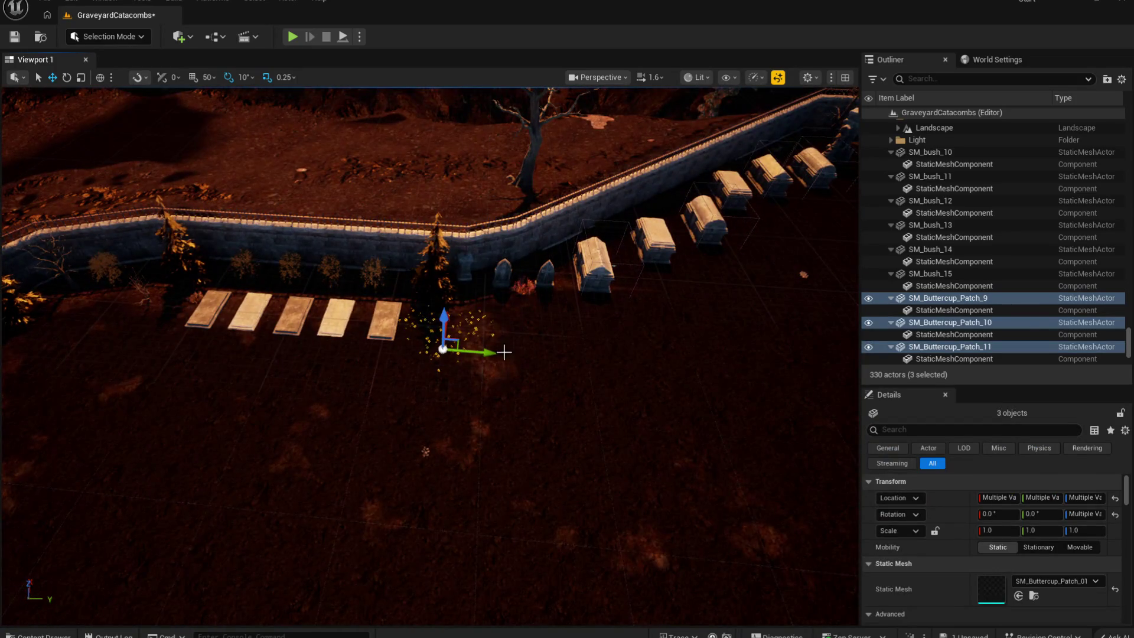
Step: Duplicate the three patches, rotate the copies and move them beside the stone tomb
{"action": "left_click_drag", "start_coordinate": [491, 351], "coordinate": [752, 320]}
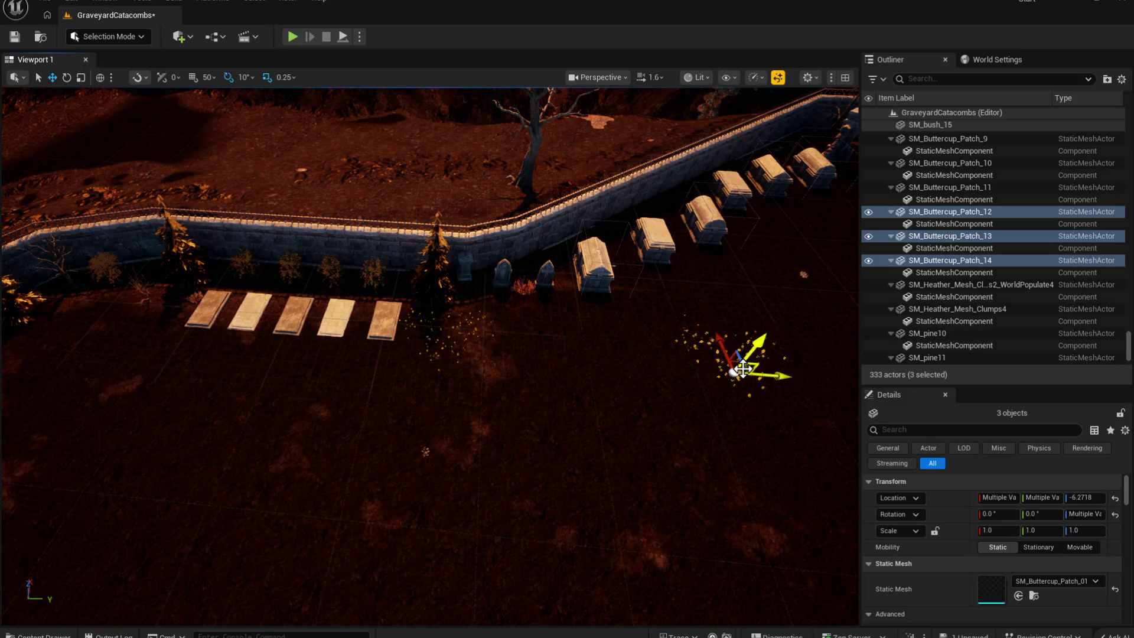
{"action": "key", "text": "e"}
{"action": "mouse_move", "coordinate": [696, 401]}
{"action": "left_mouse_down"}
{"action": "mouse_move", "coordinate": [720, 410]}
{"action": "mouse_move", "coordinate": [417, 378]}
{"action": "left_mouse_up"}
{"action": "key", "text": "w"}
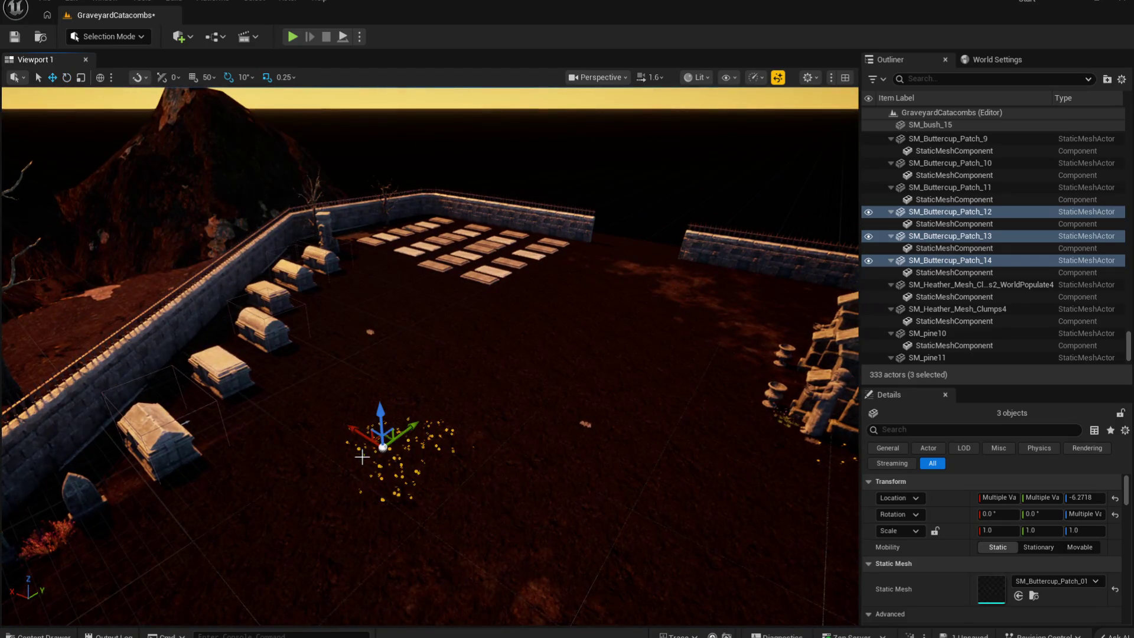
{"action": "mouse_move", "coordinate": [367, 430]}
{"action": "left_mouse_down"}
{"action": "mouse_move", "coordinate": [329, 397]}
{"action": "mouse_move", "coordinate": [245, 356]}
{"action": "left_mouse_up"}
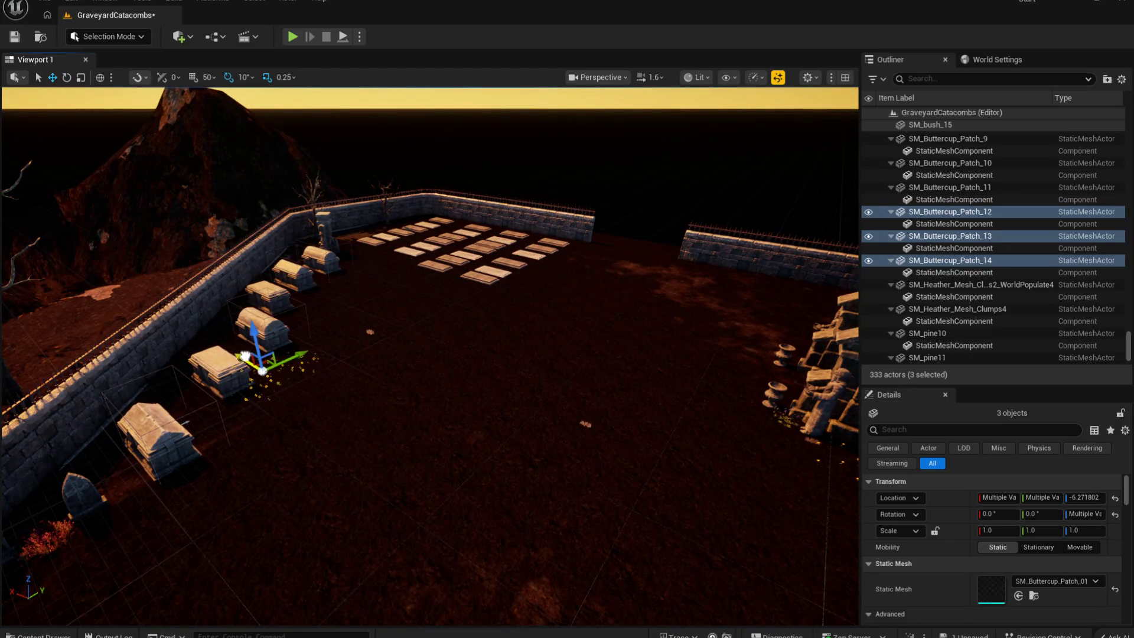
{"action": "left_click_drag", "start_coordinate": [406, 298], "coordinate": [437, 274]}
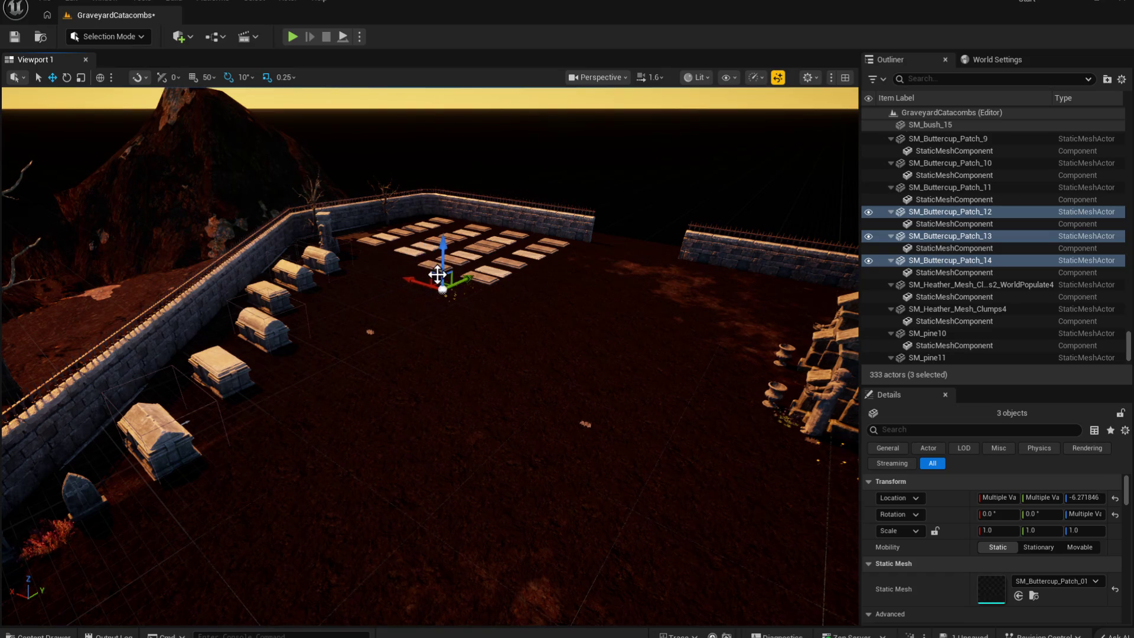
{"action": "key", "text": "f"}
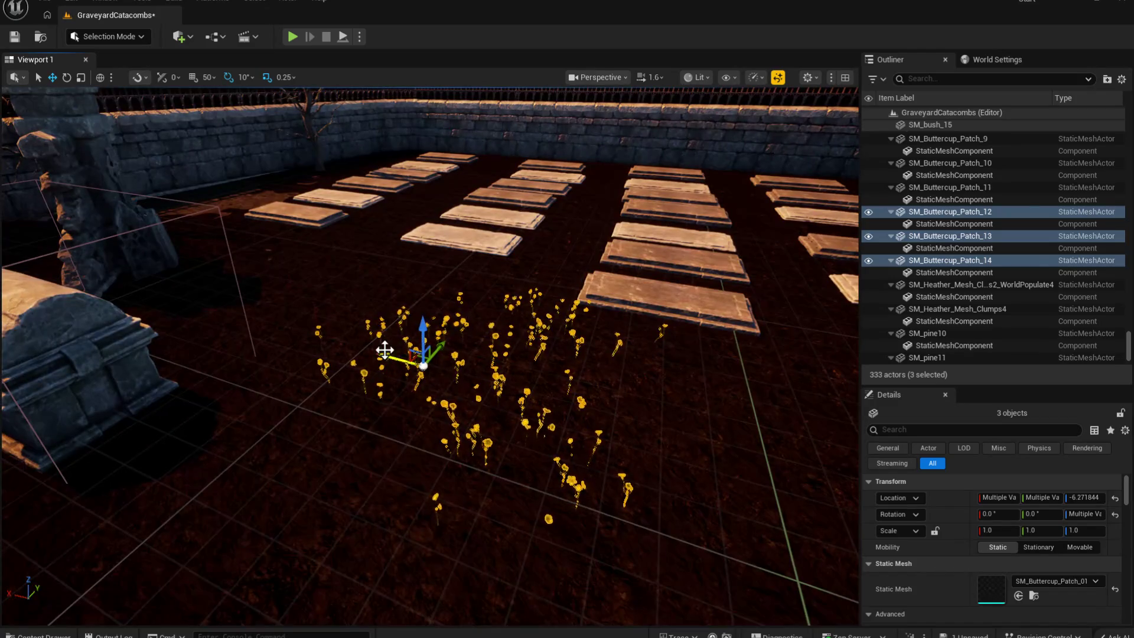
{"action": "mouse_move", "coordinate": [423, 364]}
{"action": "left_mouse_down"}
{"action": "mouse_move", "coordinate": [293, 314]}
{"action": "mouse_move", "coordinate": [234, 327]}
{"action": "mouse_move", "coordinate": [254, 297]}
{"action": "left_mouse_up"}
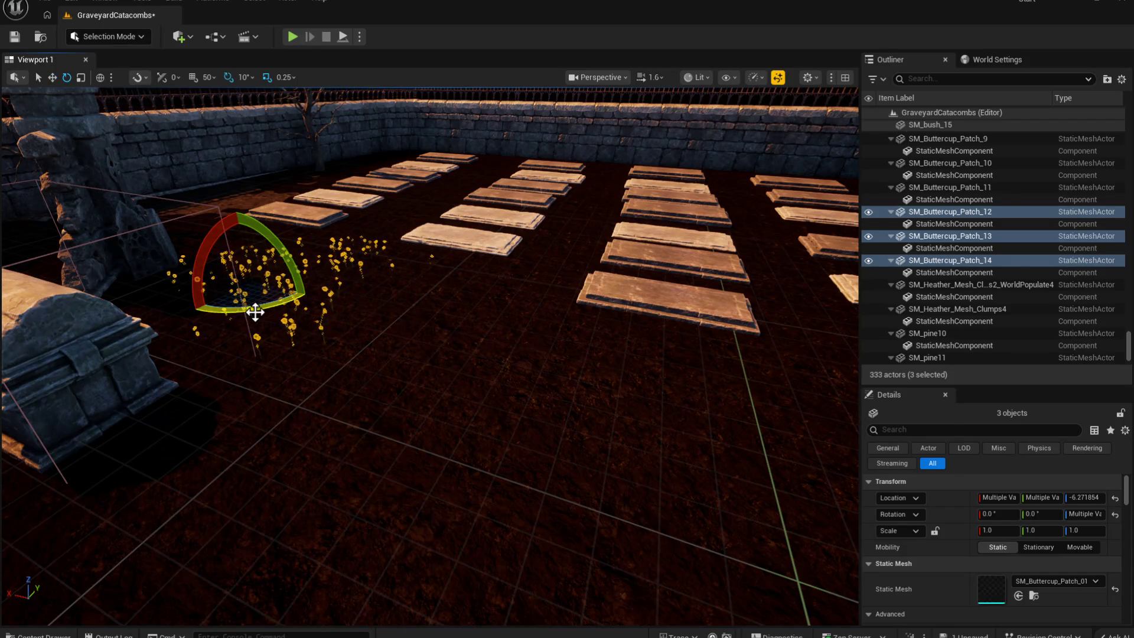
Step: Delete three tomb slabs, including SM_tomb_slab_18, and pull back to see the whole graveyard
{"action": "key", "text": "f"}
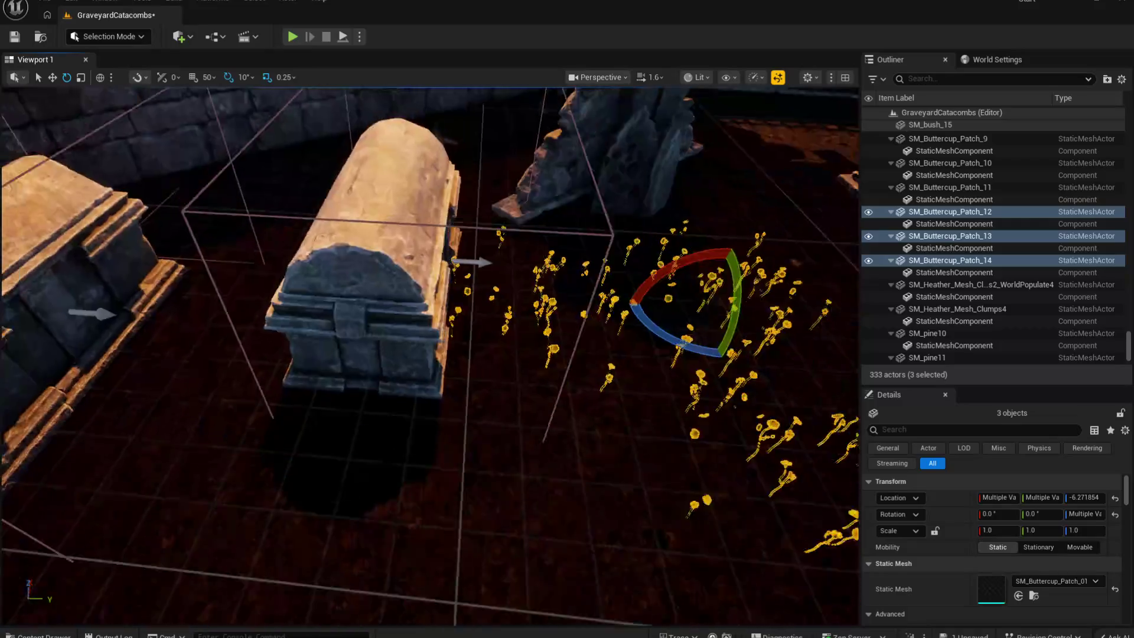
{"action": "key", "text": "w"}
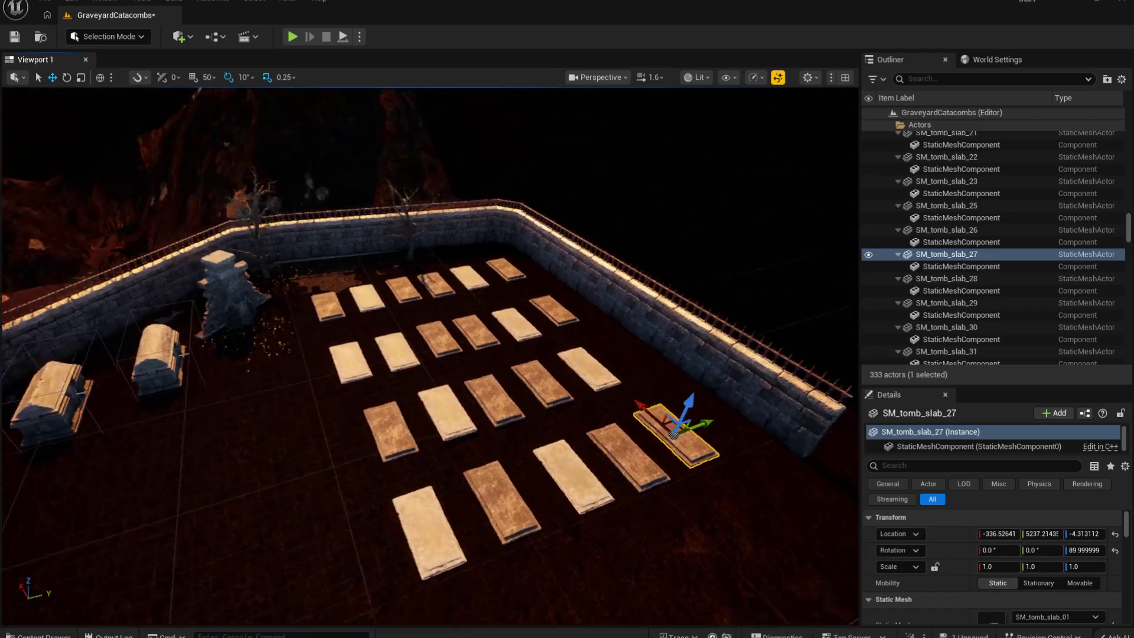
{"action": "key", "text": "Delete"}
{"action": "left_click_drag", "start_coordinate": [519, 579], "coordinate": [531, 517]}
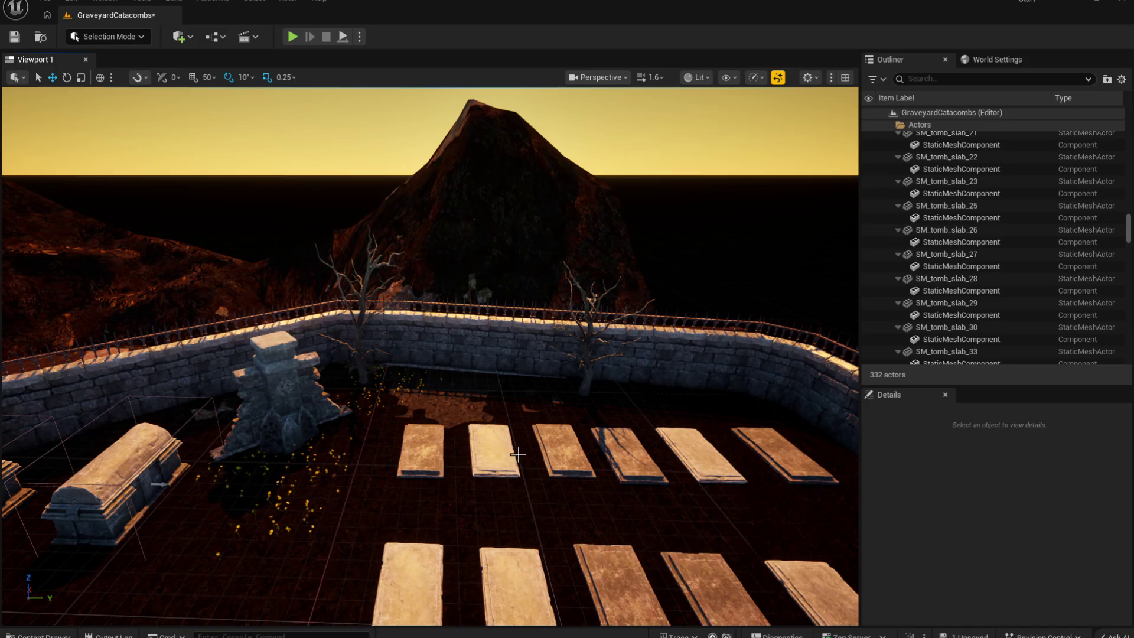
{"action": "left_click", "coordinate": [430, 450]}
{"action": "key", "text": "Delete"}
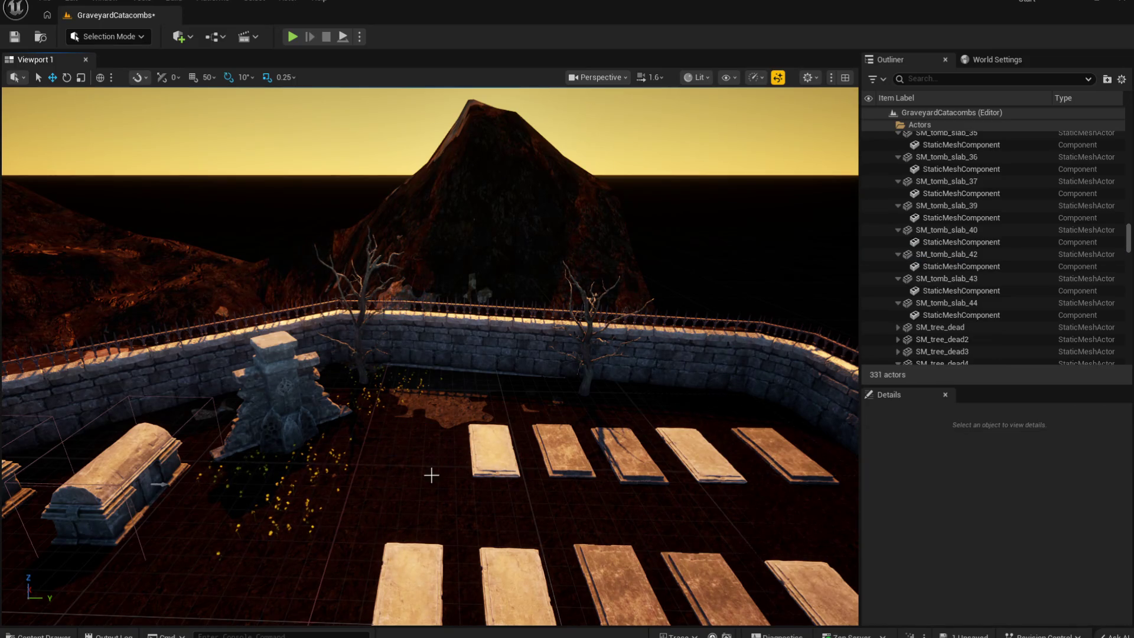
{"action": "mouse_move", "coordinate": [650, 298]}
{"action": "left_mouse_down"}
{"action": "mouse_move", "coordinate": [637, 316]}
{"action": "mouse_move", "coordinate": [650, 298]}
{"action": "mouse_move", "coordinate": [523, 156]}
{"action": "left_mouse_up"}
{"action": "left_click", "coordinate": [650, 297]}
{"action": "key", "text": "Delete"}
{"action": "left_click_drag", "start_coordinate": [651, 378], "coordinate": [652, 367]}
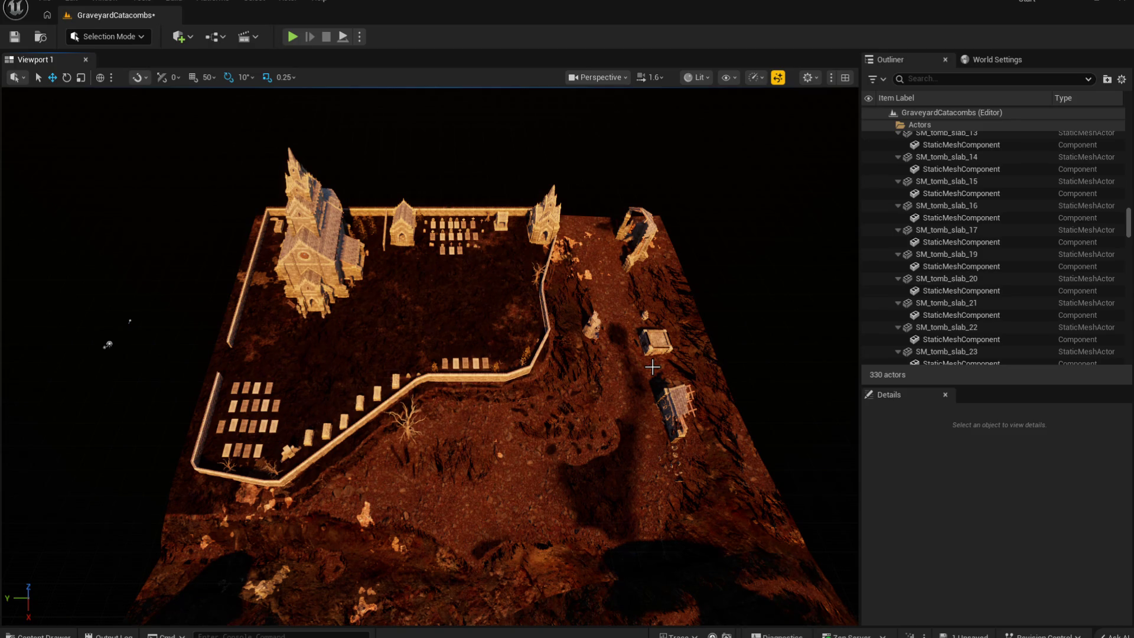
Step: Fly over the graveyard wall and drop a ShallowWaterRiver actor at the cliff base
{"action": "mouse_move", "coordinate": [430, 355]}
{"action": "left_mouse_down"}
{"action": "mouse_move", "coordinate": [378, 339]}
{"action": "mouse_move", "coordinate": [174, 122]}
{"action": "left_mouse_up"}
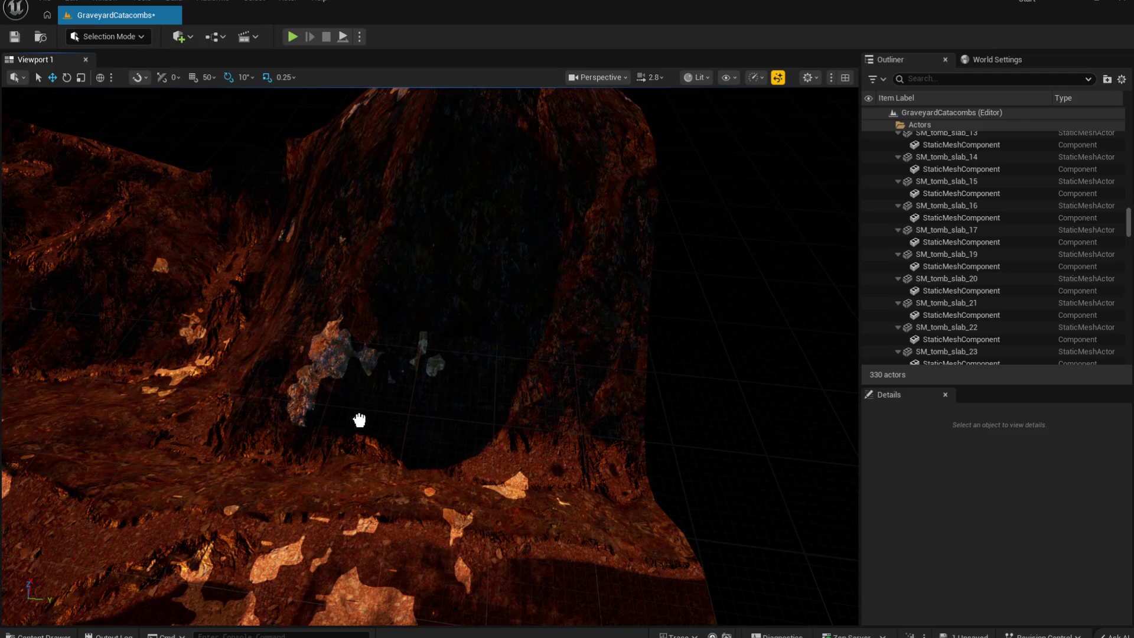
{"action": "mouse_move", "coordinate": [365, 416]}
{"action": "left_mouse_down"}
{"action": "mouse_move", "coordinate": [374, 424]}
{"action": "mouse_move", "coordinate": [362, 437]}
{"action": "mouse_move", "coordinate": [615, 455]}
{"action": "mouse_move", "coordinate": [670, 473]}
{"action": "left_mouse_up"}
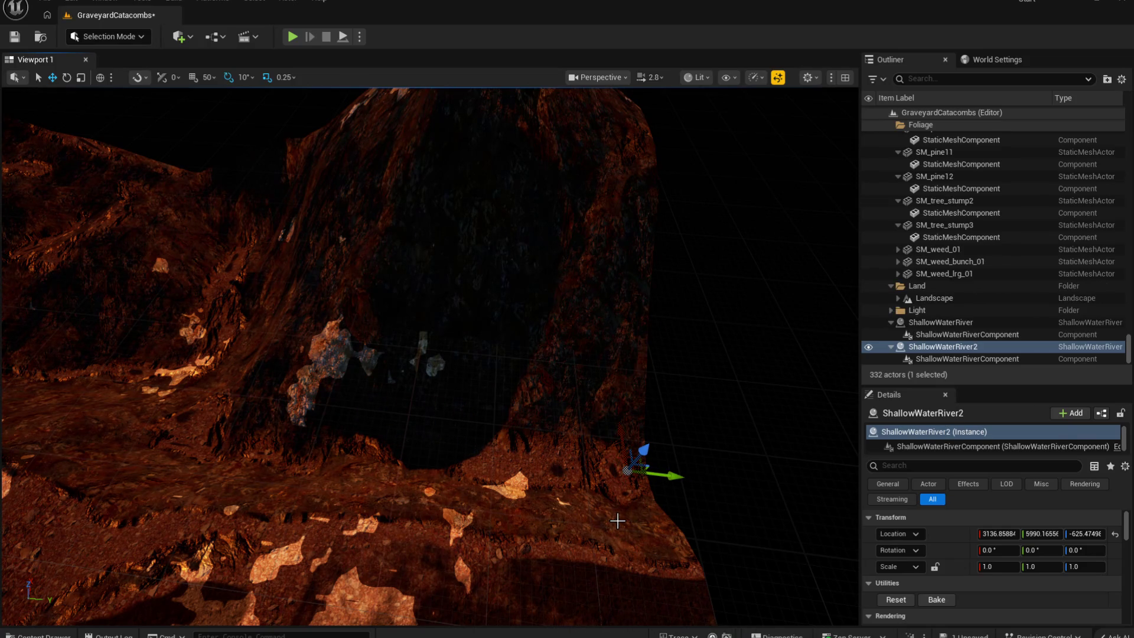
Step: Nudge ShallowWaterRiver2 up and sideways, then delete it and the first ShallowWaterRiver
{"action": "left_click_drag", "start_coordinate": [642, 454], "coordinate": [655, 407]}
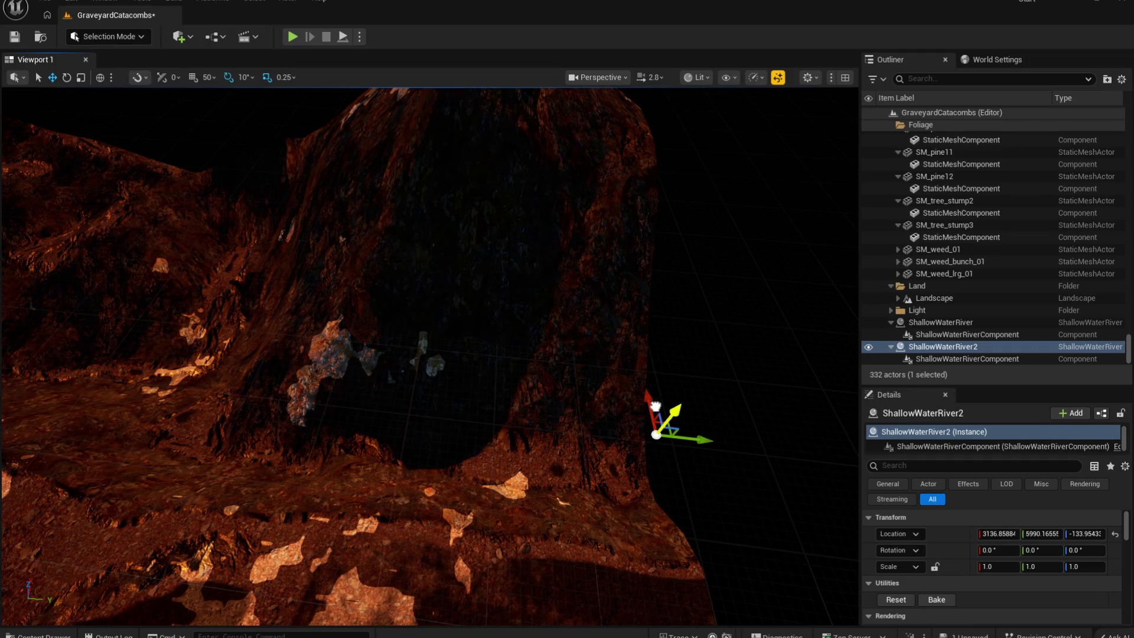
{"action": "left_click_drag", "start_coordinate": [697, 438], "coordinate": [603, 428]}
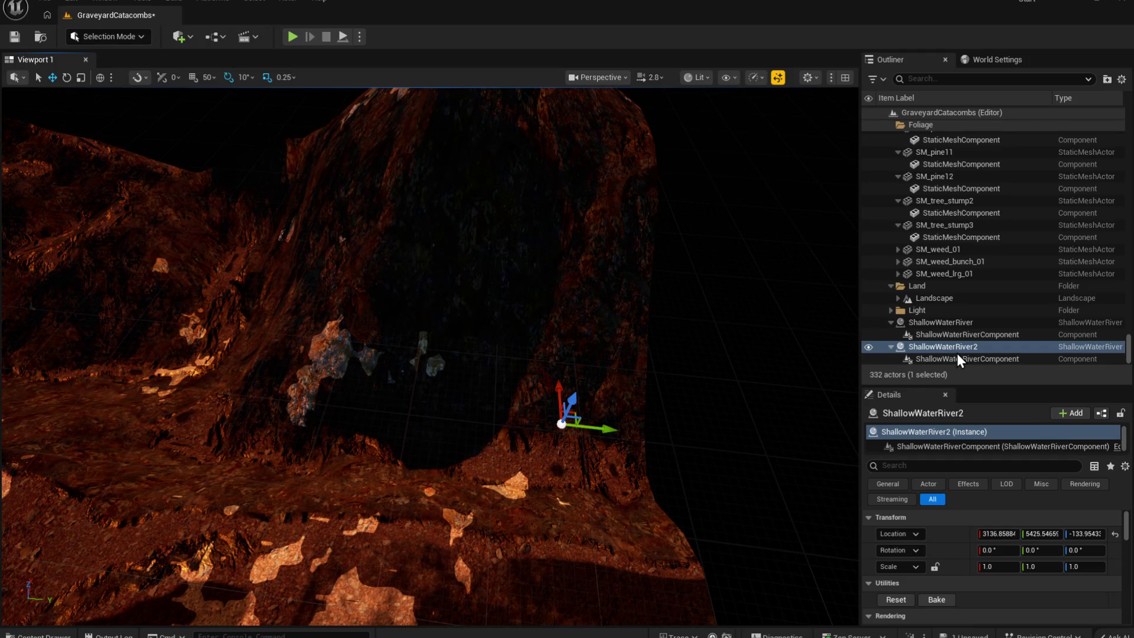
{"action": "left_click", "coordinate": [950, 323]}
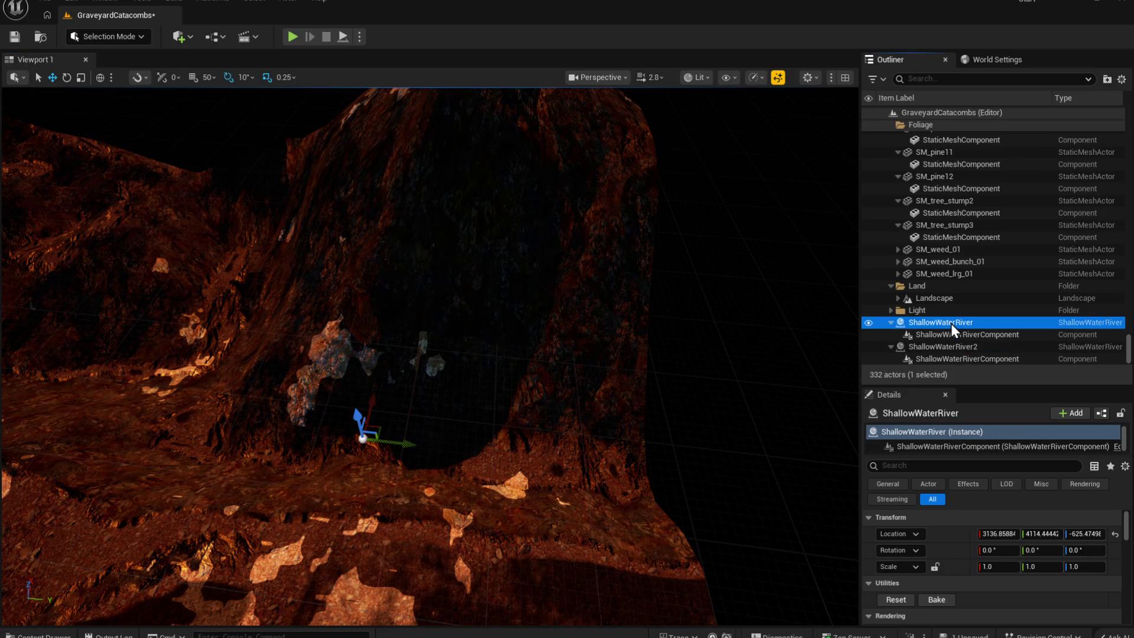
{"action": "key", "text": "Delete"}
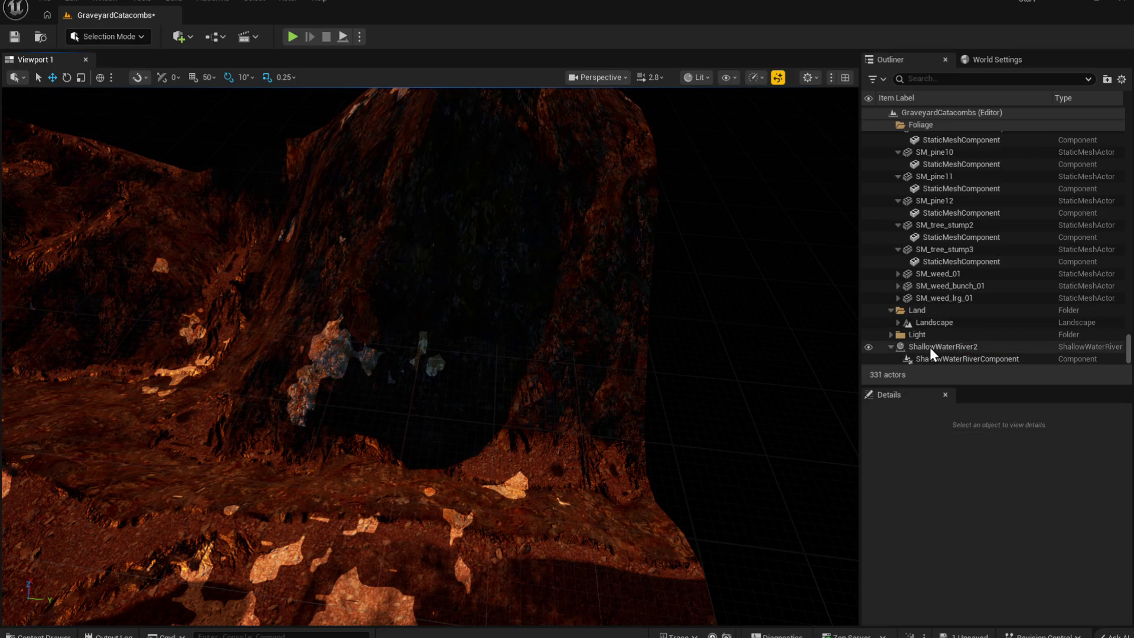
{"action": "left_click", "coordinate": [929, 347]}
{"action": "scroll", "coordinate": [1008, 502], "scroll_direction": "down", "scroll_amount": 3}
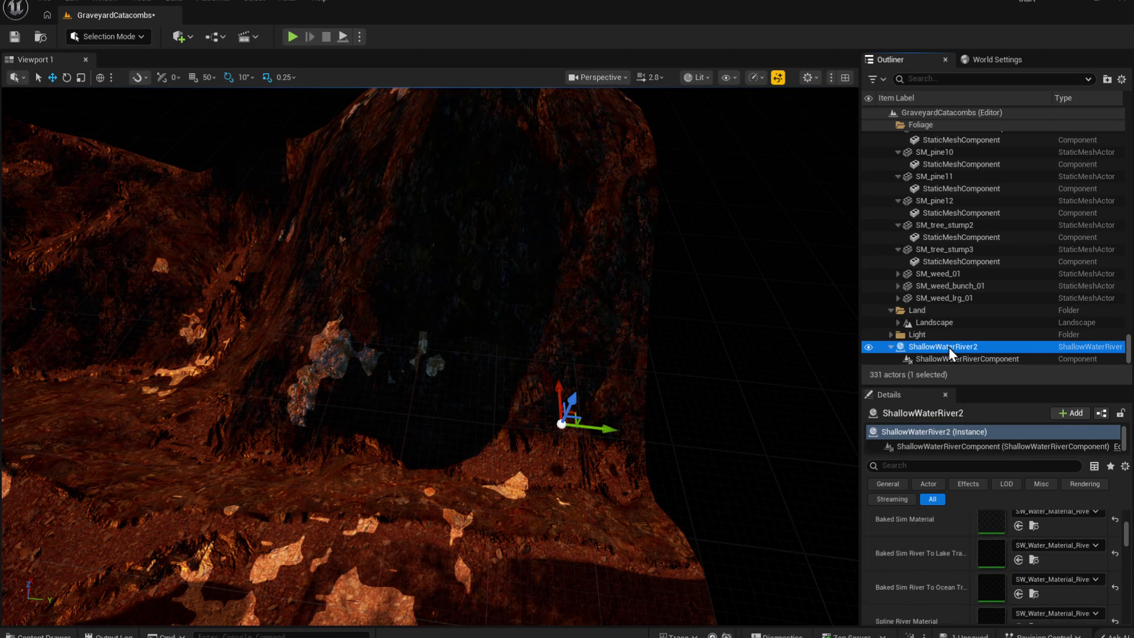
{"action": "key", "text": "Delete"}
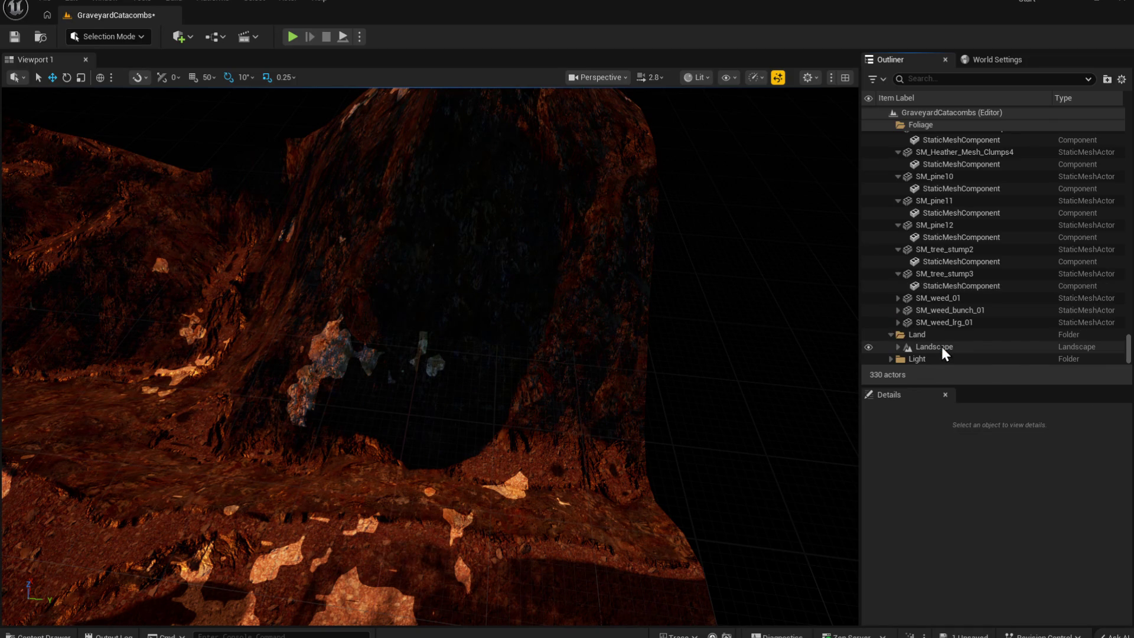
Step: Collapse the Actors, Foliage and Land Outliner folders and add a new folder named 'water'
{"action": "left_click", "coordinate": [890, 129]}
{"action": "left_click", "coordinate": [890, 126]}
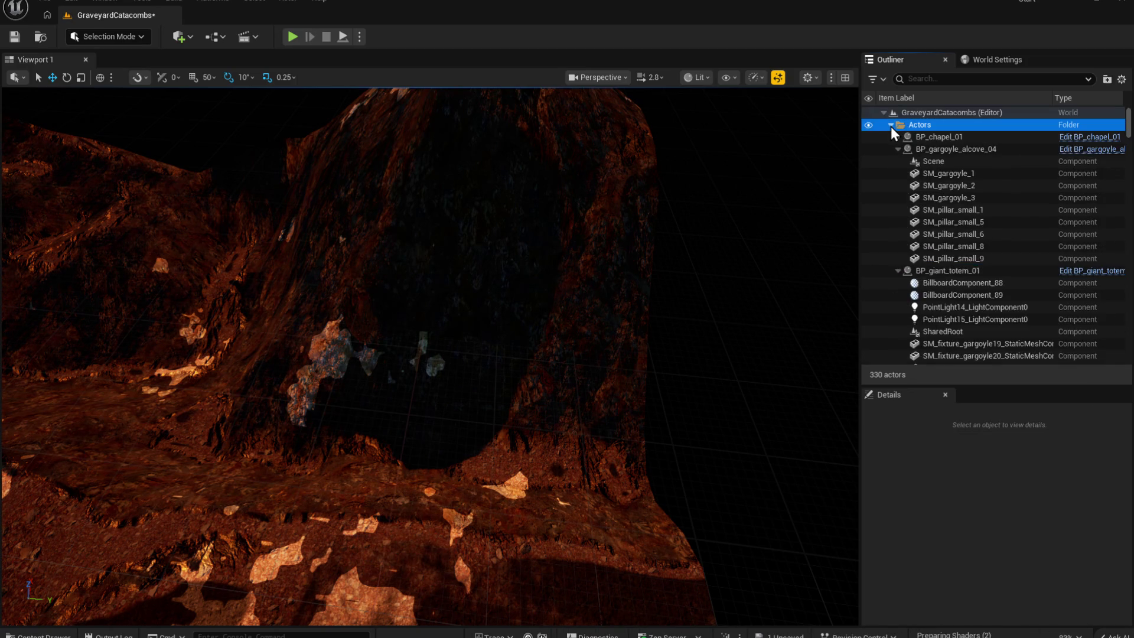
{"action": "left_click", "coordinate": [891, 136]}
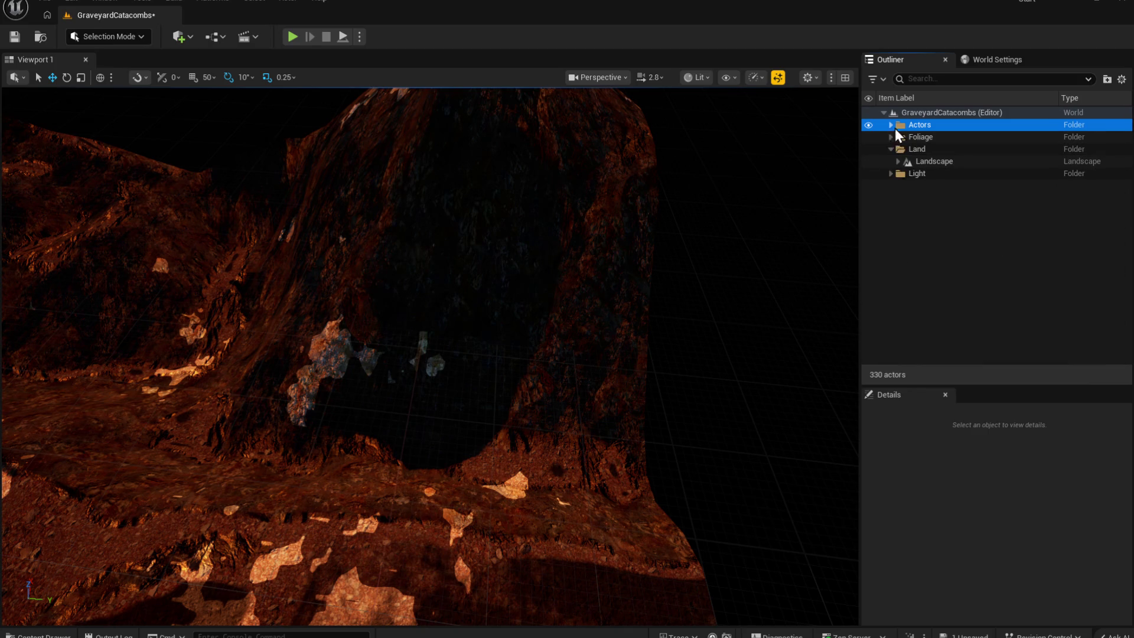
{"action": "left_click", "coordinate": [890, 149]}
{"action": "left_click", "coordinate": [912, 212]}
{"action": "right_click", "coordinate": [909, 232]}
{"action": "left_click", "coordinate": [978, 233]}
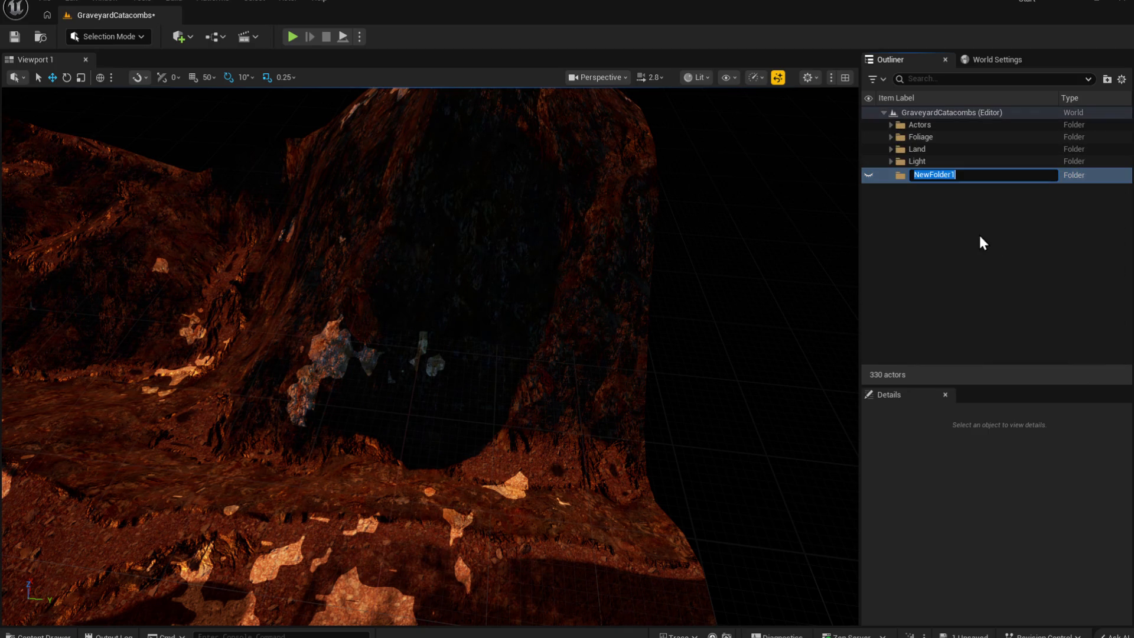
{"action": "type", "text": "water"}
{"action": "key", "text": "Return"}
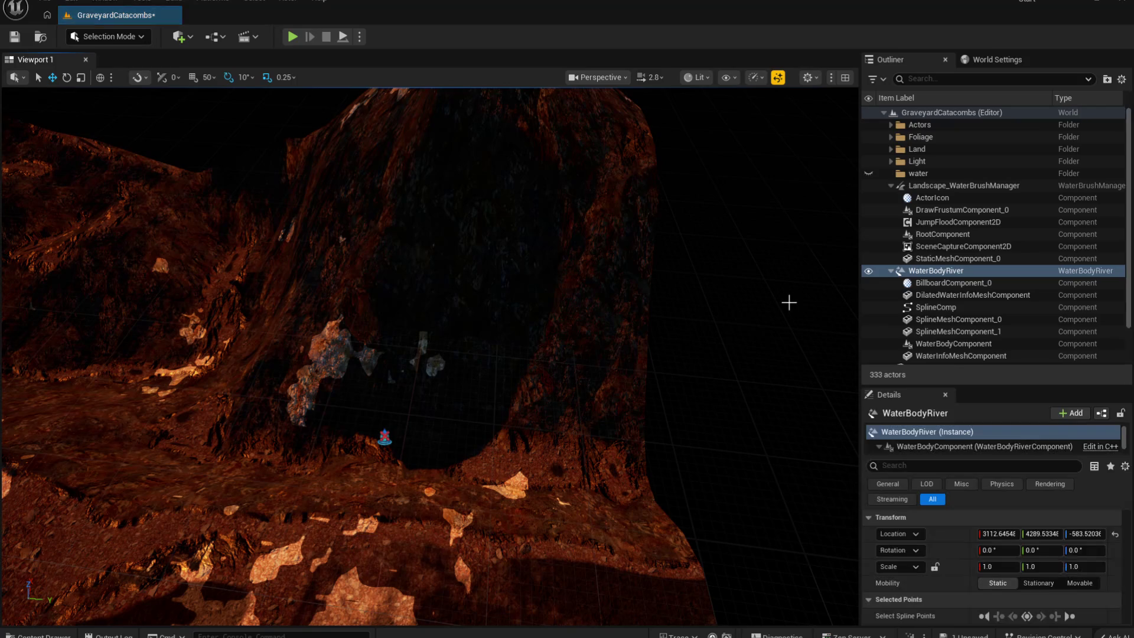
{"action": "mouse_move", "coordinate": [600, 384]}
{"action": "left_mouse_down"}
{"action": "mouse_move", "coordinate": [573, 189]}
{"action": "mouse_move", "coordinate": [582, 283]}
{"action": "mouse_move", "coordinate": [707, 298]}
{"action": "left_mouse_up"}
Step: Rotate the WaterBodyRiver to about -100 degrees yaw, then orbit in closer on it
{"action": "key", "text": "e"}
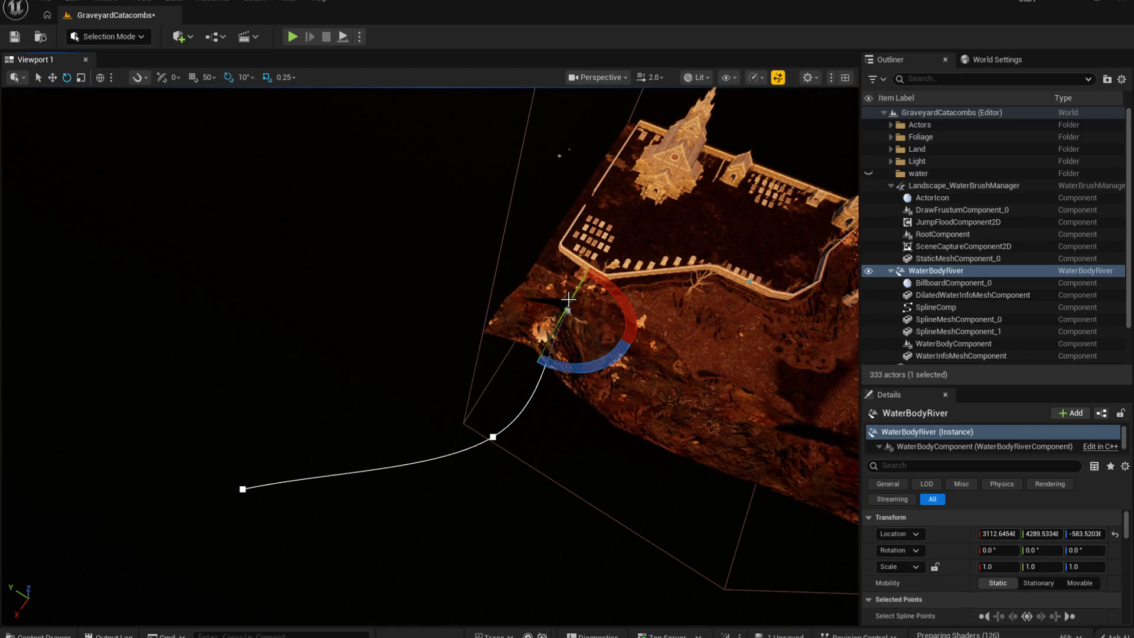
{"action": "left_click_drag", "start_coordinate": [594, 367], "coordinate": [655, 387]}
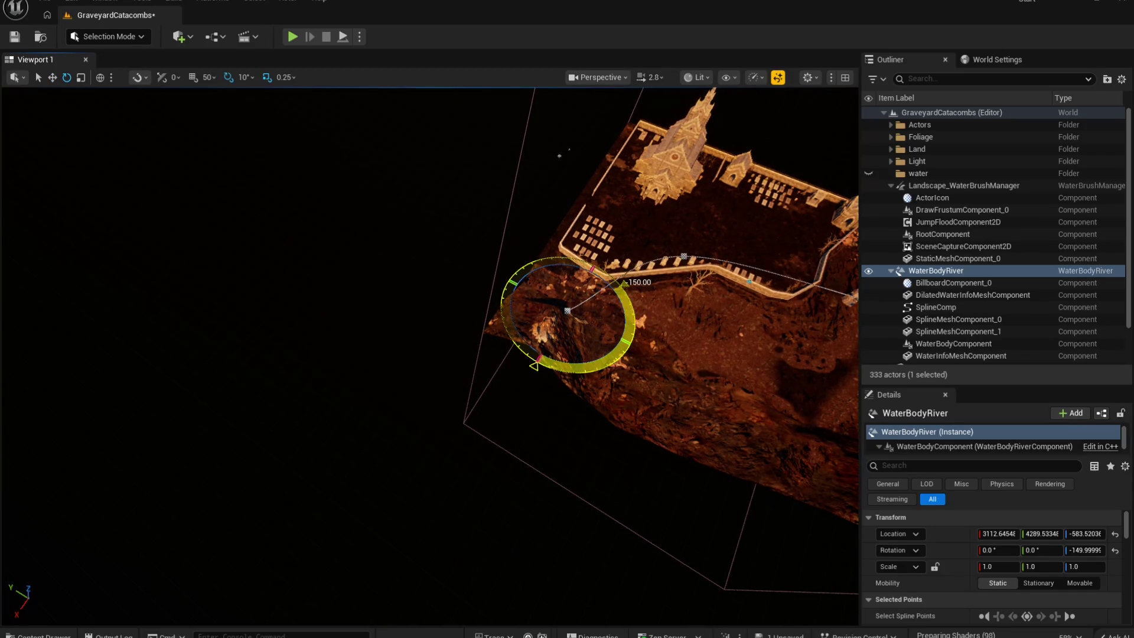
{"action": "mouse_move", "coordinate": [630, 294]}
{"action": "left_mouse_down"}
{"action": "mouse_move", "coordinate": [640, 367]}
{"action": "mouse_move", "coordinate": [603, 381]}
{"action": "mouse_move", "coordinate": [586, 359]}
{"action": "left_mouse_up"}
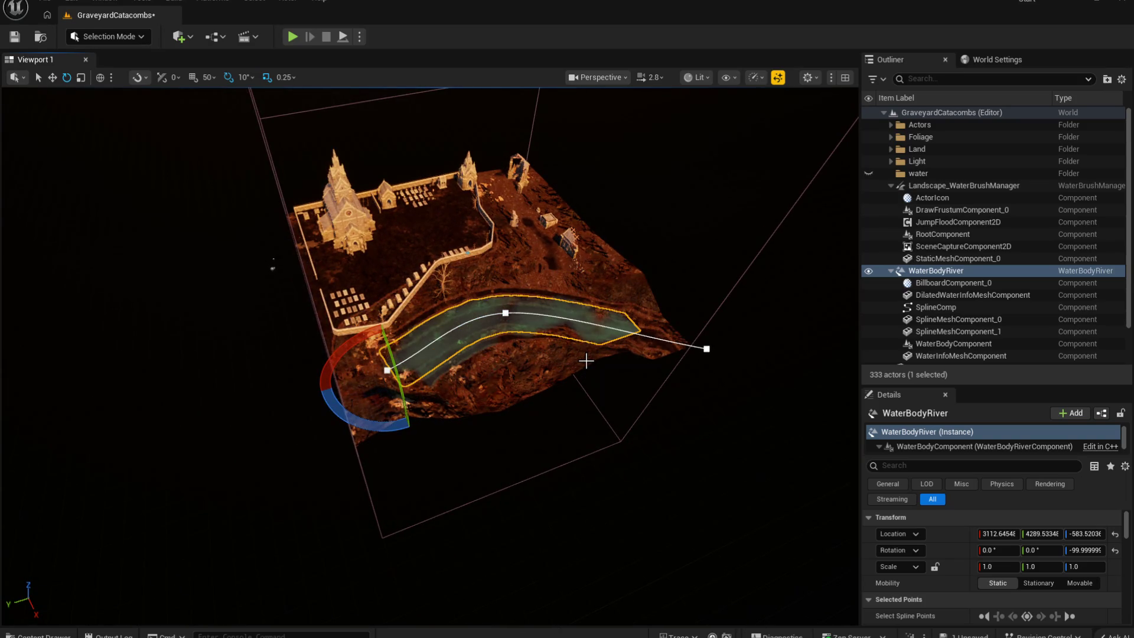
{"action": "key", "text": "w"}
{"action": "left_click_drag", "start_coordinate": [539, 323], "coordinate": [634, 323]}
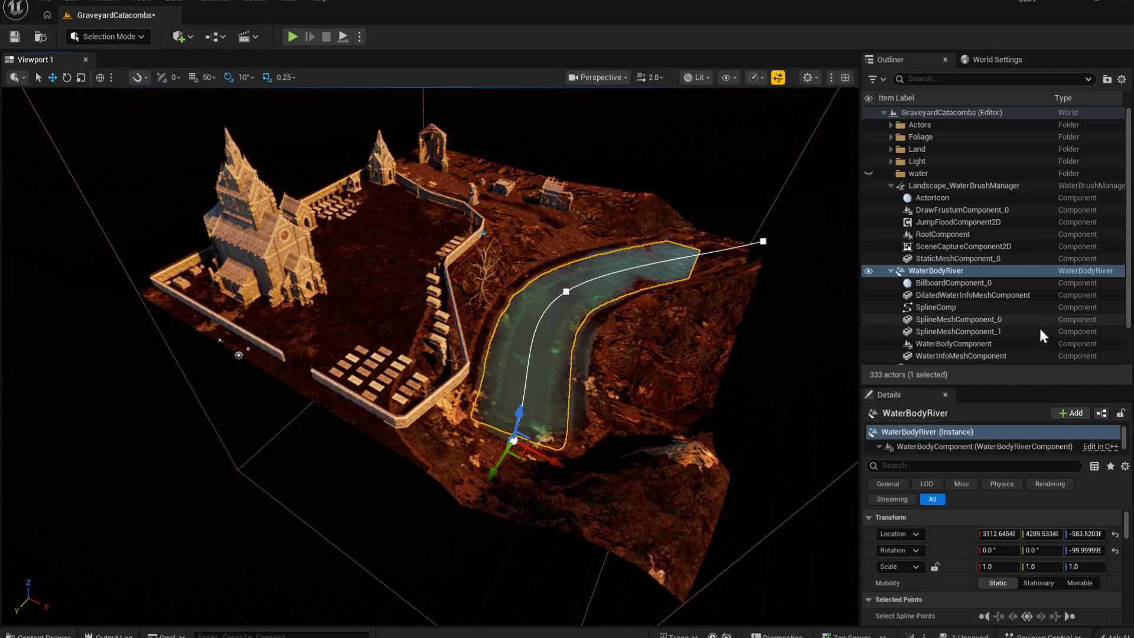
{"action": "scroll", "coordinate": [993, 542], "scroll_direction": "down", "scroll_amount": 3}
Step: Uncheck Affects Landscape, drag the river's end point along the channel, and delete an accidental duplicate
{"action": "scroll", "coordinate": [994, 548], "scroll_direction": "down", "scroll_amount": 3}
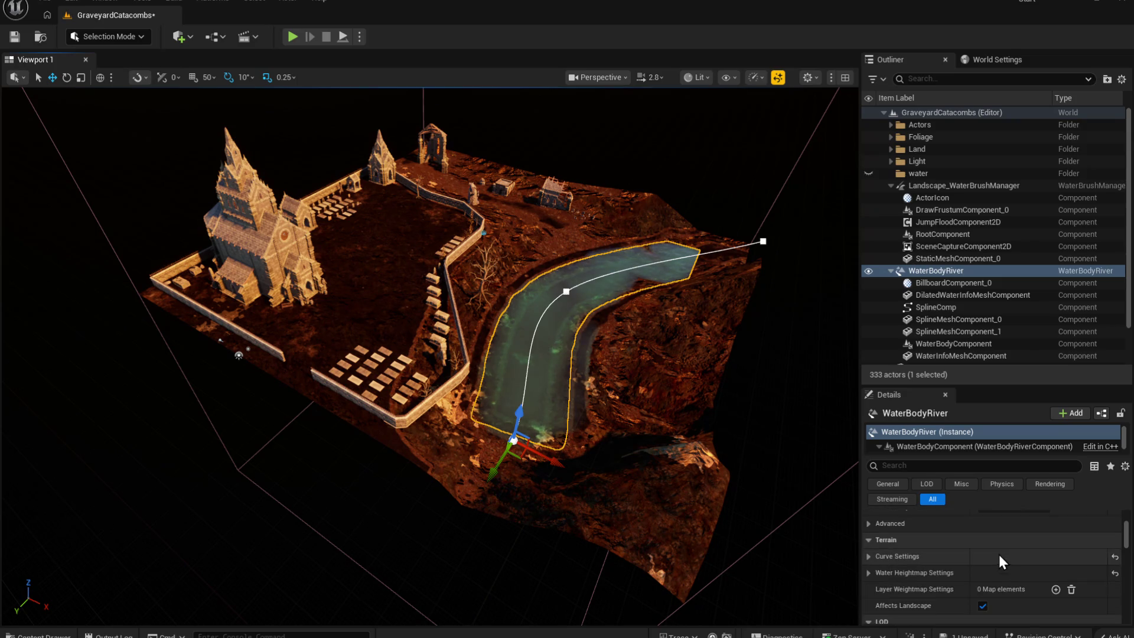
{"action": "left_click", "coordinate": [980, 604]}
{"action": "mouse_move", "coordinate": [444, 458]}
{"action": "left_mouse_down"}
{"action": "mouse_move", "coordinate": [468, 349]}
{"action": "mouse_move", "coordinate": [509, 353]}
{"action": "mouse_move", "coordinate": [505, 319]}
{"action": "left_mouse_up"}
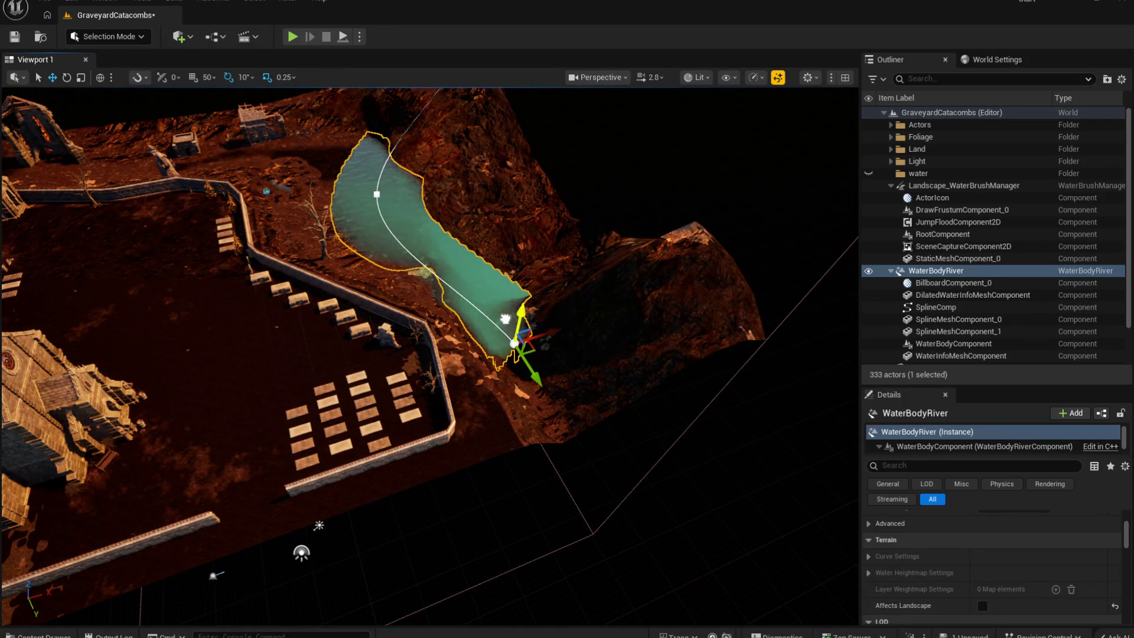
{"action": "left_click_drag", "start_coordinate": [532, 378], "coordinate": [579, 462]}
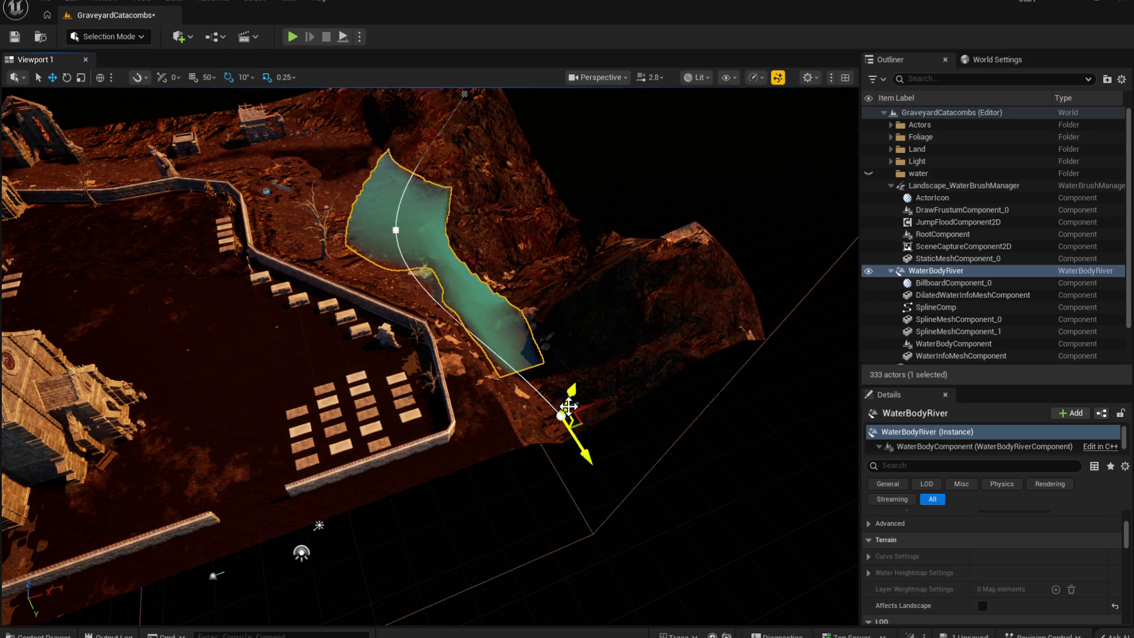
{"action": "left_click_drag", "start_coordinate": [568, 406], "coordinate": [570, 395]}
{"action": "mouse_move", "coordinate": [591, 444]}
{"action": "left_mouse_down"}
{"action": "mouse_move", "coordinate": [597, 458]}
{"action": "mouse_move", "coordinate": [540, 381]}
{"action": "mouse_move", "coordinate": [566, 336]}
{"action": "left_mouse_up"}
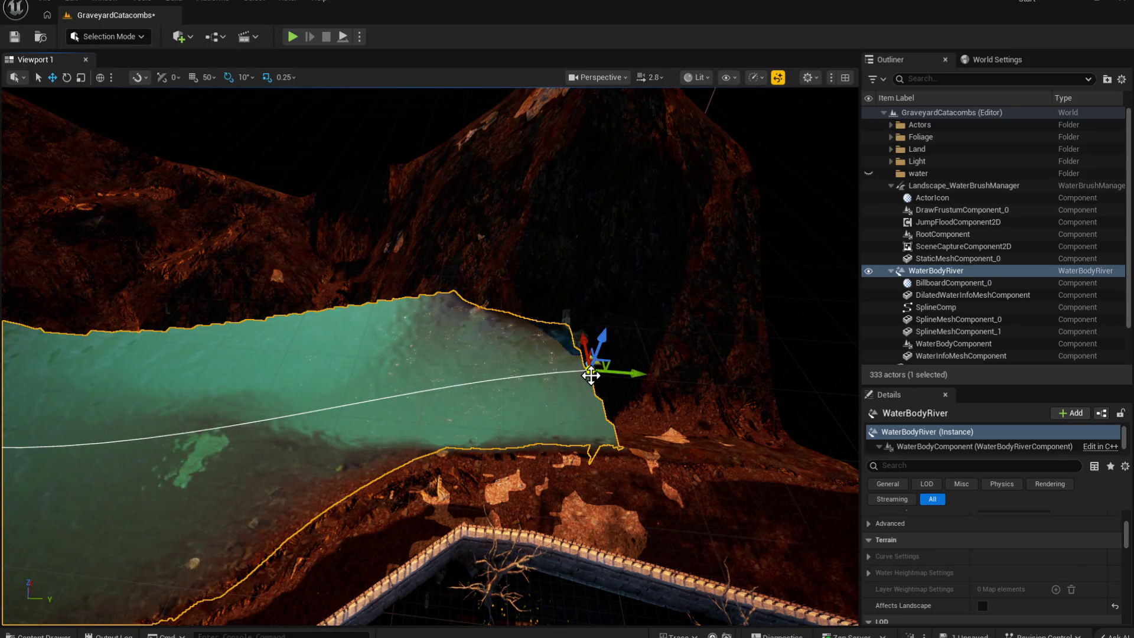
{"action": "mouse_move", "coordinate": [590, 372]}
{"action": "left_mouse_down", "text": "alt"}
{"action": "mouse_move", "coordinate": [703, 379]}
{"action": "mouse_move", "coordinate": [577, 362]}
{"action": "mouse_move", "coordinate": [582, 347]}
{"action": "mouse_move", "coordinate": [501, 248]}
{"action": "mouse_move", "coordinate": [514, 253]}
{"action": "left_mouse_up", "text": "alt"}
{"action": "key", "text": "Delete"}
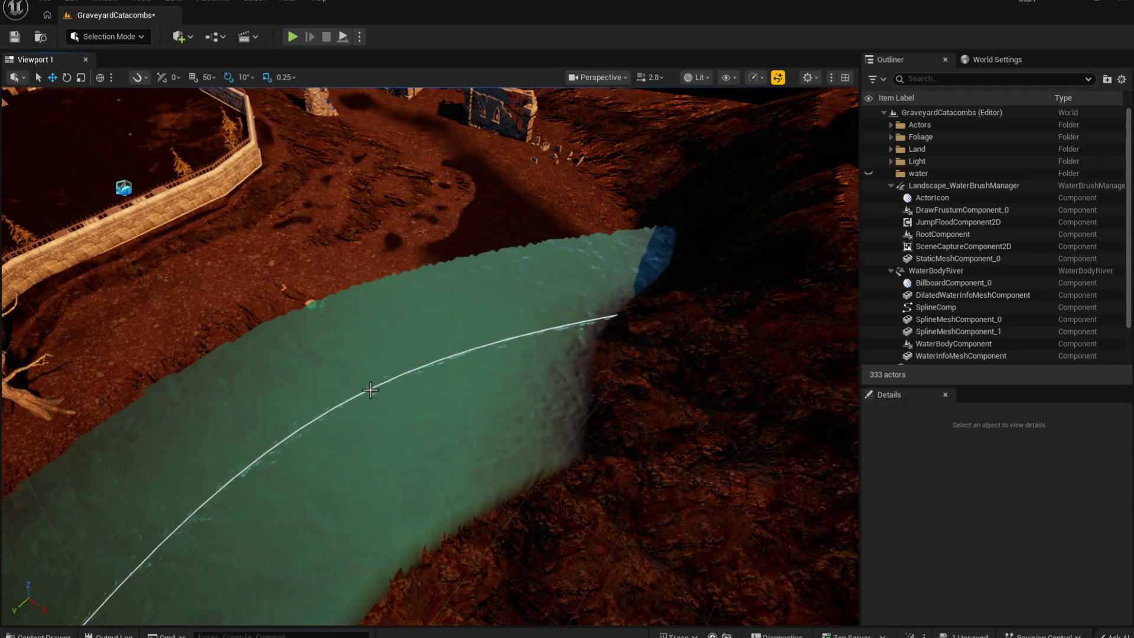
Step: Select a river spline point and move it to reshape the water
{"action": "left_click", "coordinate": [368, 391]}
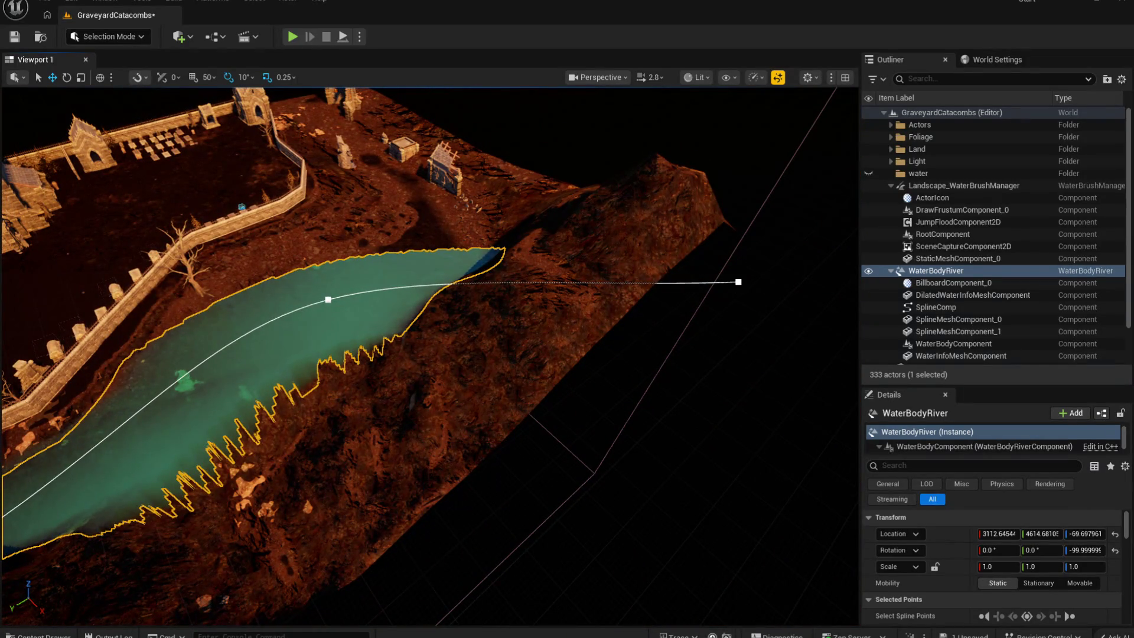
{"action": "left_click", "coordinate": [328, 299]}
{"action": "mouse_move", "coordinate": [352, 325]}
{"action": "left_mouse_down"}
{"action": "mouse_move", "coordinate": [385, 400]}
{"action": "mouse_move", "coordinate": [309, 332]}
{"action": "mouse_move", "coordinate": [314, 357]}
{"action": "mouse_move", "coordinate": [79, 438]}
{"action": "mouse_move", "coordinate": [156, 464]}
{"action": "mouse_move", "coordinate": [618, 300]}
{"action": "left_mouse_up"}
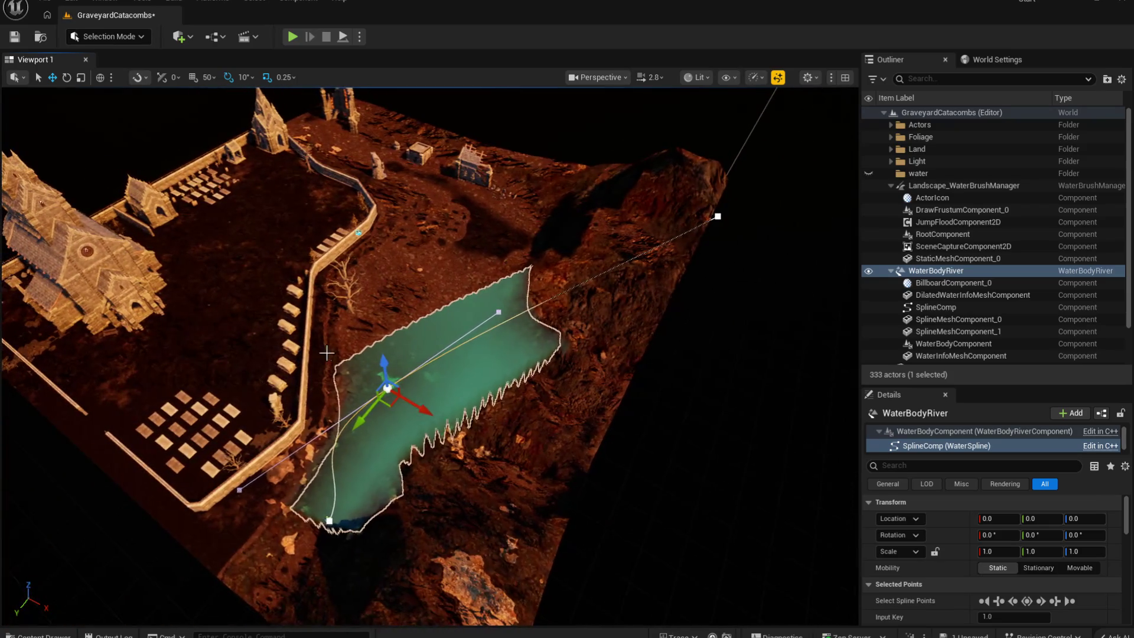
Step: Drag the river's far spline point down into the channel and slide neighbouring points left to bend it
{"action": "left_click", "coordinate": [717, 216]}
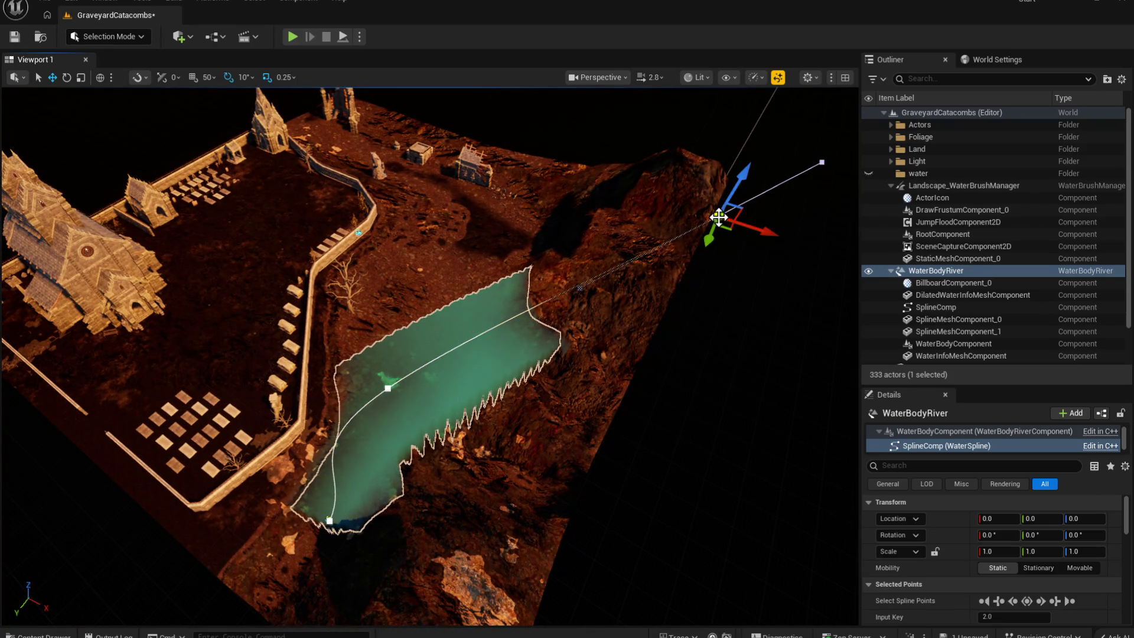
{"action": "mouse_move", "coordinate": [717, 216]}
{"action": "left_mouse_down"}
{"action": "mouse_move", "coordinate": [663, 380]}
{"action": "mouse_move", "coordinate": [638, 407]}
{"action": "left_mouse_up"}
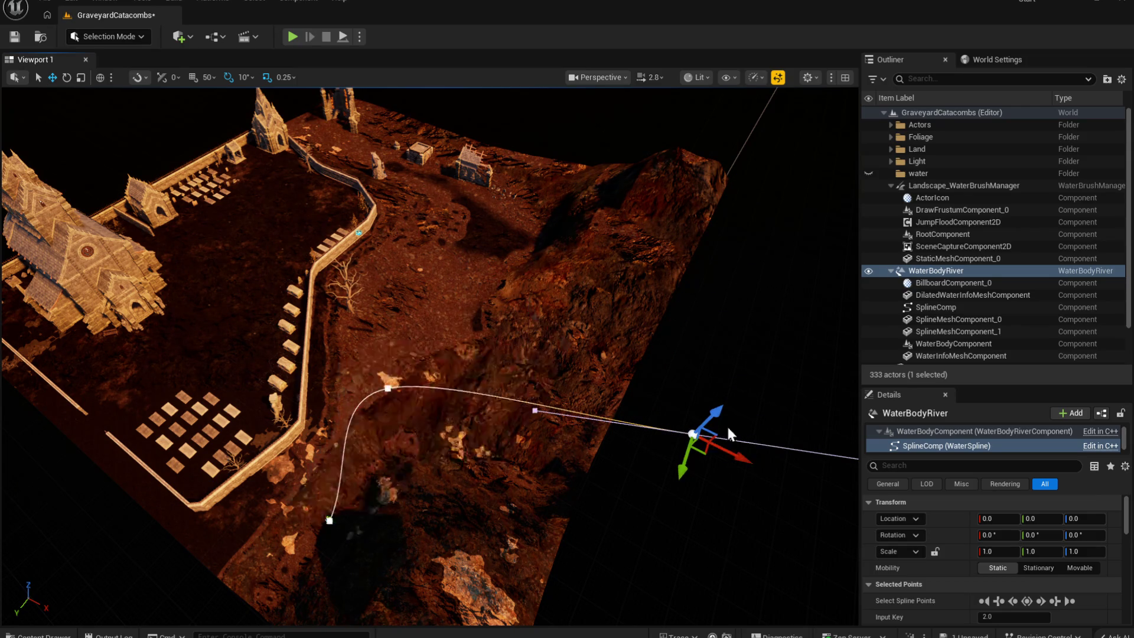
{"action": "mouse_move", "coordinate": [726, 424]}
{"action": "left_mouse_down"}
{"action": "mouse_move", "coordinate": [679, 354]}
{"action": "mouse_move", "coordinate": [603, 484]}
{"action": "left_mouse_up"}
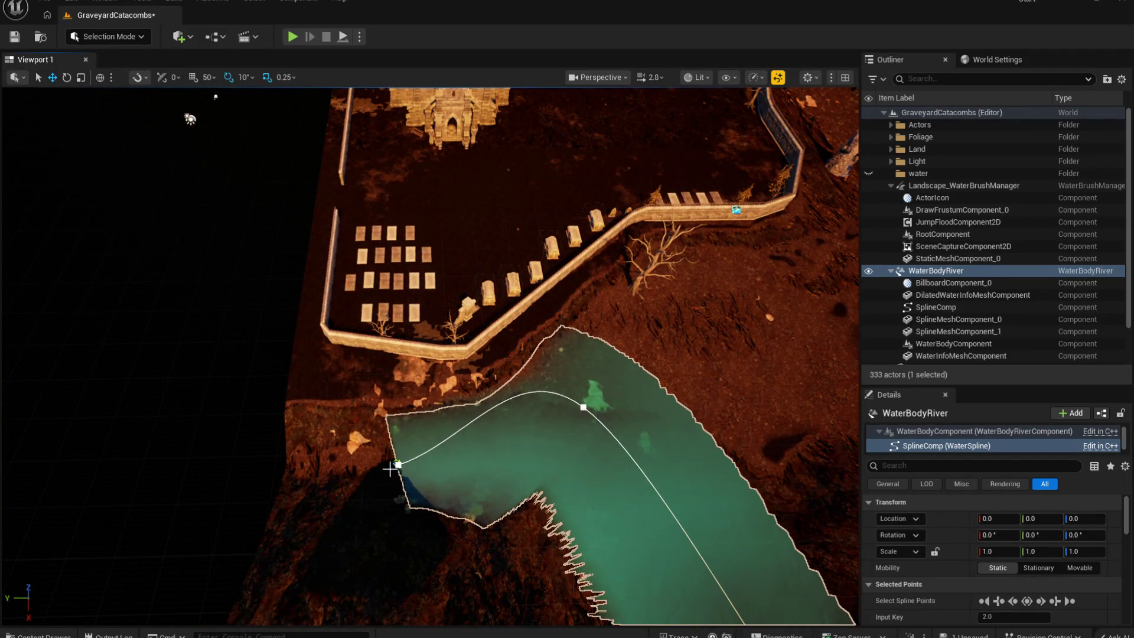
{"action": "mouse_move", "coordinate": [370, 468]}
{"action": "left_mouse_down"}
{"action": "mouse_move", "coordinate": [200, 463]}
{"action": "mouse_move", "coordinate": [293, 453]}
{"action": "left_mouse_up"}
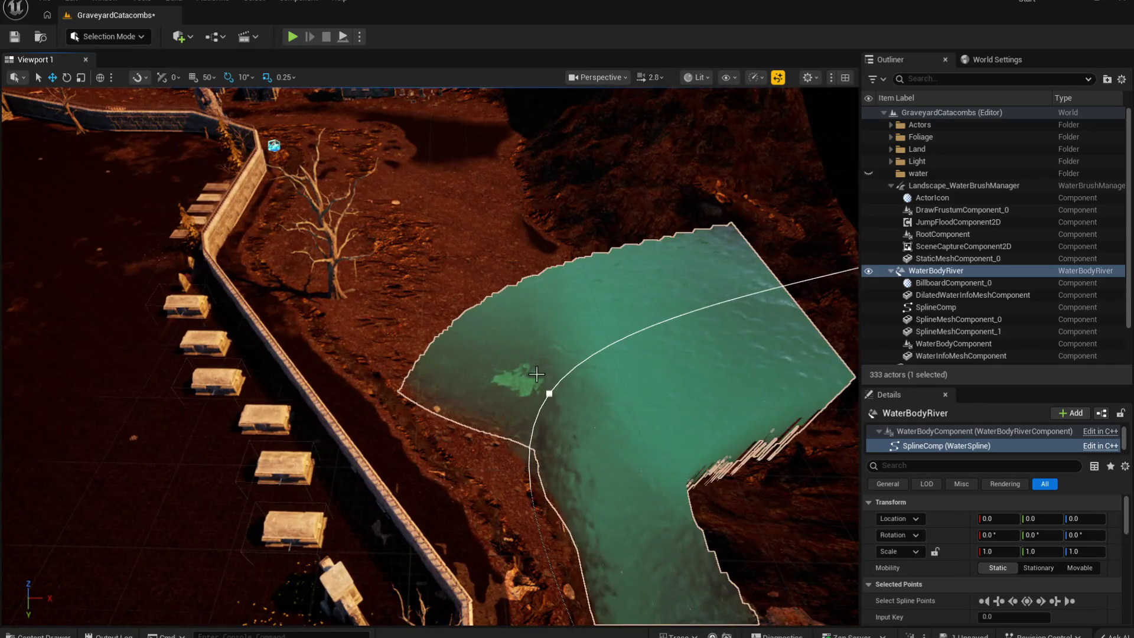
Step: Push the next spline point outward to widen the river's curve along the rocky slope
{"action": "left_click", "coordinate": [548, 398]}
{"action": "mouse_move", "coordinate": [591, 394]}
{"action": "left_mouse_down"}
{"action": "mouse_move", "coordinate": [760, 401]}
{"action": "mouse_move", "coordinate": [771, 275]}
{"action": "mouse_move", "coordinate": [790, 279]}
{"action": "mouse_move", "coordinate": [551, 347]}
{"action": "left_mouse_up"}
{"action": "left_click_drag", "start_coordinate": [412, 391], "coordinate": [600, 443]}
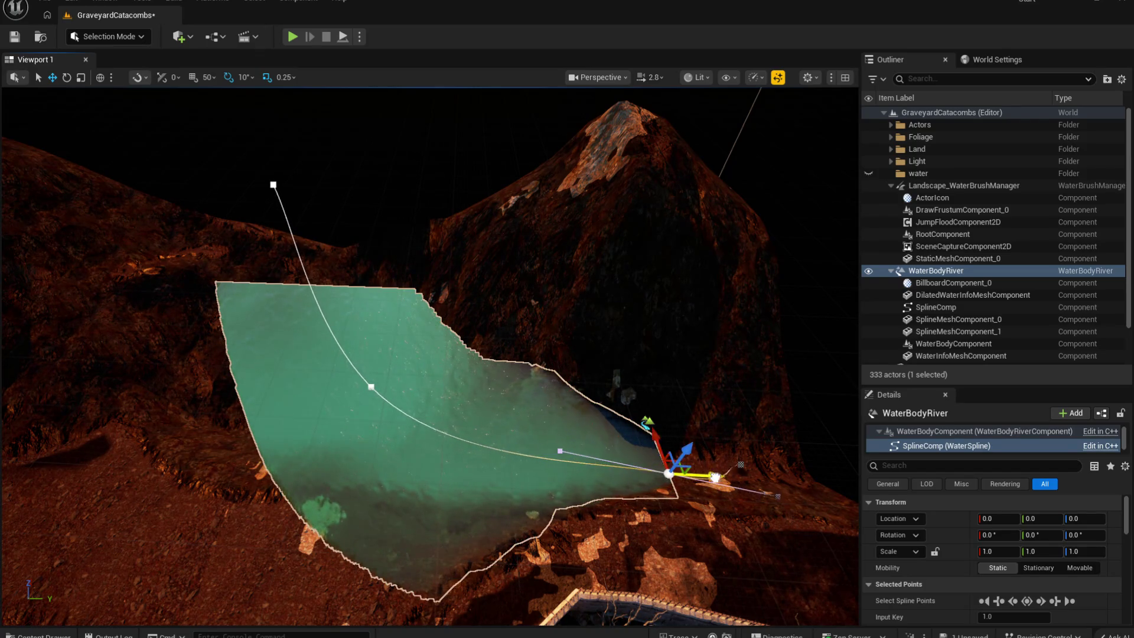
{"action": "left_click_drag", "start_coordinate": [714, 477], "coordinate": [736, 484]}
{"action": "mouse_move", "coordinate": [691, 444]}
{"action": "left_mouse_down"}
{"action": "mouse_move", "coordinate": [679, 440]}
{"action": "mouse_move", "coordinate": [691, 444]}
{"action": "left_mouse_up"}
{"action": "left_click", "coordinate": [540, 440]}
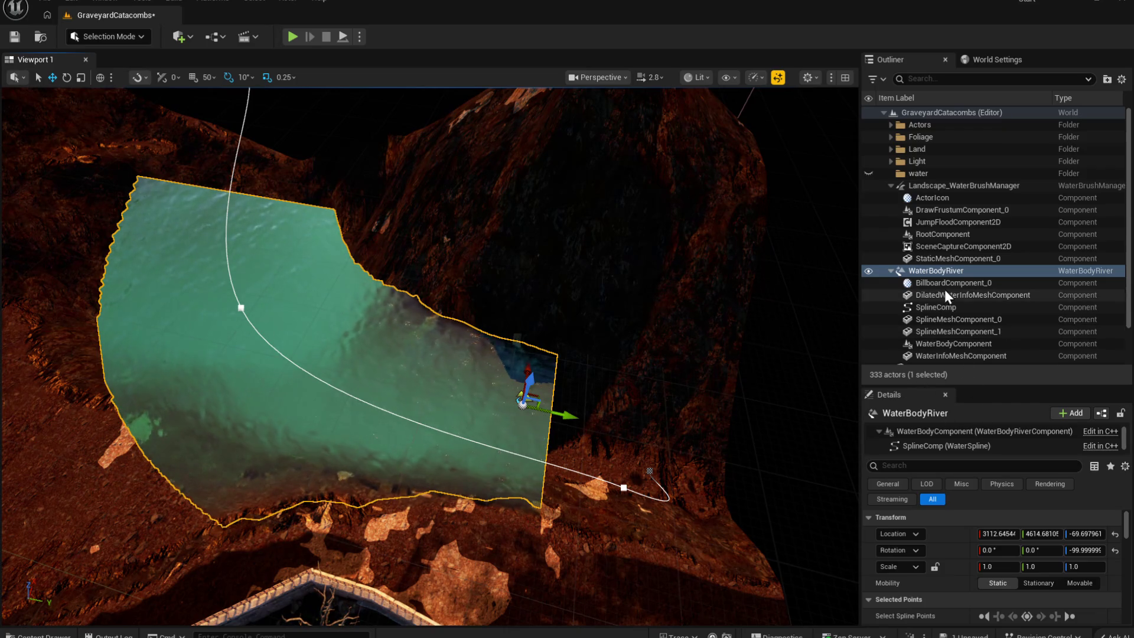
Step: Adjust the river's end point height on Z, lowering it into the channel, then lifting it slightly
{"action": "scroll", "coordinate": [966, 197], "scroll_direction": "down", "scroll_amount": 1}
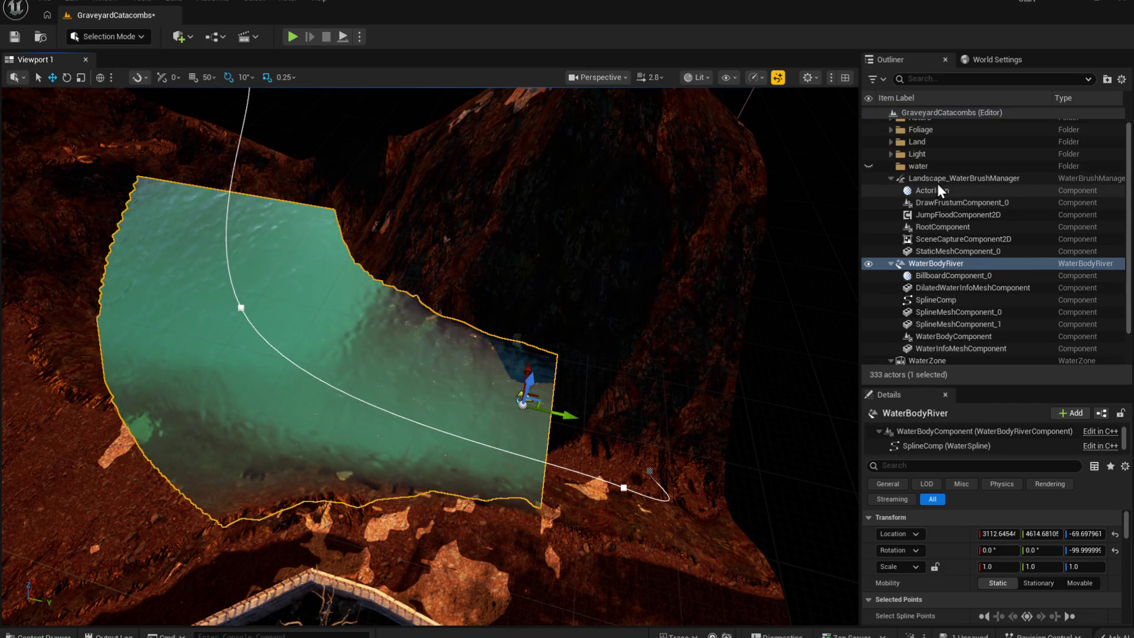
{"action": "left_click_drag", "start_coordinate": [735, 302], "coordinate": [526, 444]}
{"action": "left_click", "coordinate": [535, 442]}
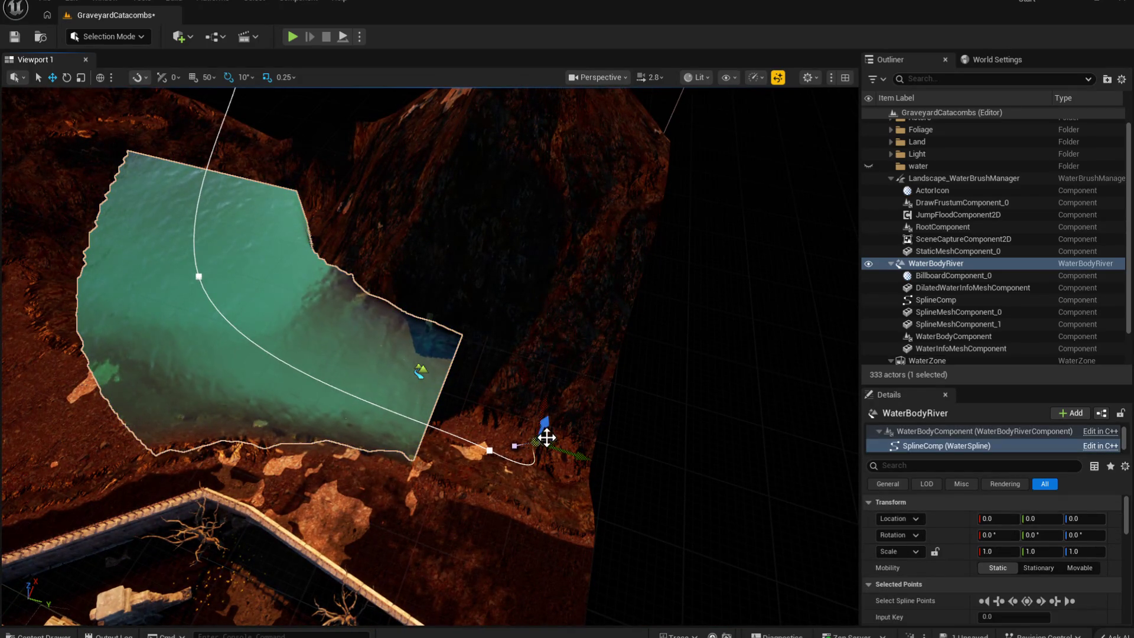
{"action": "mouse_move", "coordinate": [593, 362]}
{"action": "left_mouse_down"}
{"action": "mouse_move", "coordinate": [448, 348]}
{"action": "mouse_move", "coordinate": [451, 332]}
{"action": "left_mouse_up"}
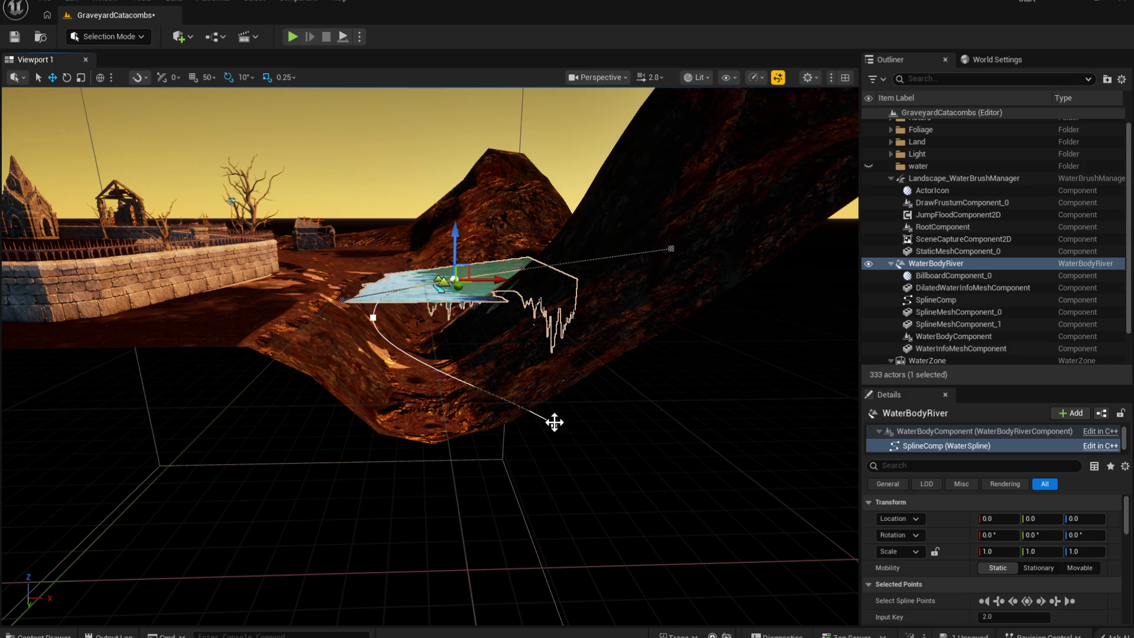
{"action": "left_click_drag", "start_coordinate": [558, 383], "coordinate": [558, 294]}
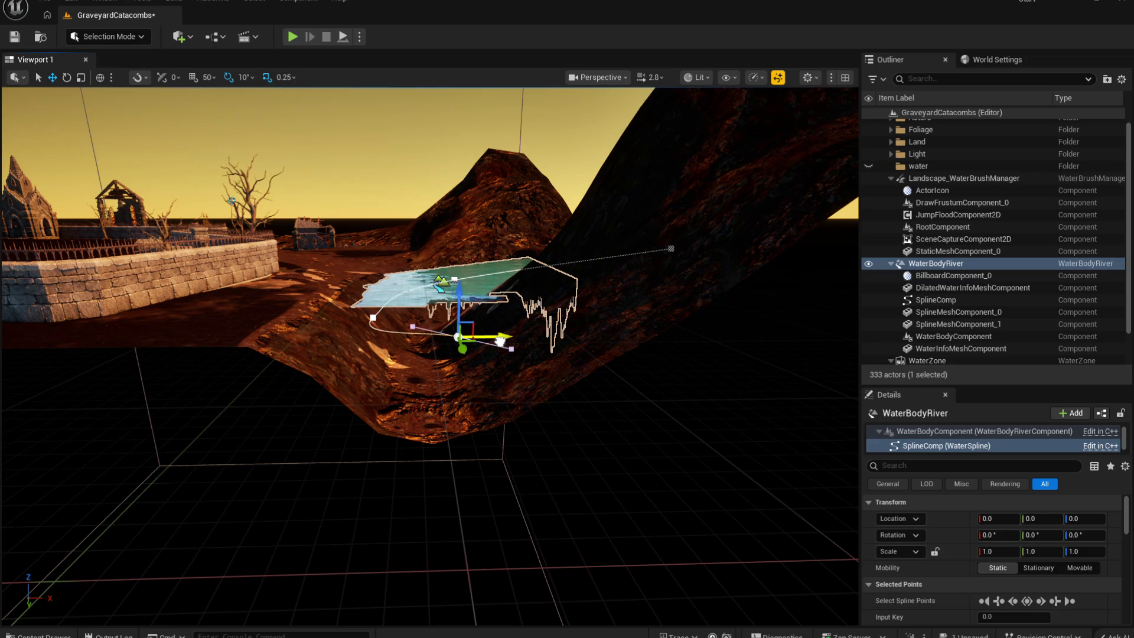
{"action": "left_click_drag", "start_coordinate": [432, 349], "coordinate": [442, 424]}
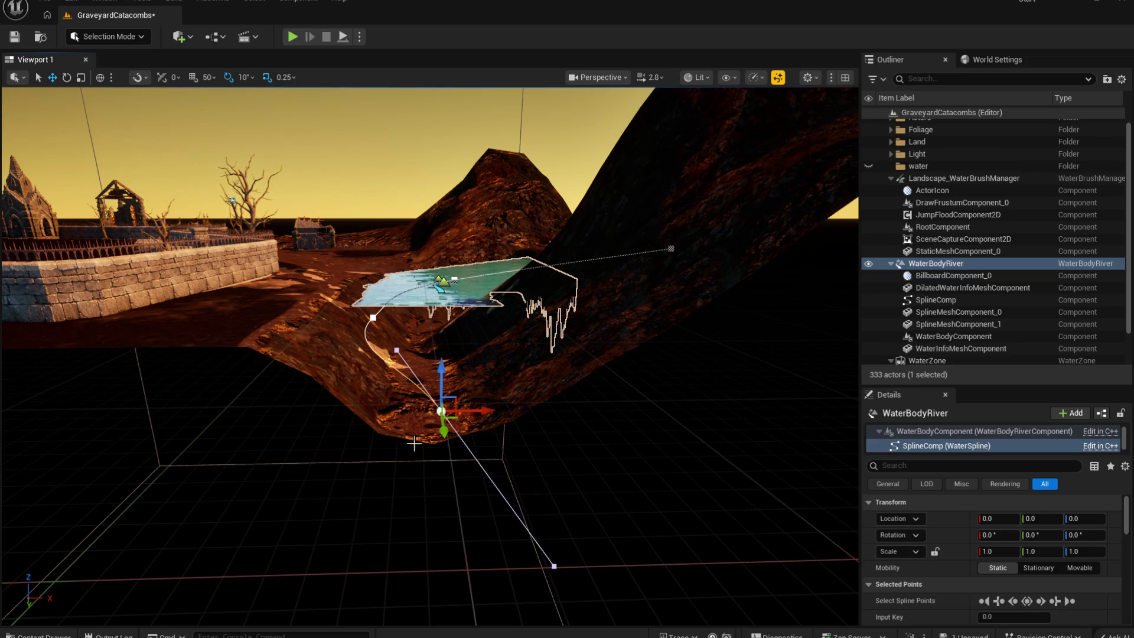
{"action": "key", "text": "f"}
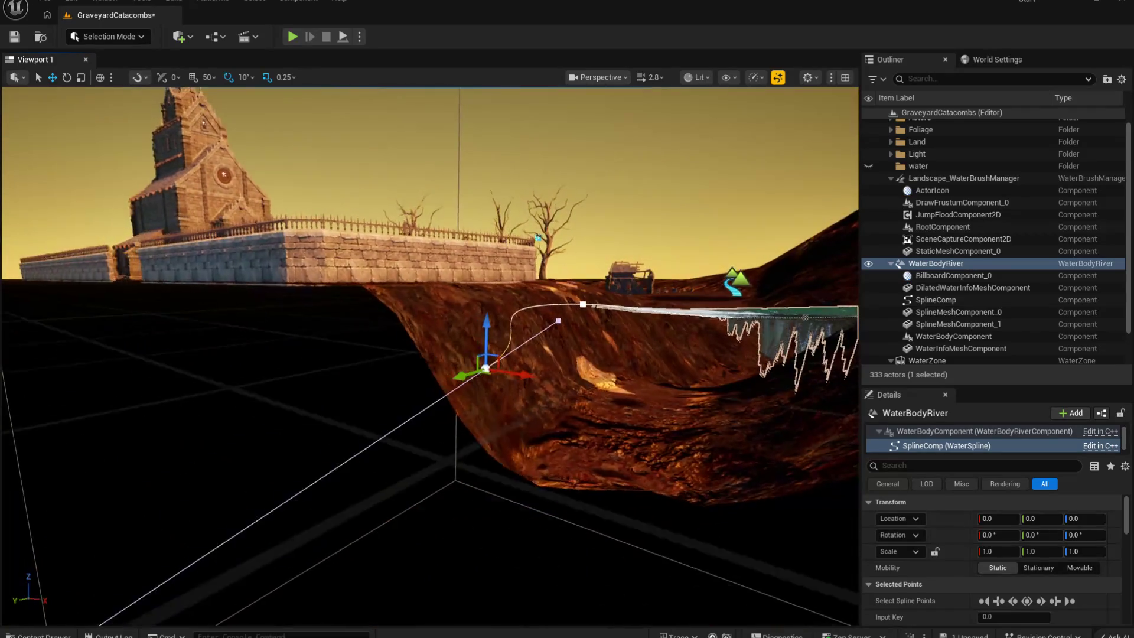
{"action": "left_click_drag", "start_coordinate": [470, 319], "coordinate": [470, 279]}
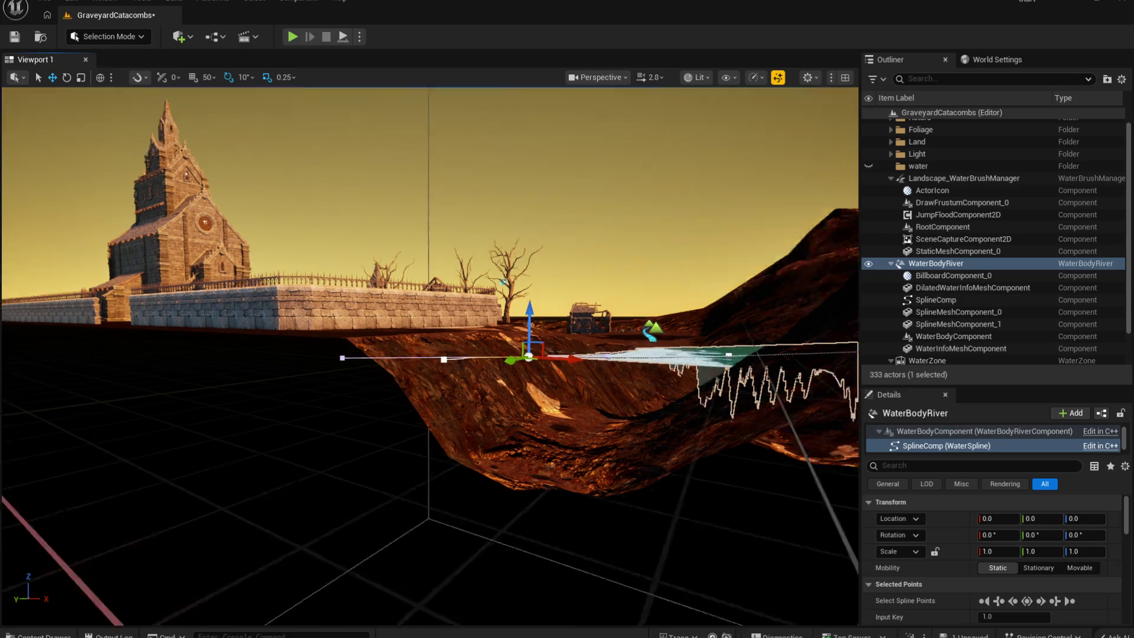
Step: Lower the river's far spline point so the water drops to the channel height
{"action": "mouse_move", "coordinate": [532, 384]}
{"action": "left_mouse_down"}
{"action": "mouse_move", "coordinate": [531, 331]}
{"action": "mouse_move", "coordinate": [531, 413]}
{"action": "mouse_move", "coordinate": [650, 413]}
{"action": "mouse_move", "coordinate": [731, 331]}
{"action": "left_mouse_up"}
{"action": "left_click", "coordinate": [732, 332]}
{"action": "left_click_drag", "start_coordinate": [734, 289], "coordinate": [732, 364]}
{"action": "mouse_move", "coordinate": [531, 493]}
{"action": "left_mouse_down"}
{"action": "mouse_move", "coordinate": [532, 449]}
{"action": "mouse_move", "coordinate": [567, 449]}
{"action": "mouse_move", "coordinate": [567, 413]}
{"action": "mouse_move", "coordinate": [549, 437]}
{"action": "mouse_move", "coordinate": [569, 482]}
{"action": "mouse_move", "coordinate": [532, 466]}
{"action": "mouse_move", "coordinate": [549, 460]}
{"action": "mouse_move", "coordinate": [517, 438]}
{"action": "left_mouse_up"}
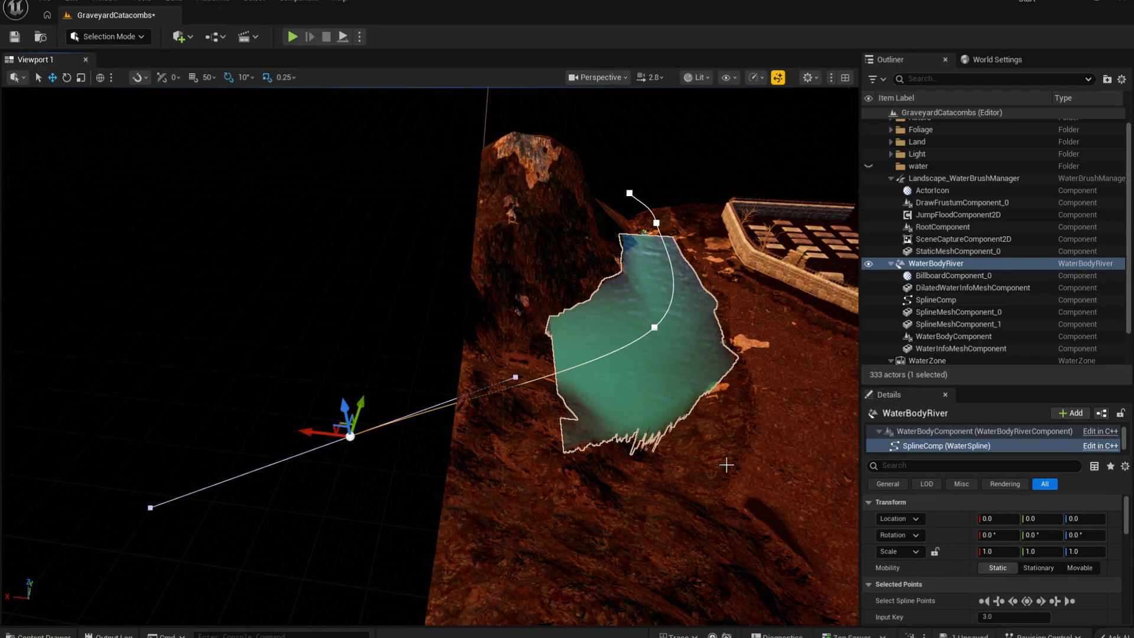
Step: Reduce this spline point's Water Depth to about 124.6 and River Width to about 763.5
{"action": "scroll", "coordinate": [1002, 535], "scroll_direction": "down", "scroll_amount": 2}
{"action": "scroll", "coordinate": [1045, 581], "scroll_direction": "down", "scroll_amount": 2}
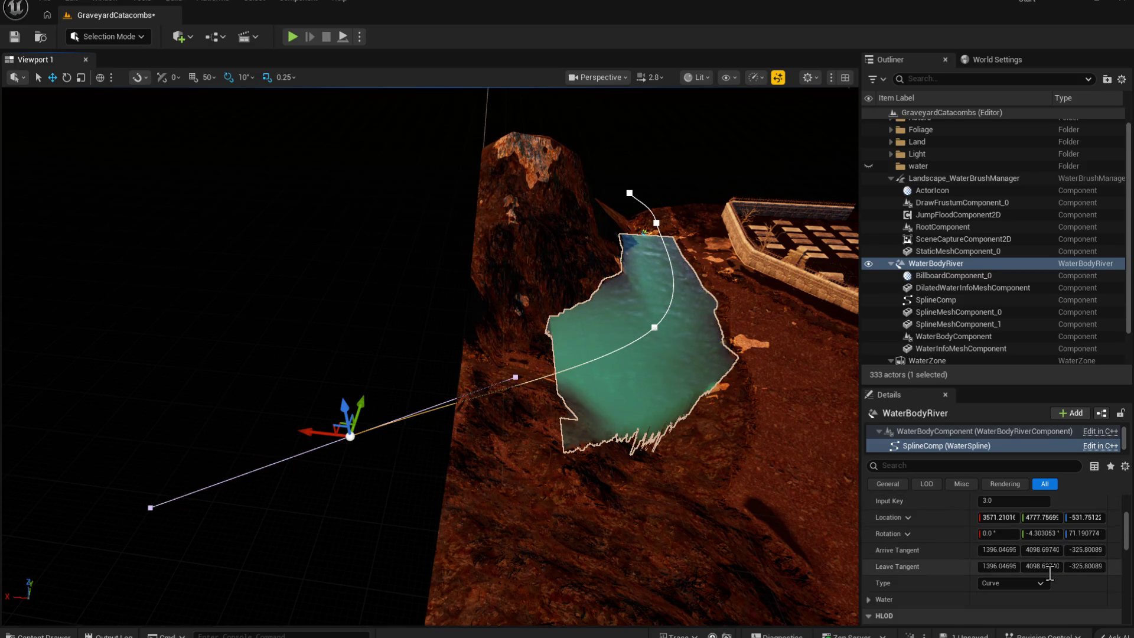
{"action": "scroll", "coordinate": [930, 569], "scroll_direction": "down", "scroll_amount": 1}
{"action": "left_click", "coordinate": [873, 581]}
{"action": "scroll", "coordinate": [964, 583], "scroll_direction": "down", "scroll_amount": 3}
{"action": "scroll", "coordinate": [980, 570], "scroll_direction": "up", "scroll_amount": 2}
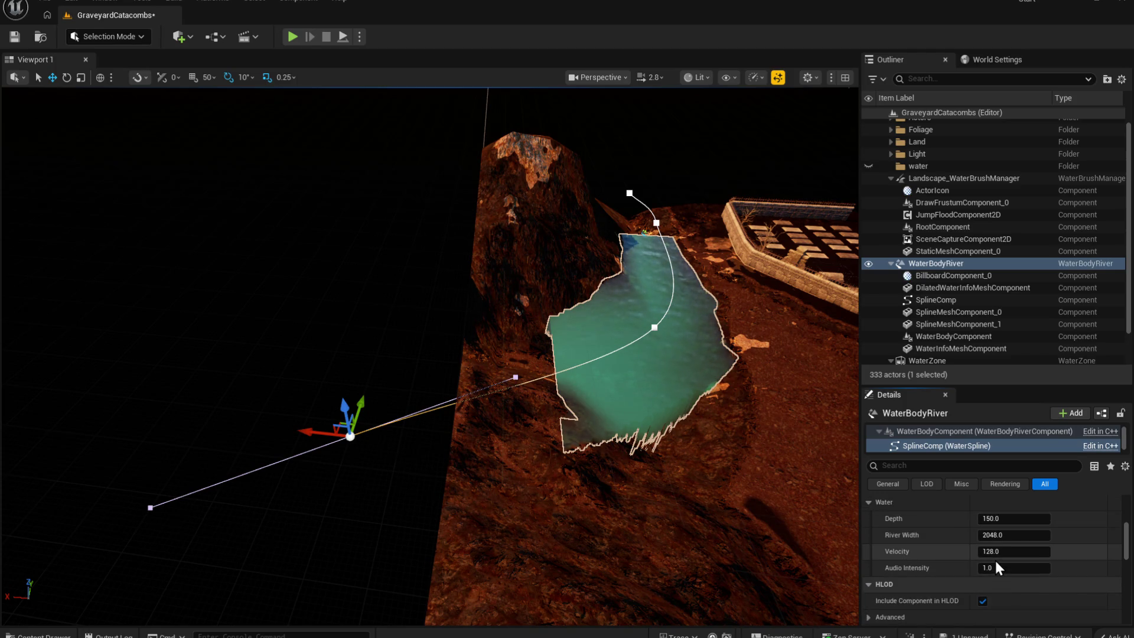
{"action": "scroll", "coordinate": [994, 560], "scroll_direction": "up", "scroll_amount": 1}
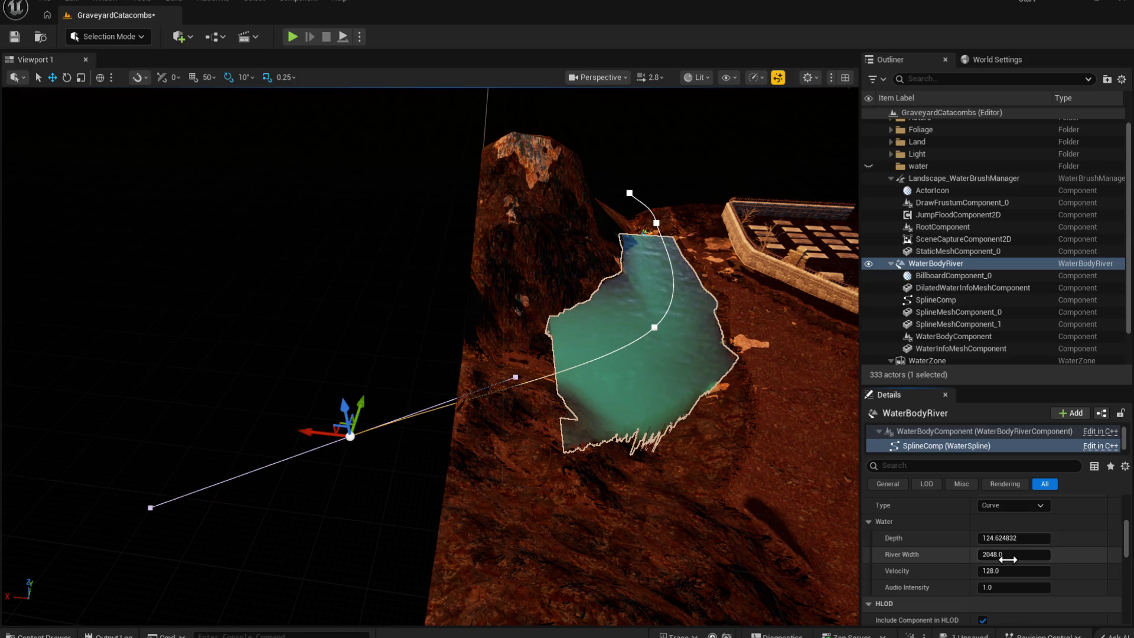
{"action": "left_click_drag", "start_coordinate": [1011, 559], "coordinate": [1004, 554]}
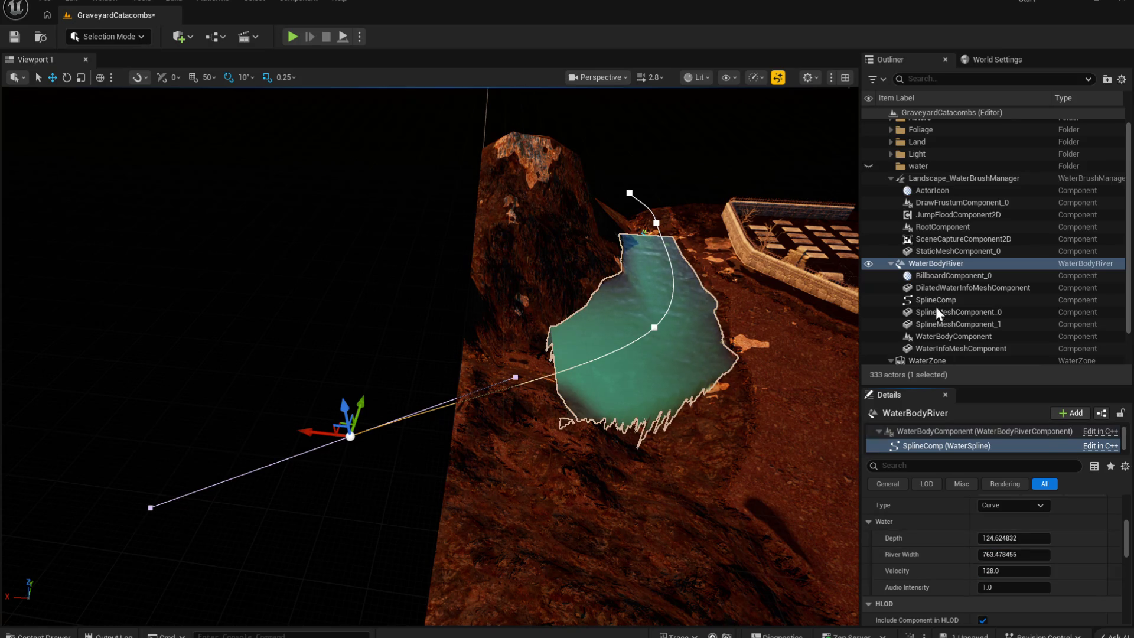
{"action": "left_click", "coordinate": [890, 178]}
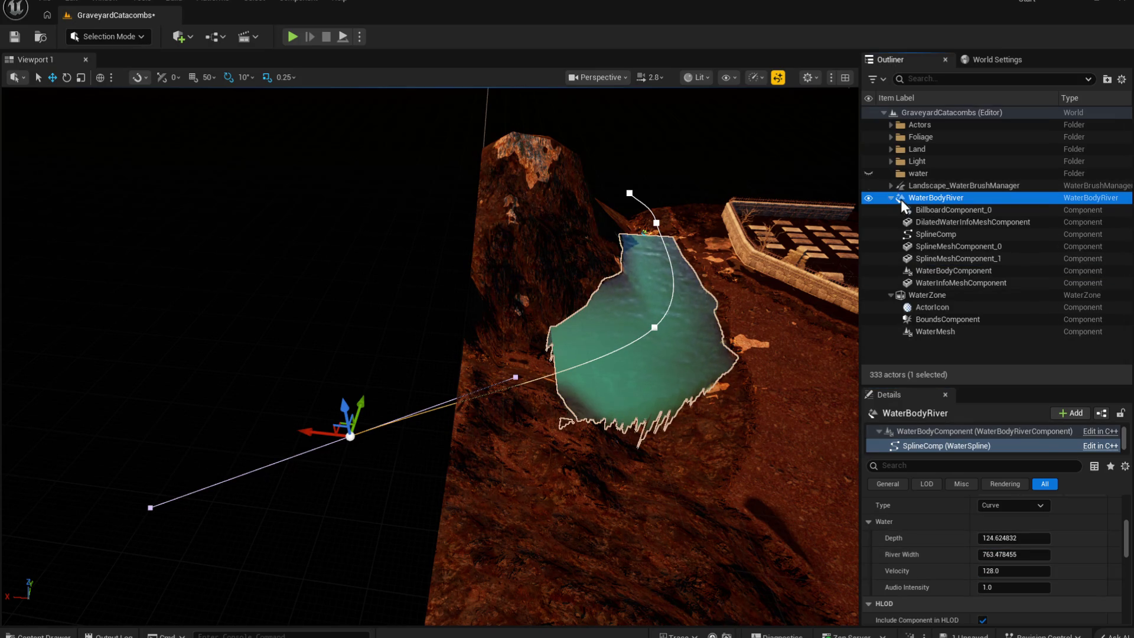
Step: Select the WaterZone in the Outliner and frame it to see its bounds
{"action": "left_click", "coordinate": [891, 198]}
{"action": "key", "text": "Up"}
{"action": "key", "text": "Down"}
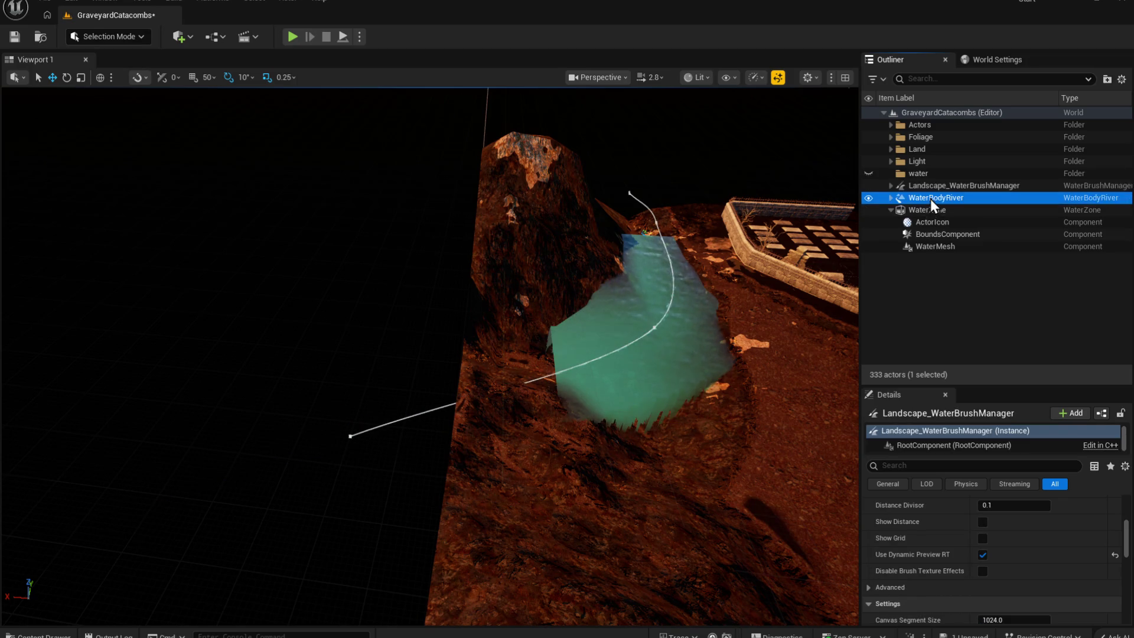
{"action": "left_click", "coordinate": [929, 210]}
{"action": "key", "text": "f"}
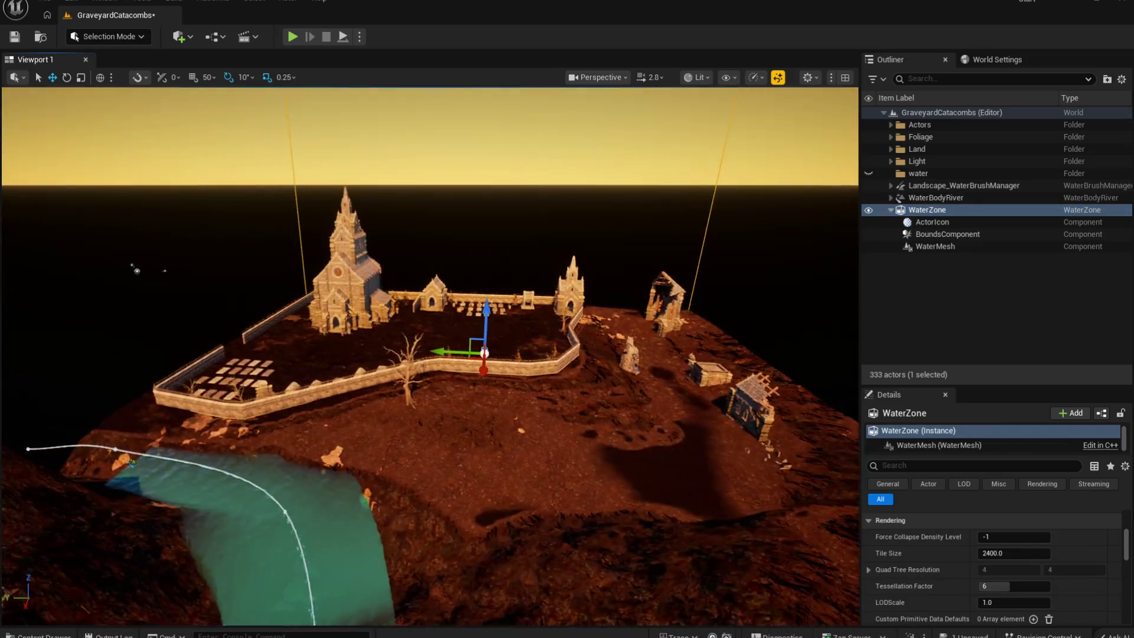
{"action": "scroll", "coordinate": [430, 354], "scroll_direction": "down", "scroll_amount": 5}
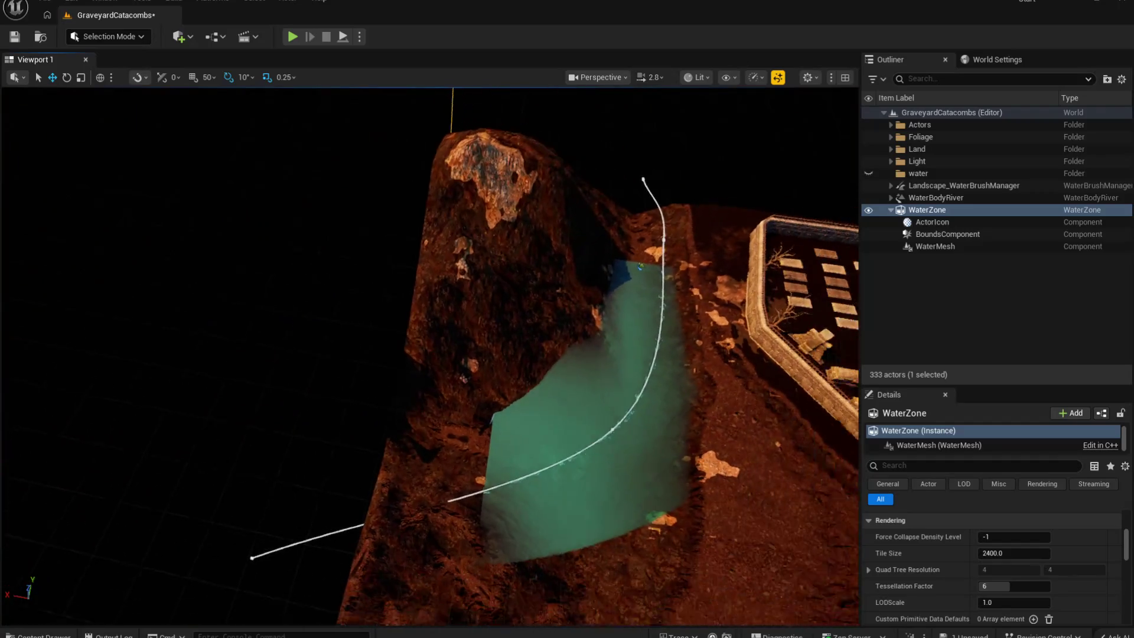
{"action": "left_click_drag", "start_coordinate": [579, 354], "coordinate": [597, 361]}
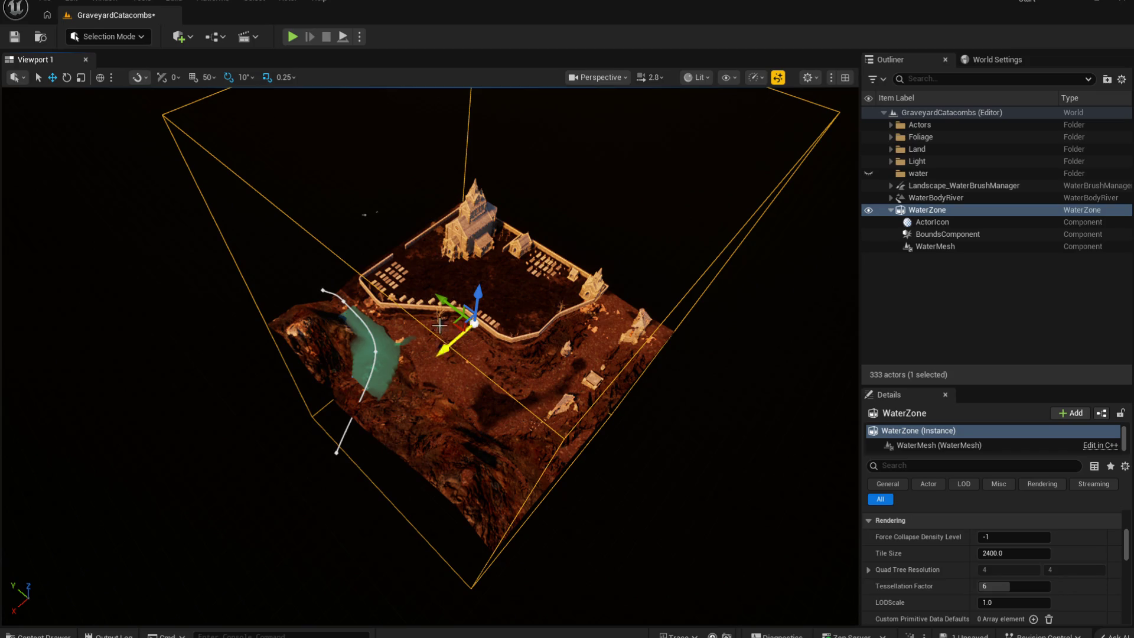
Step: Shift the WaterZone bounds toward the river and slide the river's left end point along the channel
{"action": "mouse_move", "coordinate": [443, 350]}
{"action": "left_mouse_down"}
{"action": "mouse_move", "coordinate": [399, 369]}
{"action": "mouse_move", "coordinate": [370, 322]}
{"action": "left_mouse_up"}
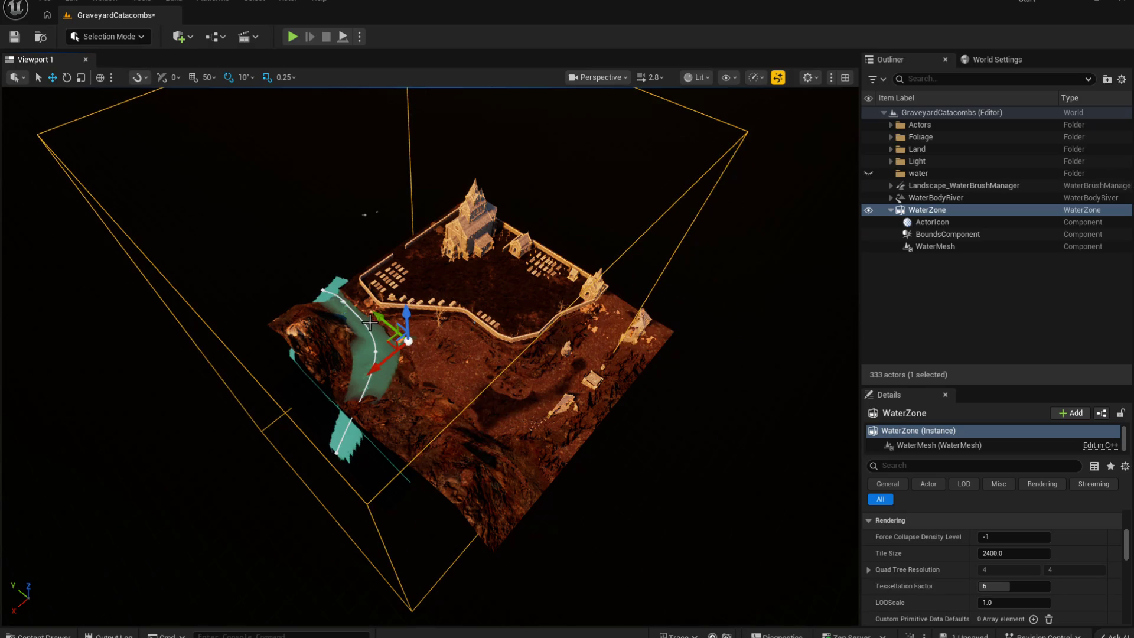
{"action": "left_click_drag", "start_coordinate": [328, 358], "coordinate": [307, 345]}
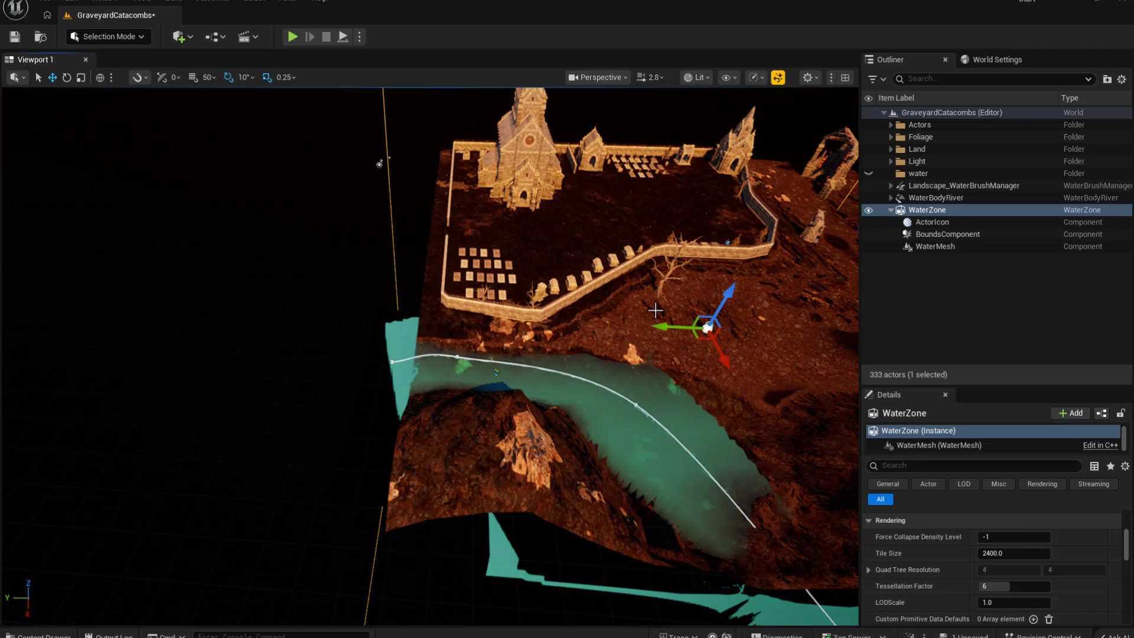
{"action": "left_click_drag", "start_coordinate": [664, 324], "coordinate": [663, 329]}
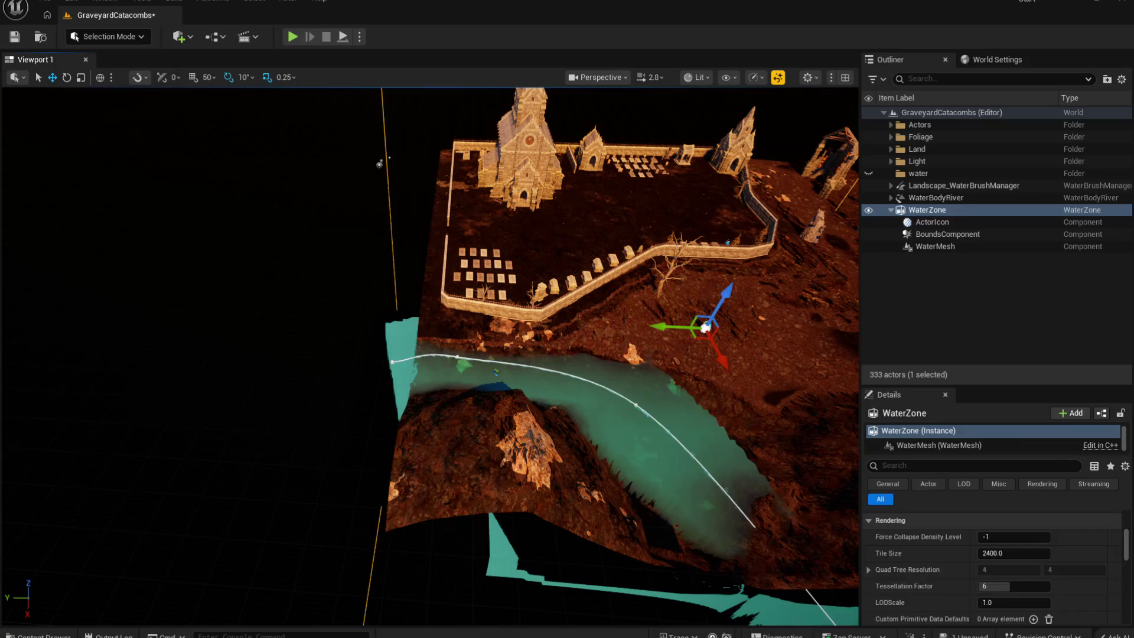
{"action": "left_click", "coordinate": [392, 361]}
{"action": "left_click_drag", "start_coordinate": [341, 360], "coordinate": [366, 356]}
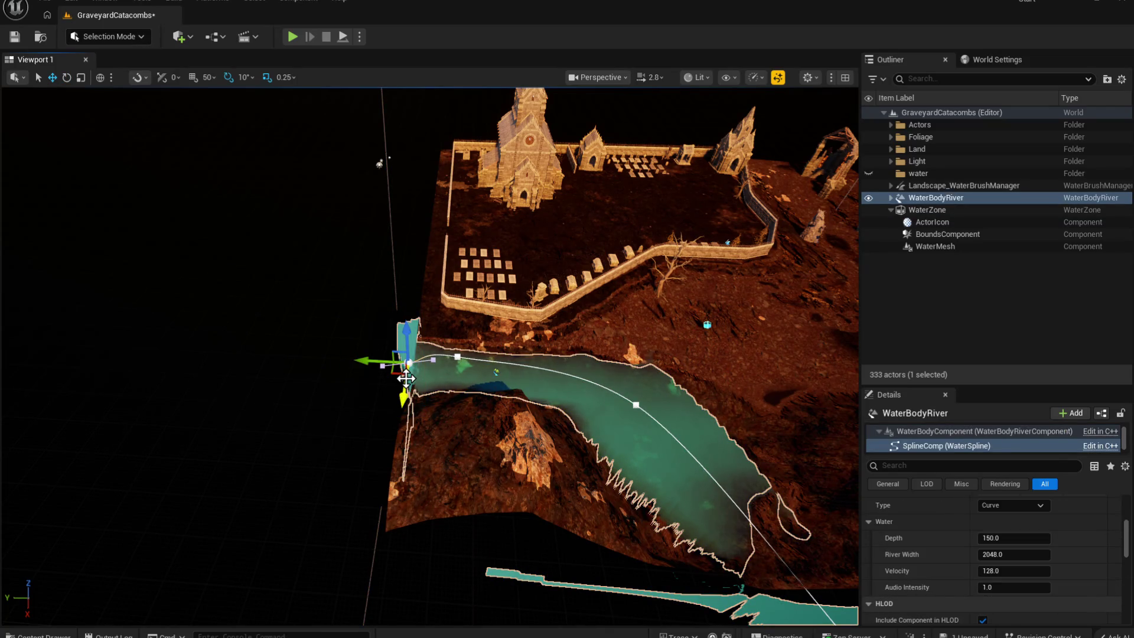
Step: Rotate the river's end spline point slightly and move it right along Y
{"action": "key", "text": "e"}
{"action": "left_click_drag", "start_coordinate": [389, 405], "coordinate": [385, 408]}
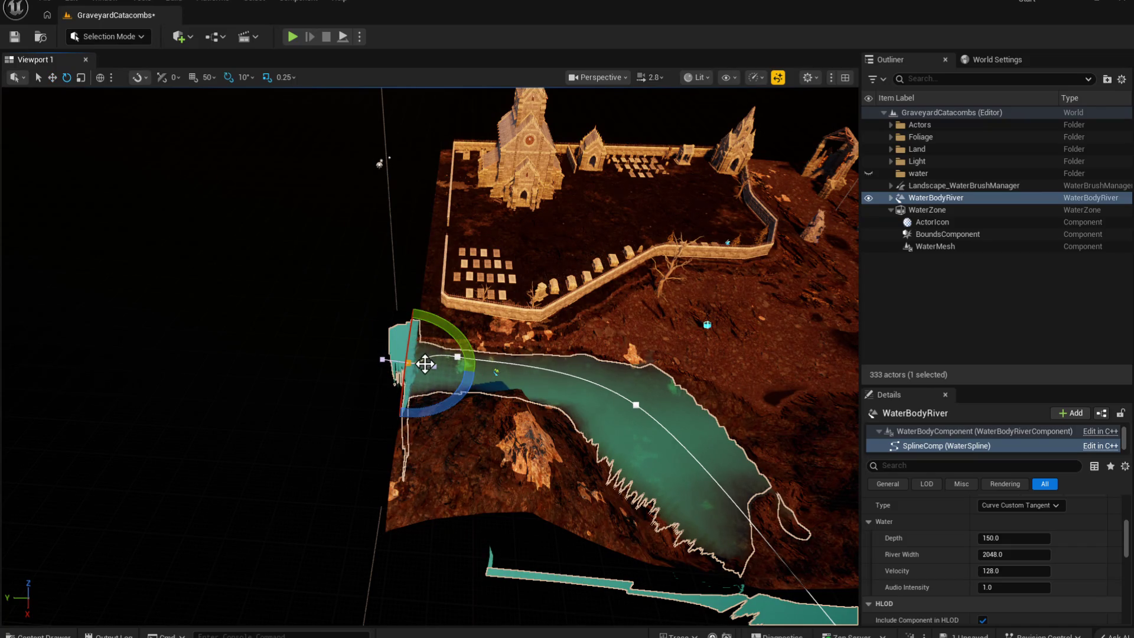
{"action": "key", "text": "w"}
{"action": "left_click_drag", "start_coordinate": [368, 361], "coordinate": [466, 358]}
Step: Inspect the neighbouring and lower spline points, such as point 3 near X 2440.7, Y 3314.4, Z -187.4
{"action": "left_click", "coordinate": [458, 356]}
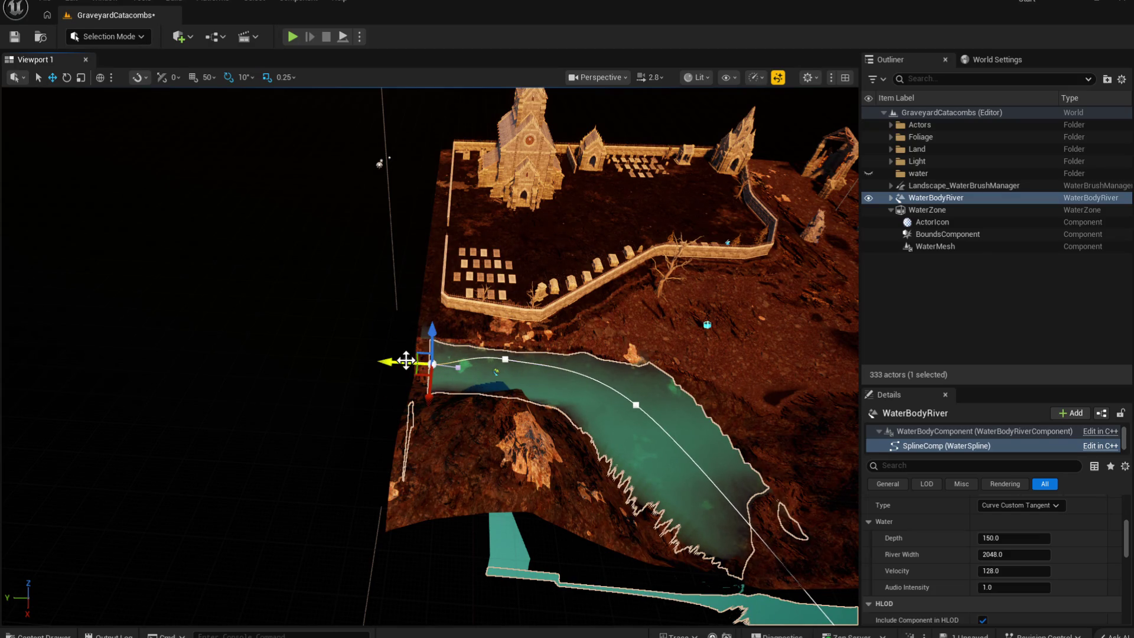
{"action": "mouse_move", "coordinate": [406, 361]}
{"action": "left_mouse_down"}
{"action": "mouse_move", "coordinate": [449, 354]}
{"action": "mouse_move", "coordinate": [470, 242]}
{"action": "mouse_move", "coordinate": [513, 370]}
{"action": "left_mouse_up"}
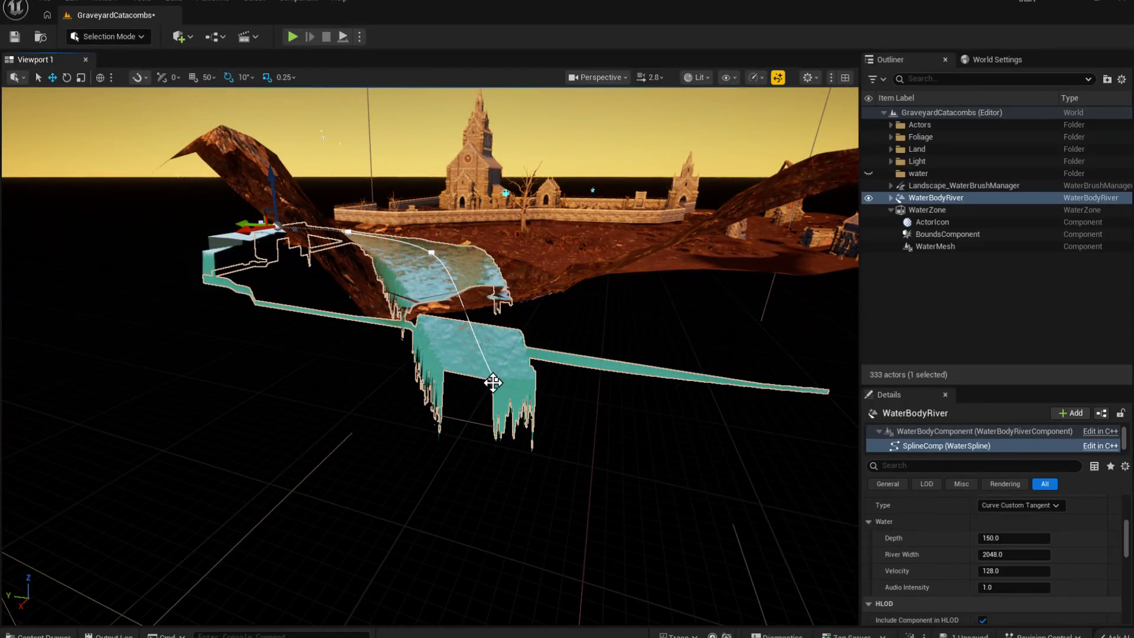
{"action": "left_click", "coordinate": [492, 383]}
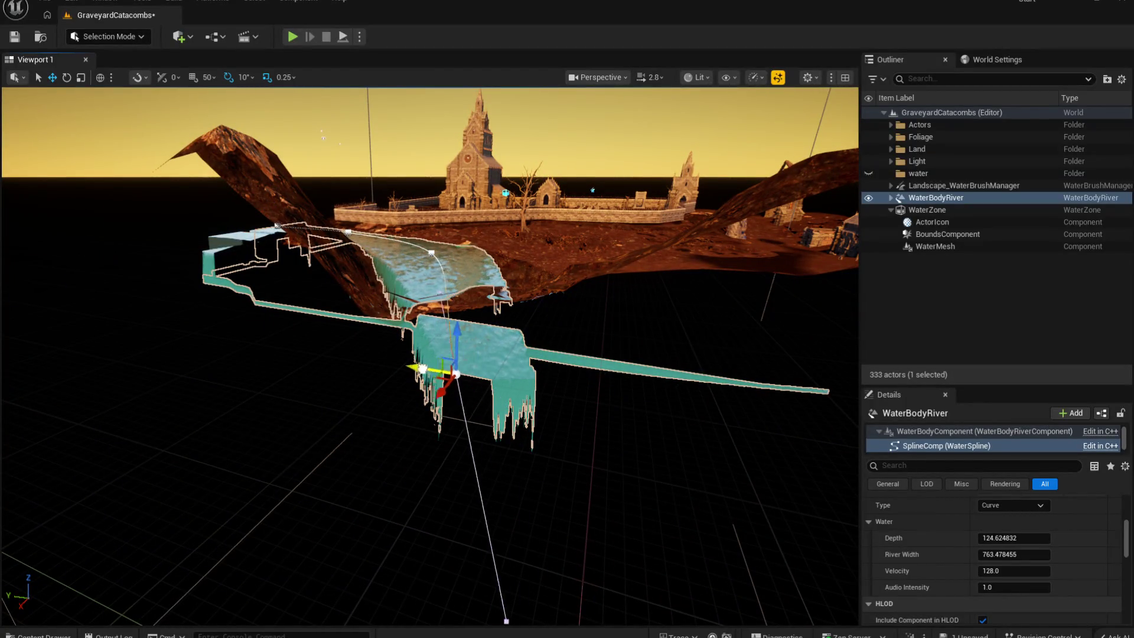
{"action": "mouse_move", "coordinate": [492, 382]}
{"action": "left_mouse_down"}
{"action": "mouse_move", "coordinate": [460, 295]}
{"action": "mouse_move", "coordinate": [538, 447]}
{"action": "mouse_move", "coordinate": [514, 406]}
{"action": "left_mouse_up"}
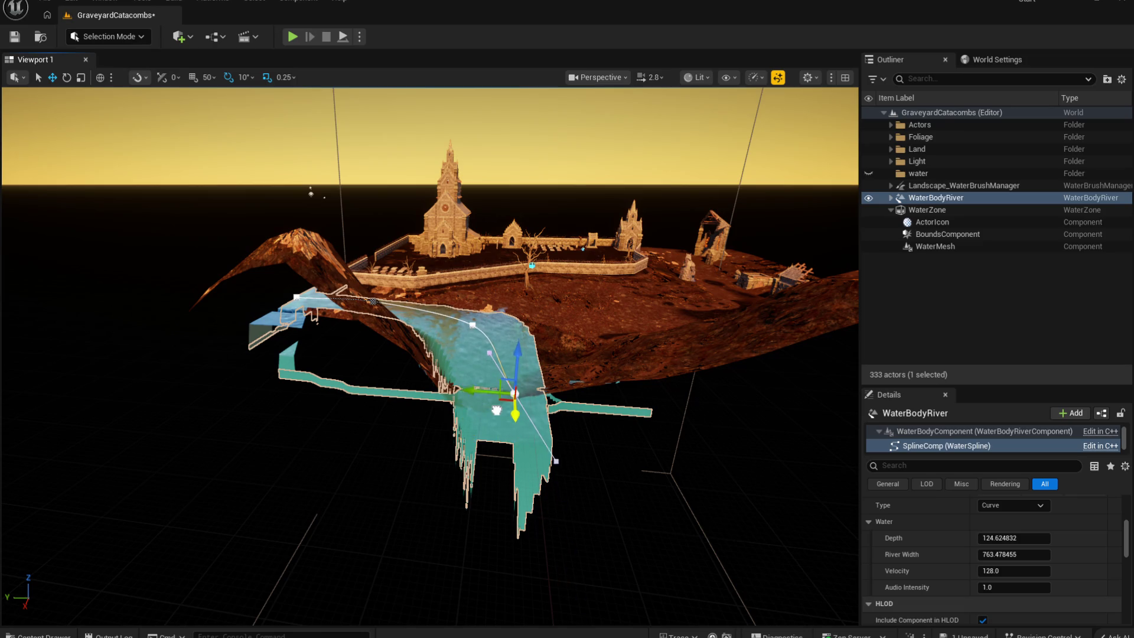
{"action": "mouse_move", "coordinate": [598, 426]}
{"action": "left_mouse_down"}
{"action": "mouse_move", "coordinate": [567, 384]}
{"action": "mouse_move", "coordinate": [471, 361]}
{"action": "mouse_move", "coordinate": [414, 365]}
{"action": "mouse_move", "coordinate": [360, 386]}
{"action": "mouse_move", "coordinate": [336, 381]}
{"action": "left_mouse_up"}
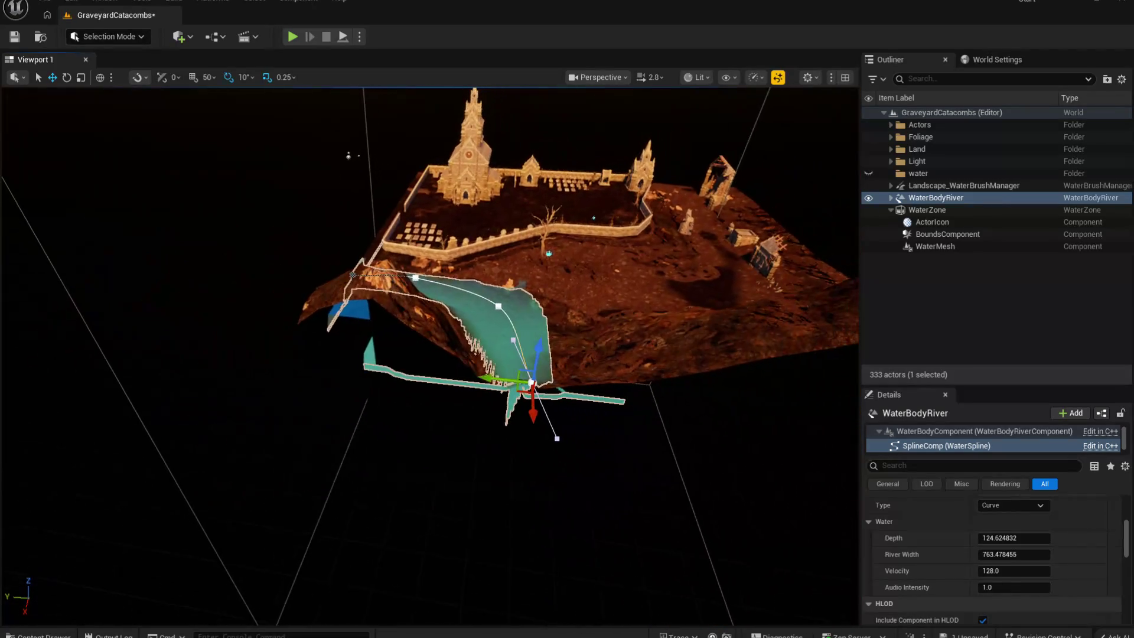
{"action": "scroll", "coordinate": [1019, 550], "scroll_direction": "up", "scroll_amount": 5}
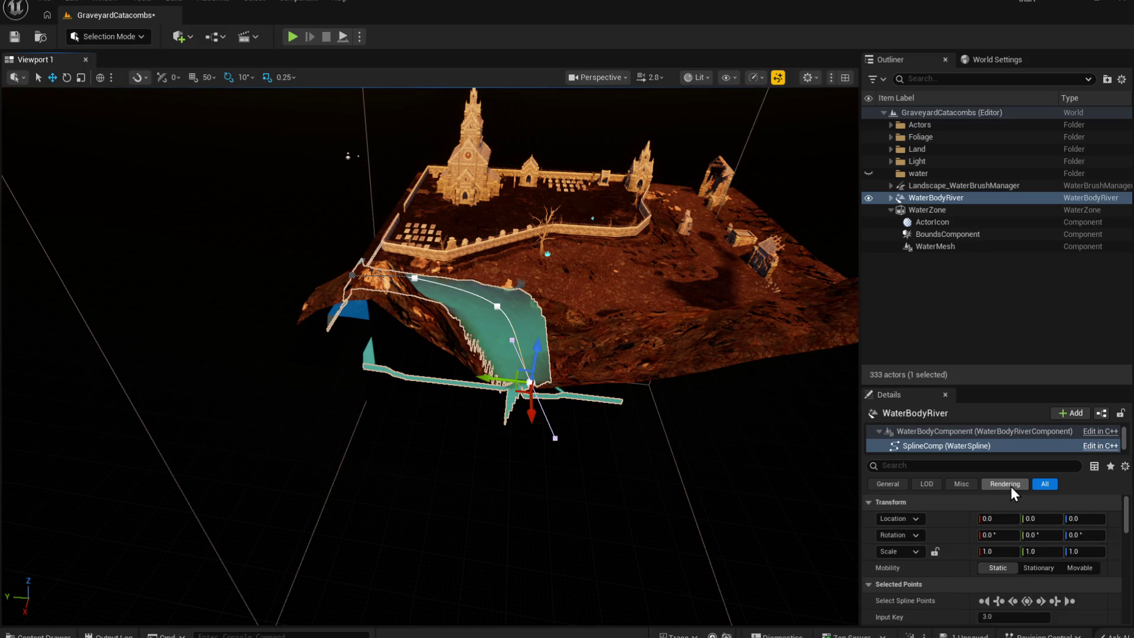
{"action": "left_click", "coordinate": [933, 213]}
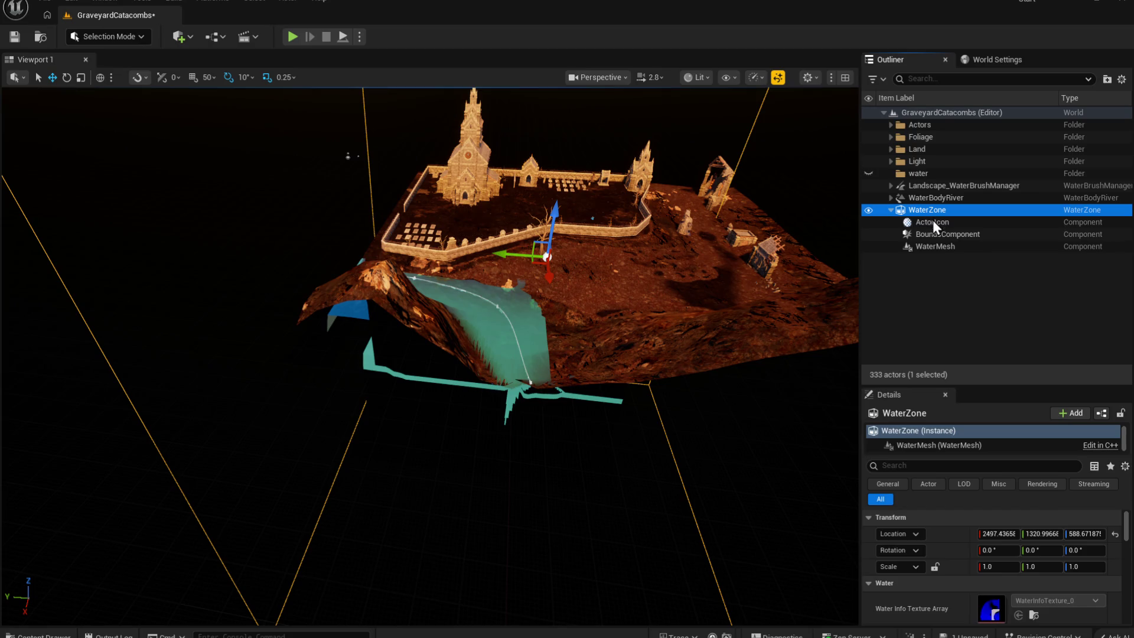
Step: Set the WaterZone location to Y 1281, X about 2051 and Z 0
{"action": "left_click", "coordinate": [1056, 533]}
{"action": "type", "text": "1281"}
{"action": "key", "text": "Return"}
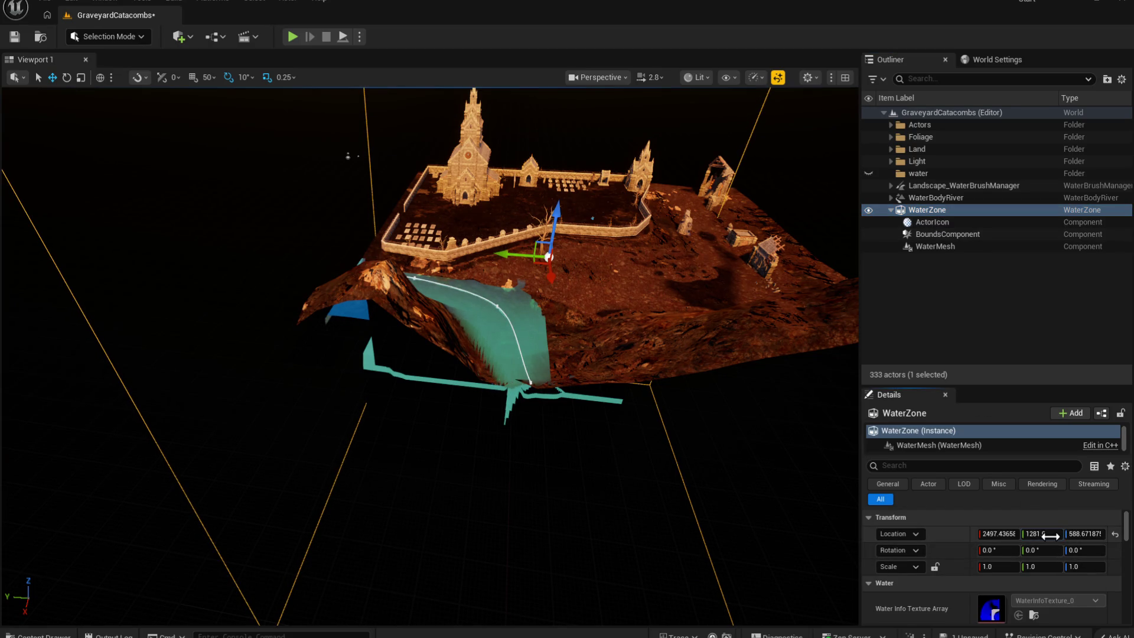
{"action": "left_click", "coordinate": [998, 533]}
{"action": "type", "text": "2581"}
{"action": "key", "text": "Return"}
{"action": "mouse_move", "coordinate": [1005, 533]}
{"action": "left_mouse_down"}
{"action": "mouse_move", "coordinate": [980, 534]}
{"action": "mouse_move", "coordinate": [1005, 533]}
{"action": "left_mouse_up"}
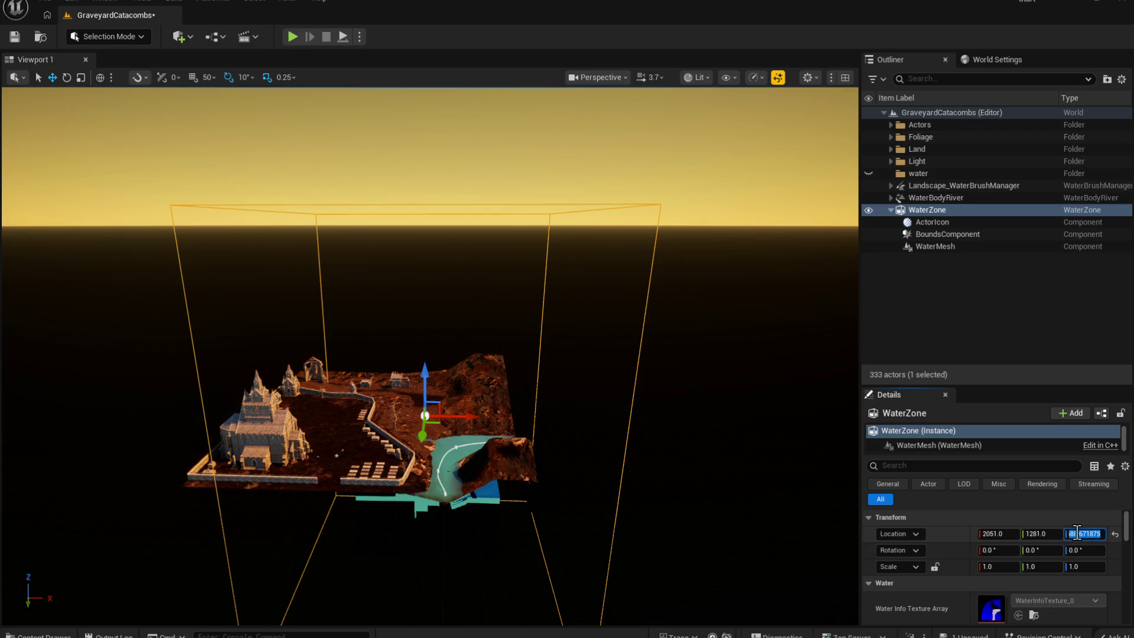
{"action": "type", "text": "0"}
{"action": "key", "text": "Return"}
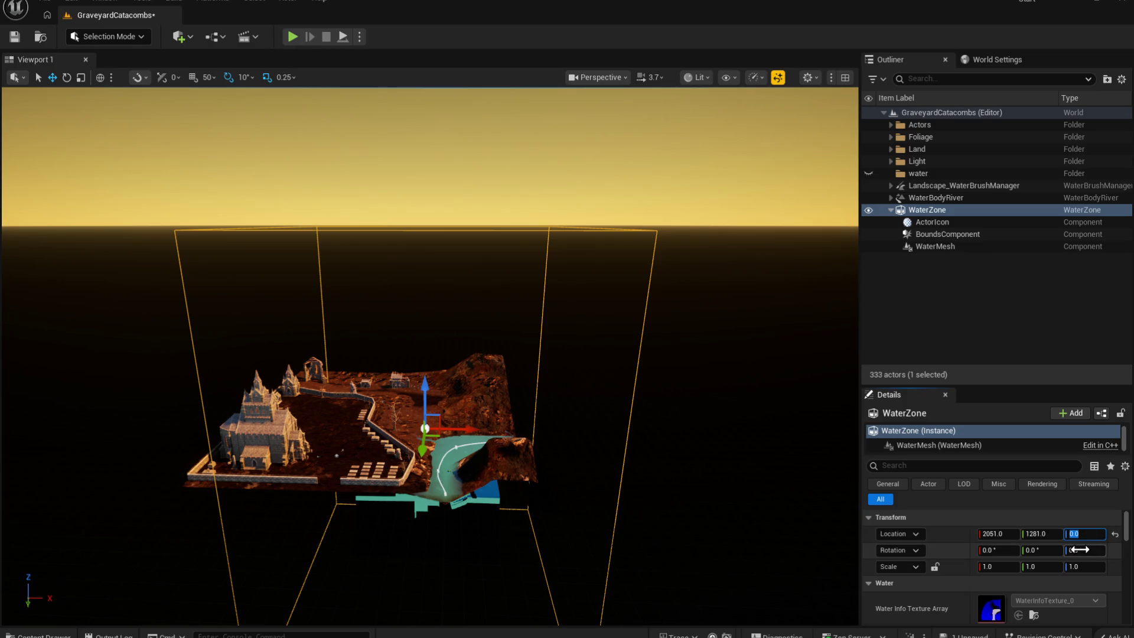
Step: Resize the Zone Extent to about 3230.3 by 9417.6 and nudge the WaterZone over the river
{"action": "scroll", "coordinate": [1077, 556], "scroll_direction": "down", "scroll_amount": 3}
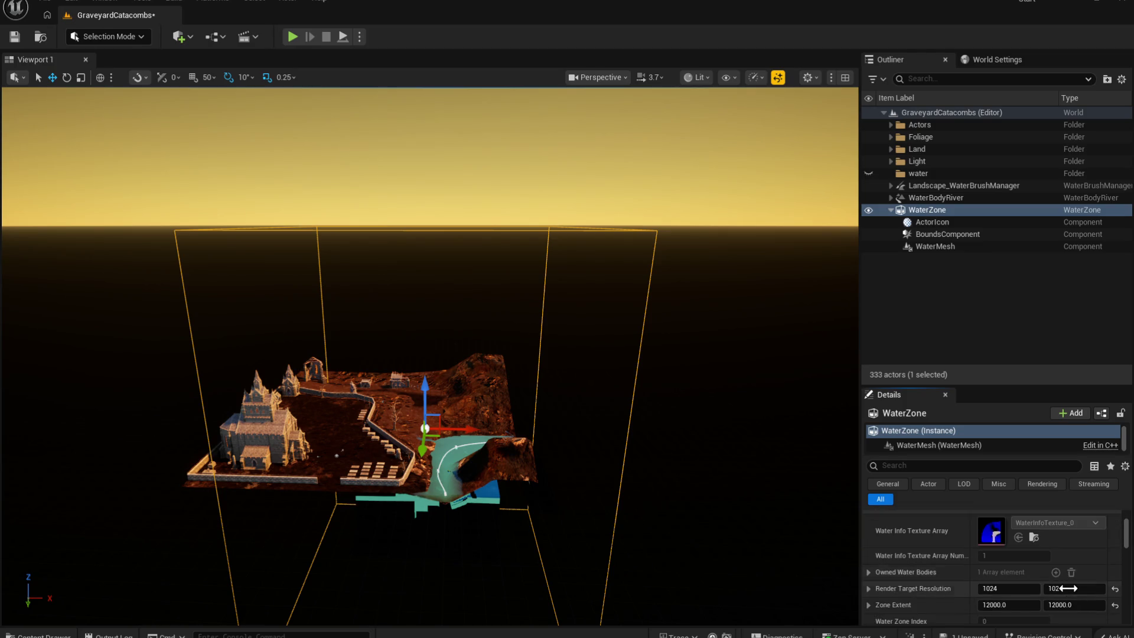
{"action": "mouse_move", "coordinate": [1074, 607]}
{"action": "left_mouse_down"}
{"action": "mouse_move", "coordinate": [1014, 623]}
{"action": "mouse_move", "coordinate": [1011, 607]}
{"action": "mouse_move", "coordinate": [948, 606]}
{"action": "left_mouse_up"}
{"action": "mouse_move", "coordinate": [463, 429]}
{"action": "left_mouse_down"}
{"action": "mouse_move", "coordinate": [538, 455]}
{"action": "mouse_move", "coordinate": [563, 500]}
{"action": "left_mouse_up"}
{"action": "scroll", "coordinate": [1042, 579], "scroll_direction": "down", "scroll_amount": 2}
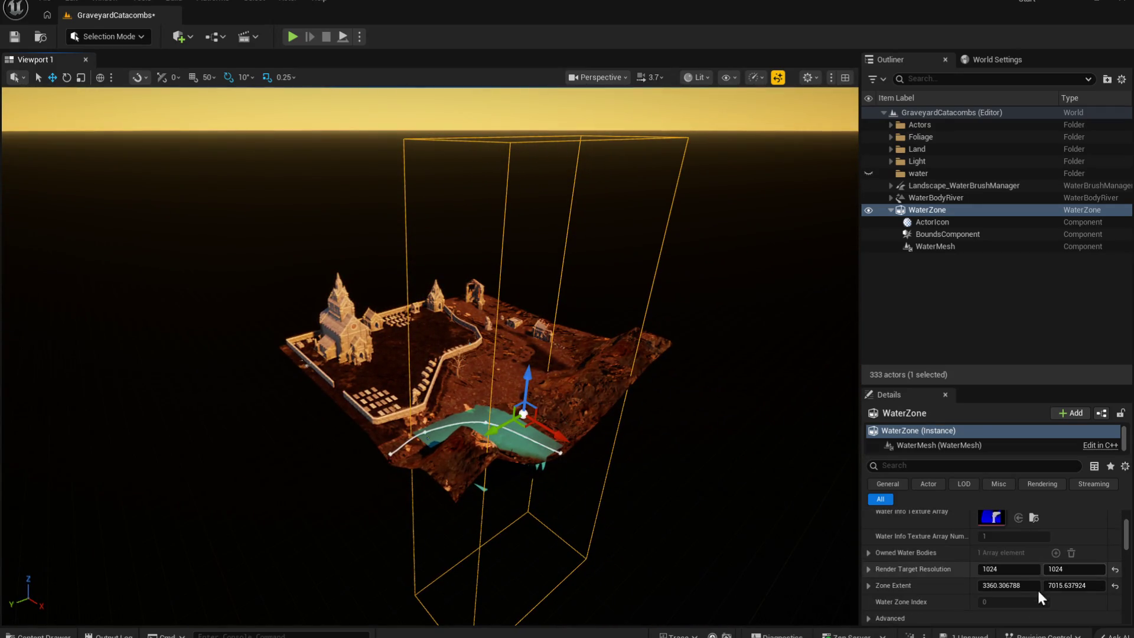
{"action": "mouse_move", "coordinate": [797, 561]}
{"action": "left_mouse_down"}
{"action": "mouse_move", "coordinate": [797, 508]}
{"action": "mouse_move", "coordinate": [797, 561]}
{"action": "mouse_move", "coordinate": [762, 567]}
{"action": "mouse_move", "coordinate": [747, 553]}
{"action": "left_mouse_up"}
{"action": "mouse_move", "coordinate": [1009, 565]}
{"action": "left_mouse_down"}
{"action": "mouse_move", "coordinate": [1051, 565]}
{"action": "mouse_move", "coordinate": [1019, 566]}
{"action": "left_mouse_up"}
{"action": "left_click_drag", "start_coordinate": [592, 506], "coordinate": [589, 490]}
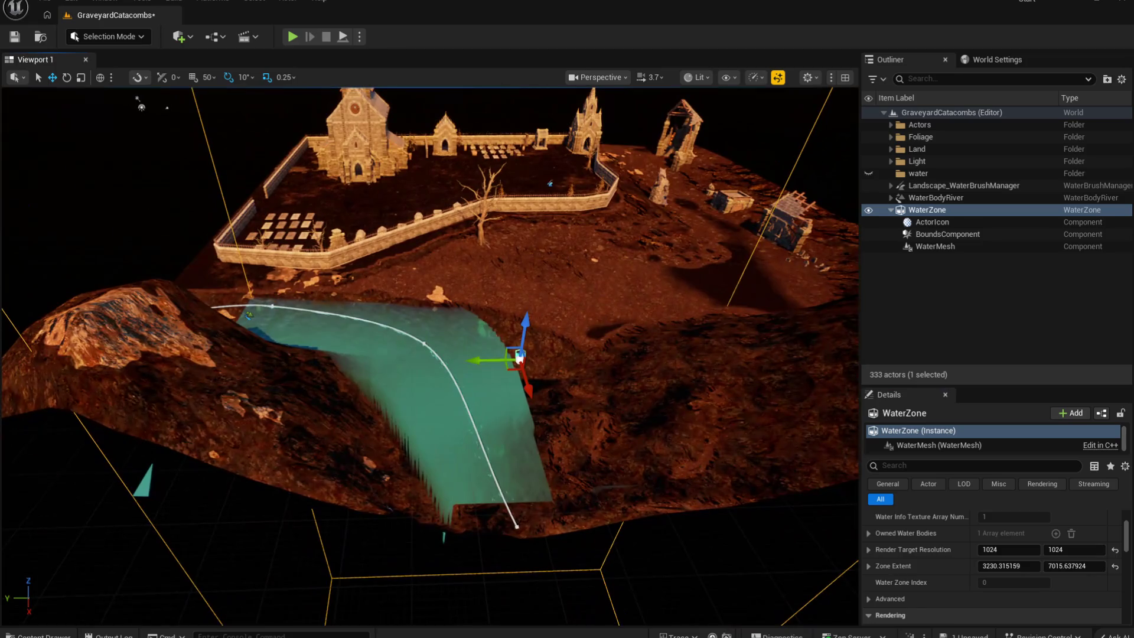
{"action": "left_click_drag", "start_coordinate": [1070, 563], "coordinate": [1070, 563]}
{"action": "mouse_move", "coordinate": [532, 355]}
{"action": "left_mouse_down"}
{"action": "mouse_move", "coordinate": [519, 331]}
{"action": "mouse_move", "coordinate": [508, 366]}
{"action": "mouse_move", "coordinate": [490, 354]}
{"action": "left_mouse_up"}
{"action": "mouse_move", "coordinate": [608, 527]}
{"action": "left_mouse_down"}
{"action": "mouse_move", "coordinate": [602, 507]}
{"action": "mouse_move", "coordinate": [608, 527]}
{"action": "left_mouse_up"}
{"action": "left_click_drag", "start_coordinate": [584, 373], "coordinate": [589, 374]}
{"action": "scroll", "coordinate": [998, 531], "scroll_direction": "up", "scroll_amount": 3}
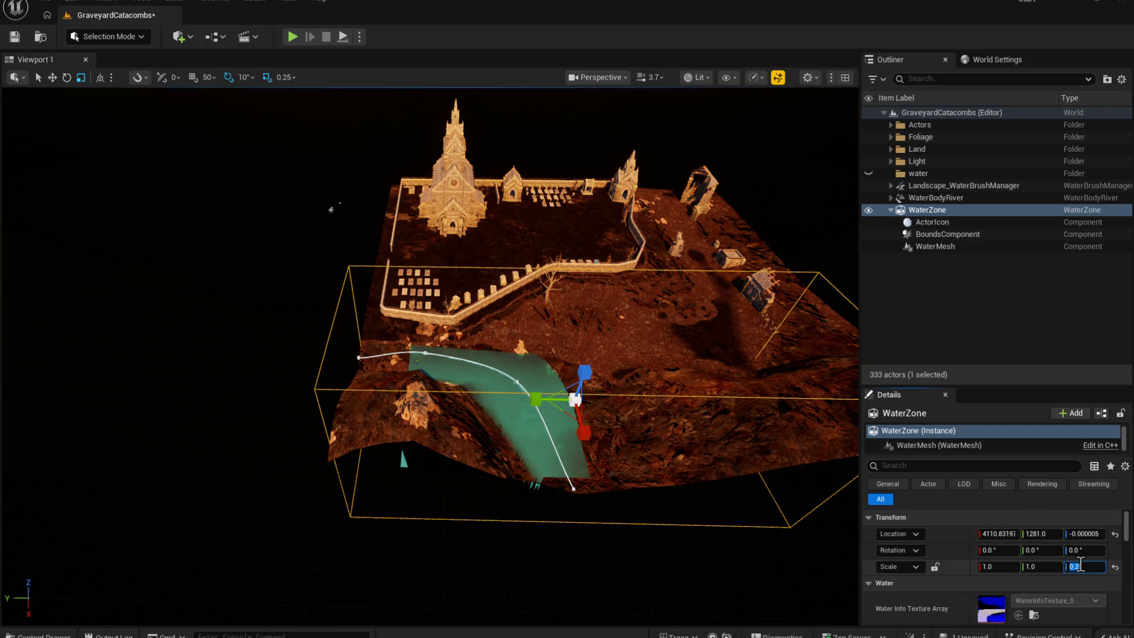
Step: Set the WaterZone's Z scale to 0.05 after trying 0.2, 0.01 and 0.02
{"action": "type", "text": "0"}
{"action": "key", "text": "Return"}
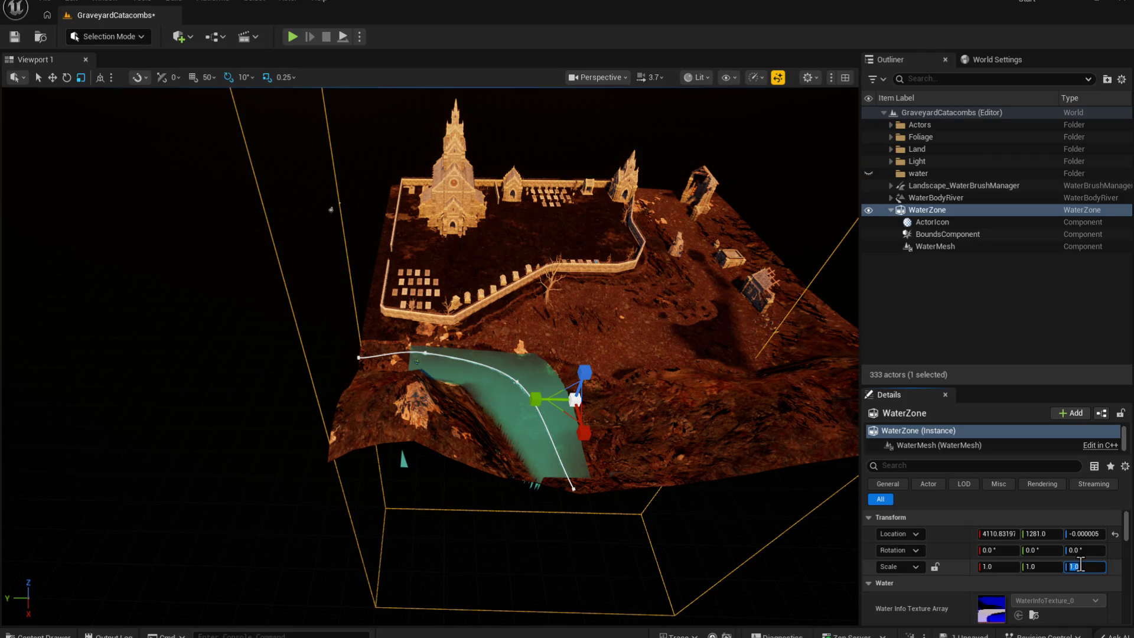
{"action": "type", "text": "0.2"}
{"action": "key", "text": "Return"}
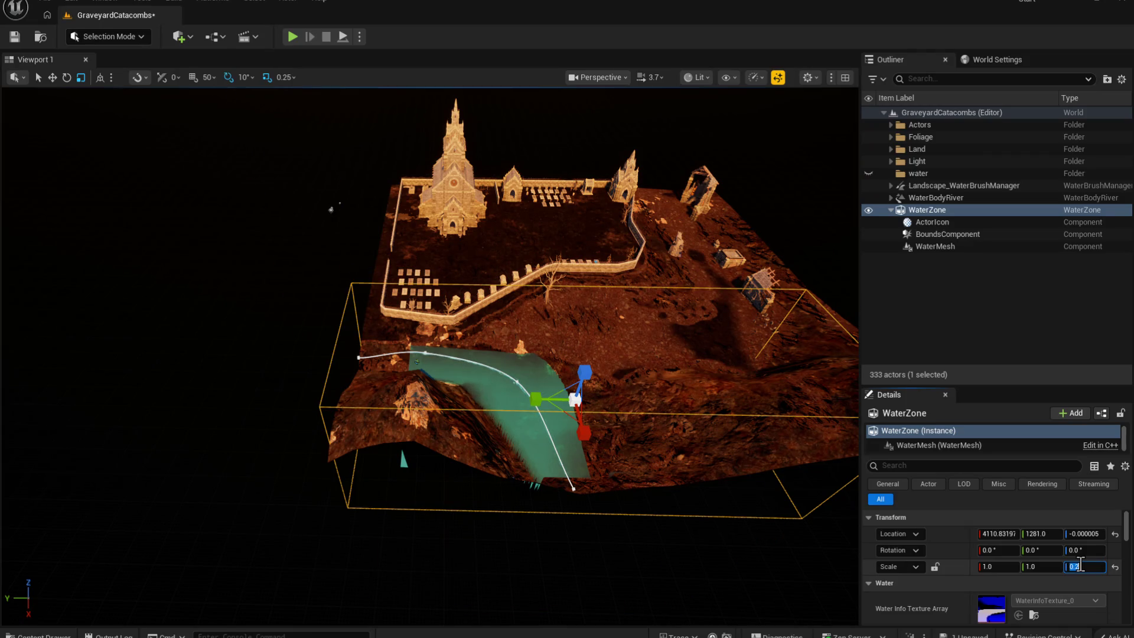
{"action": "key", "text": "Return"}
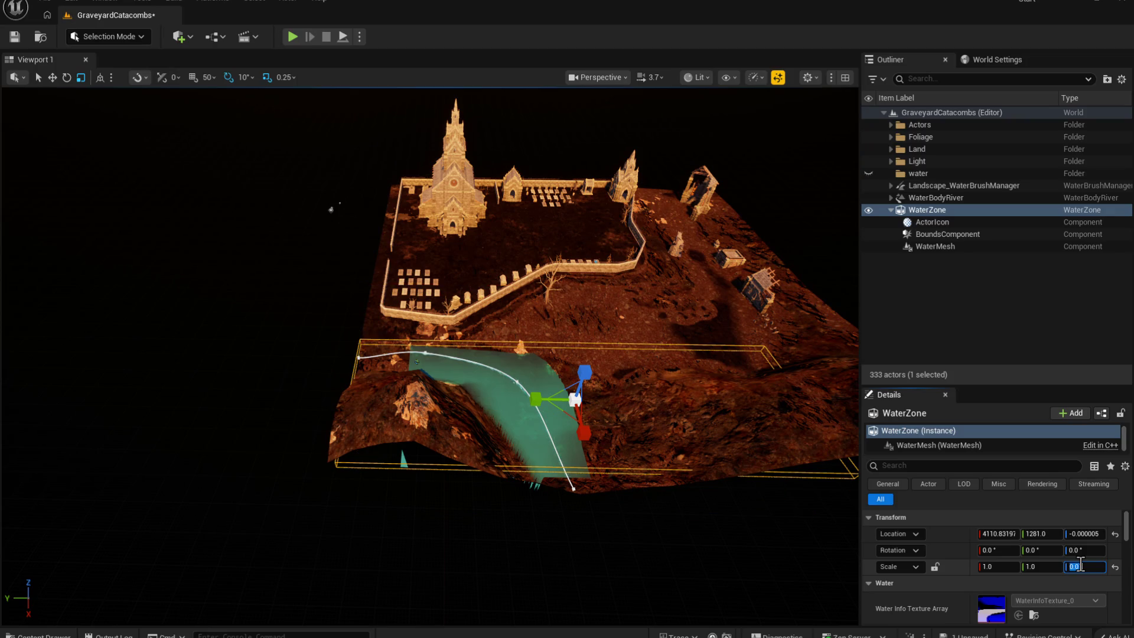
{"action": "key", "text": "Return"}
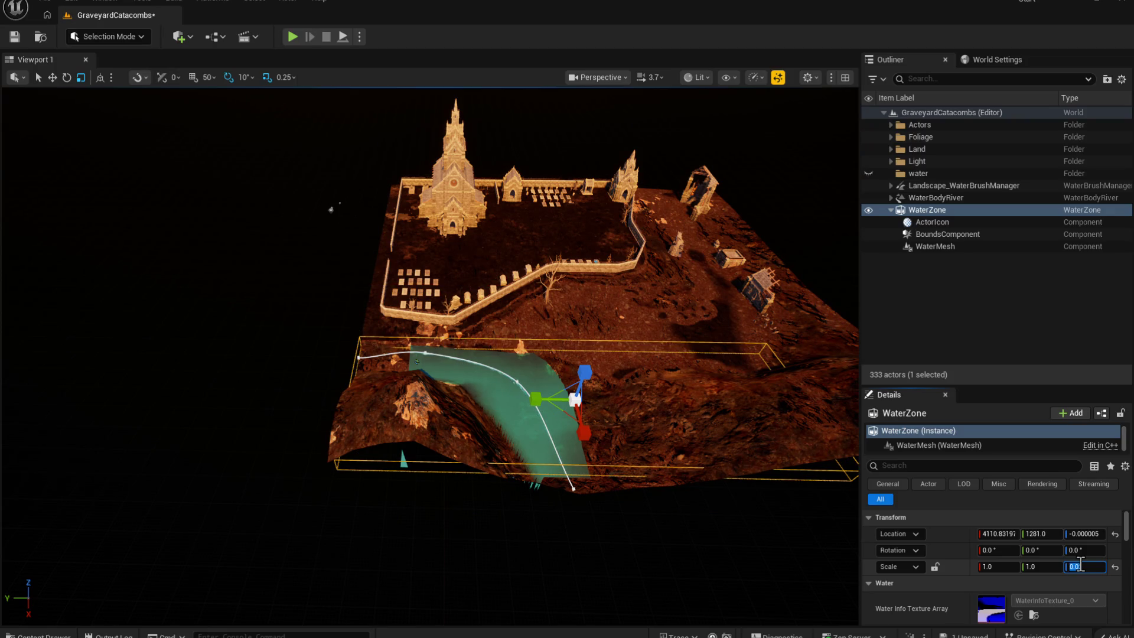
{"action": "type", "text": ".05"}
{"action": "key", "text": "Return"}
Step: Lower the WaterZone to about Z -209.5 beneath the river
{"action": "left_click_drag", "start_coordinate": [779, 519], "coordinate": [518, 539]}
{"action": "key", "text": "e"}
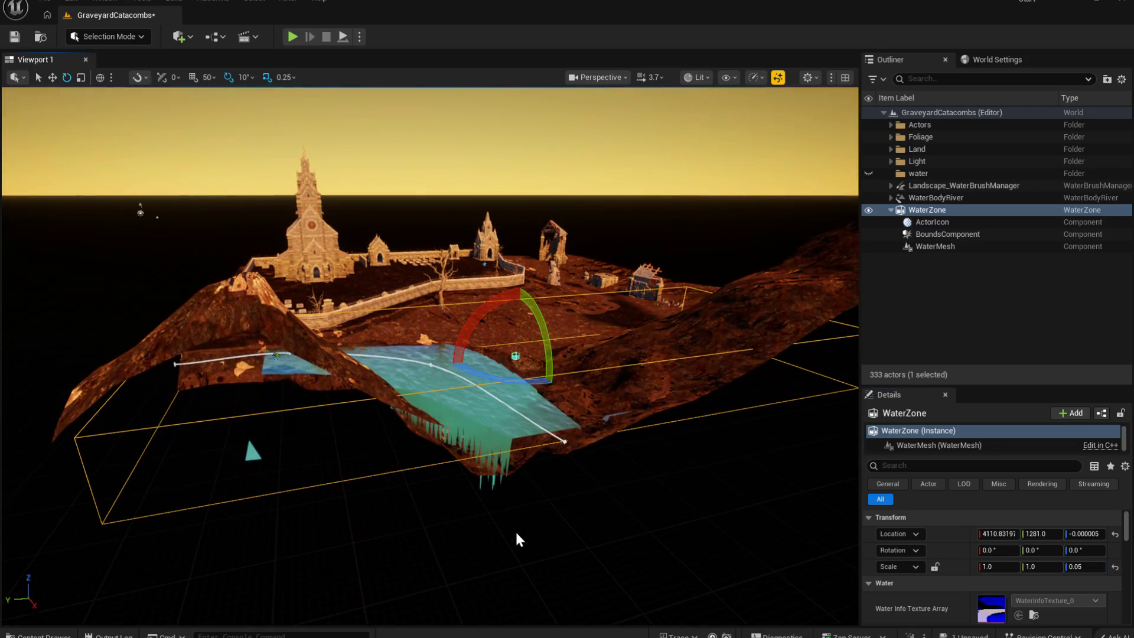
{"action": "left_click_drag", "start_coordinate": [524, 310], "coordinate": [517, 325]}
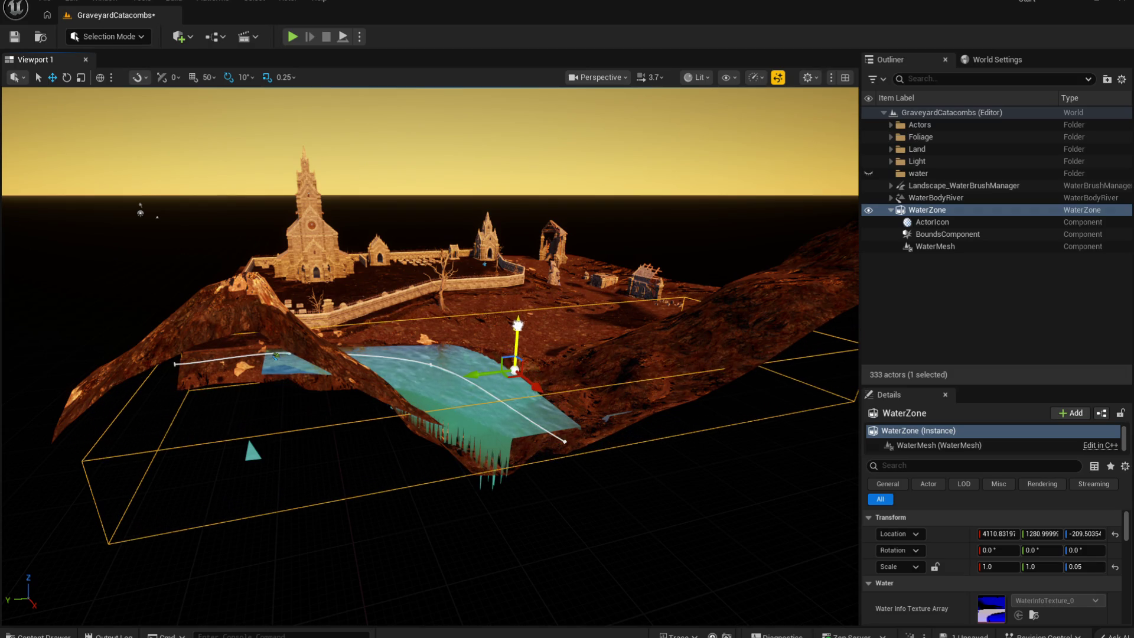
{"action": "mouse_move", "coordinate": [430, 354]}
{"action": "left_mouse_down"}
{"action": "mouse_move", "coordinate": [281, 335]}
{"action": "mouse_move", "coordinate": [339, 356]}
{"action": "mouse_move", "coordinate": [330, 353]}
{"action": "left_mouse_up"}
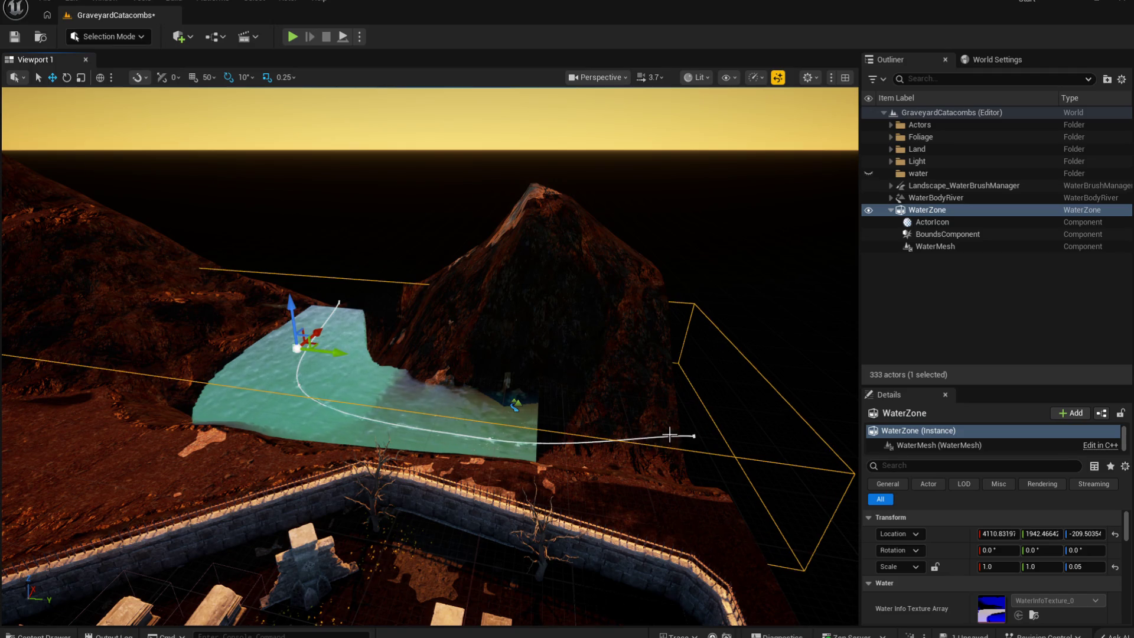
{"action": "left_click", "coordinate": [695, 436]}
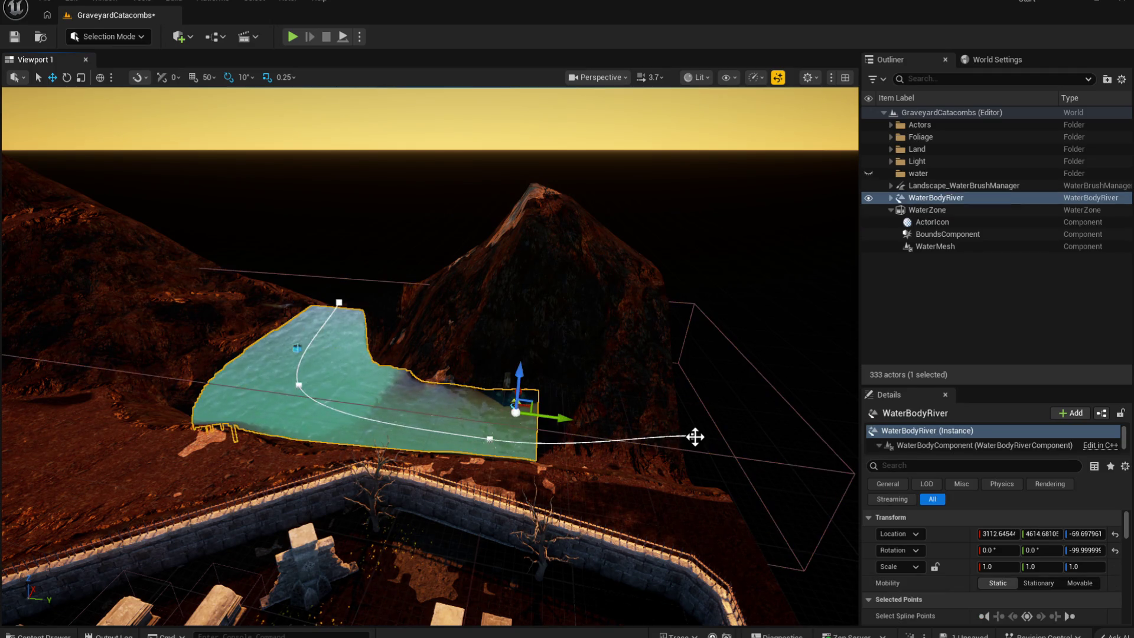
Step: Drag the WaterBodyRiver along Y so its water band follows the rocky channel below the wall
{"action": "mouse_move", "coordinate": [565, 417]}
{"action": "left_mouse_down"}
{"action": "mouse_move", "coordinate": [493, 399]}
{"action": "mouse_move", "coordinate": [414, 319]}
{"action": "mouse_move", "coordinate": [516, 396]}
{"action": "mouse_move", "coordinate": [564, 458]}
{"action": "left_mouse_up"}
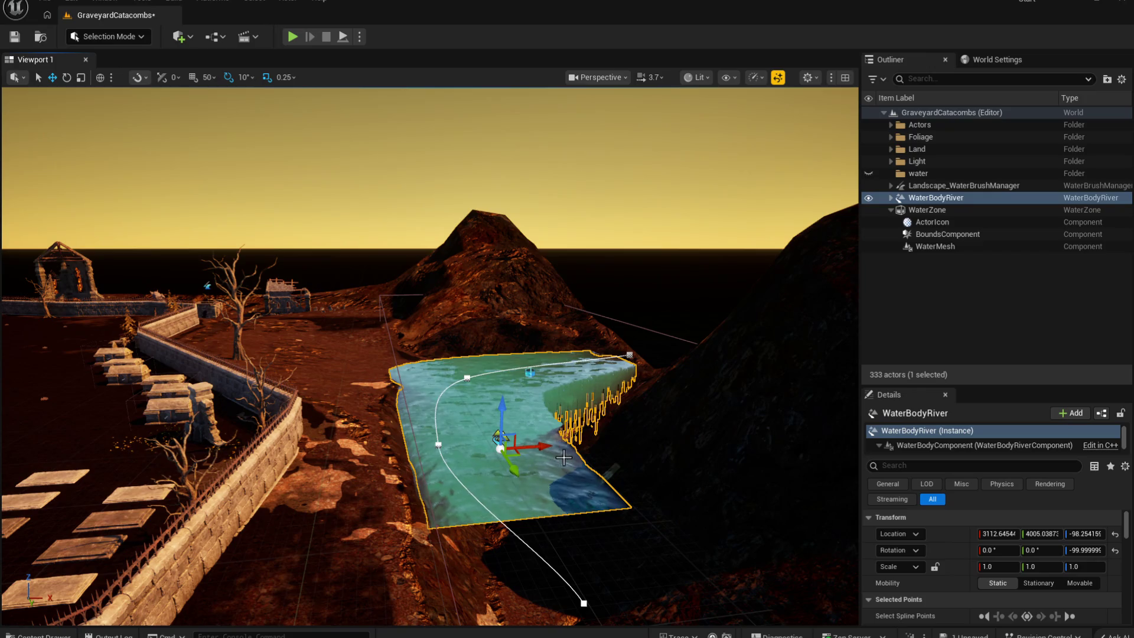
{"action": "left_click_drag", "start_coordinate": [571, 595], "coordinate": [530, 402]}
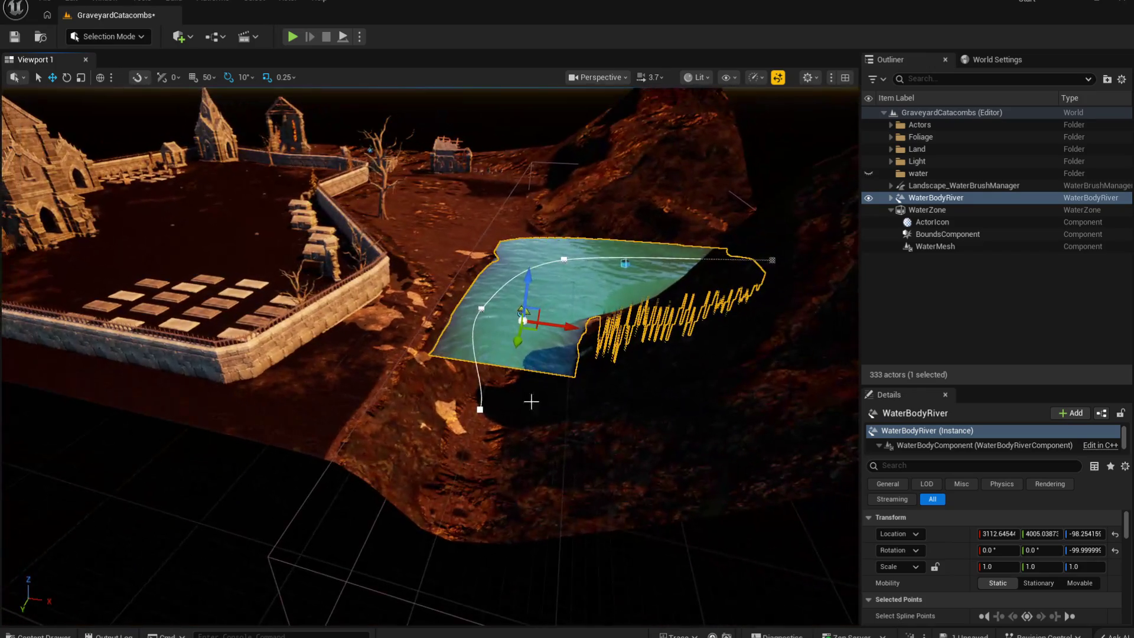
{"action": "left_click", "coordinate": [481, 308]}
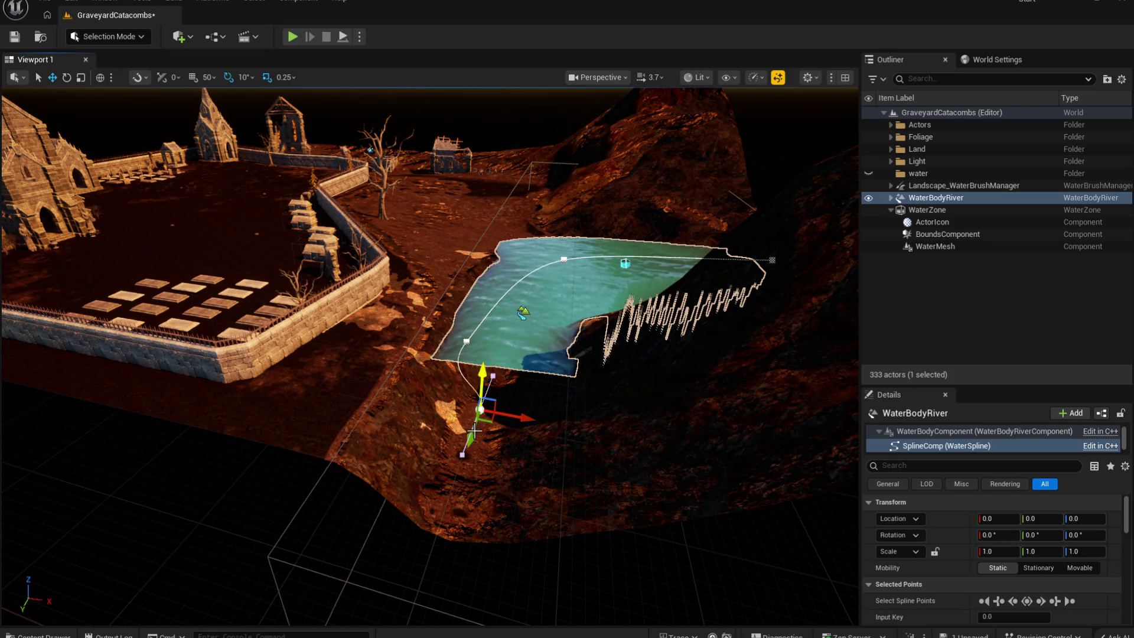
{"action": "mouse_move", "coordinate": [527, 556]}
{"action": "left_mouse_down"}
{"action": "mouse_move", "coordinate": [530, 620]}
{"action": "mouse_move", "coordinate": [463, 378]}
{"action": "left_mouse_up"}
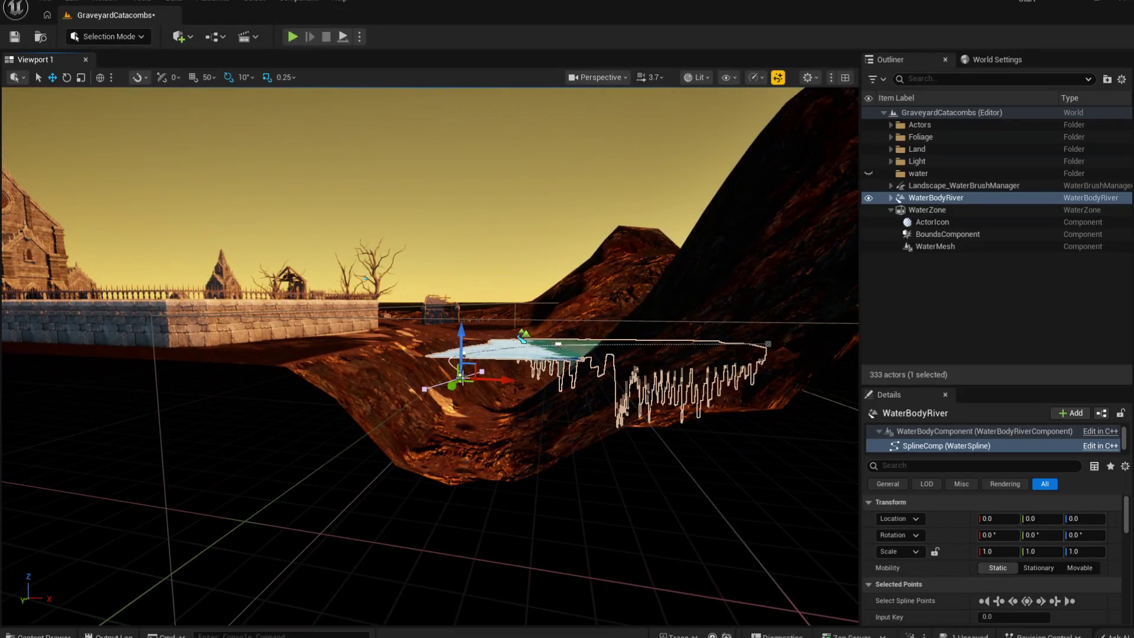
{"action": "left_click_drag", "start_coordinate": [523, 338], "coordinate": [511, 396]}
{"action": "mouse_move", "coordinate": [450, 376]}
{"action": "left_mouse_down"}
{"action": "mouse_move", "coordinate": [598, 453]}
{"action": "mouse_move", "coordinate": [529, 377]}
{"action": "mouse_move", "coordinate": [564, 370]}
{"action": "mouse_move", "coordinate": [516, 380]}
{"action": "left_mouse_up"}
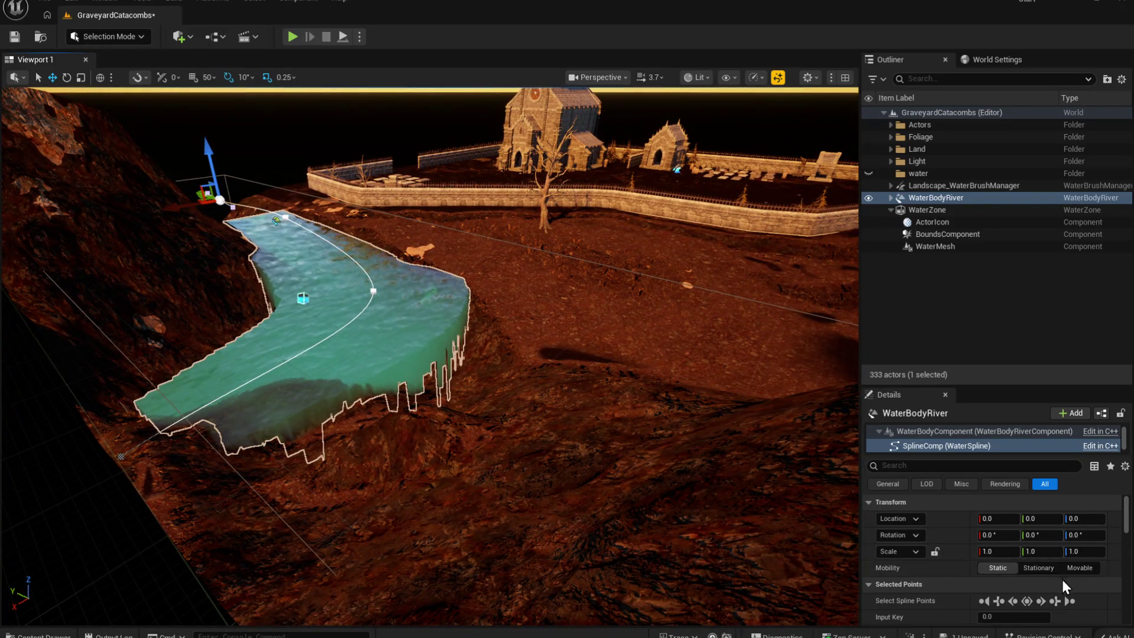
Step: Set the river's Mobility to Stationary, rotate it to about -97° and lower it to Z -157
{"action": "left_click", "coordinate": [1037, 568]}
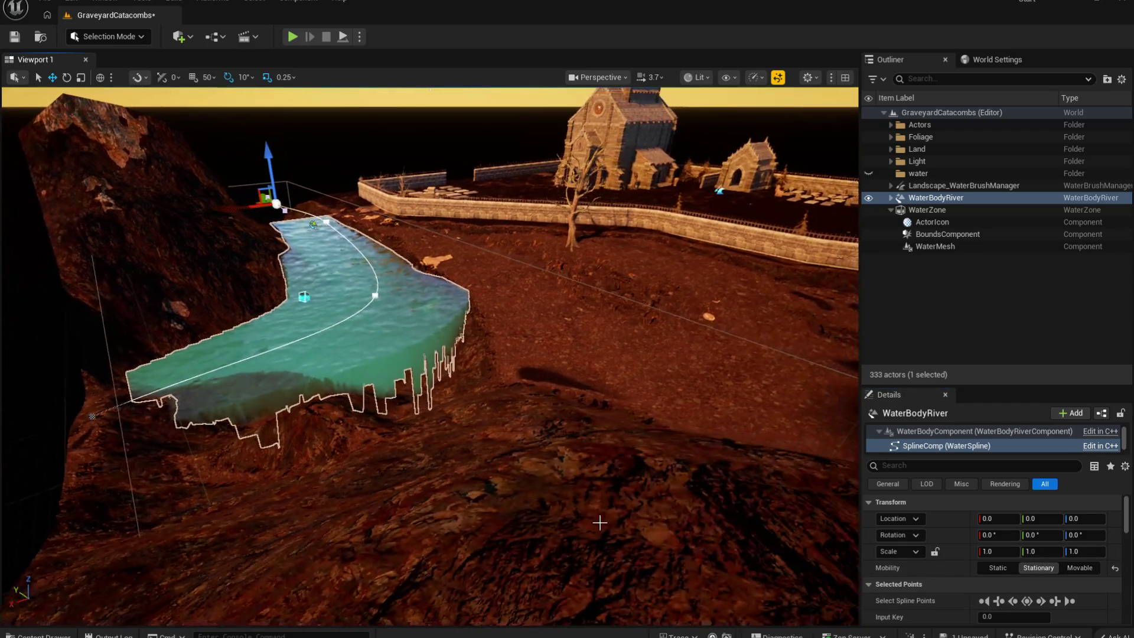
{"action": "scroll", "coordinate": [937, 440], "scroll_direction": "down", "scroll_amount": 1}
{"action": "scroll", "coordinate": [976, 438], "scroll_direction": "up", "scroll_amount": 2}
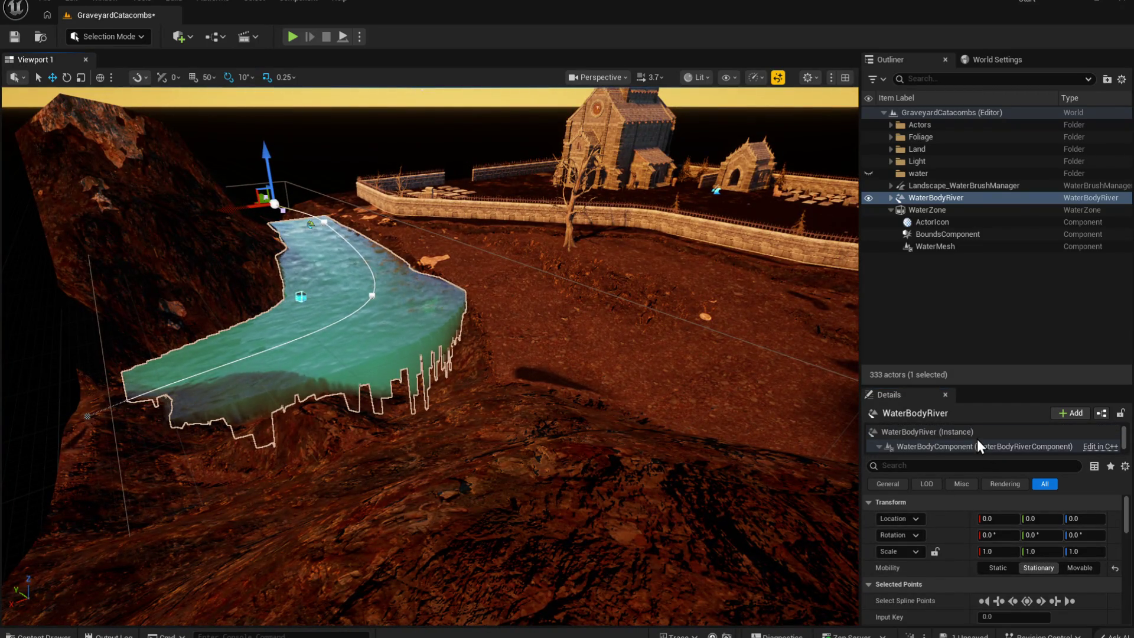
{"action": "left_click", "coordinate": [975, 433]}
{"action": "scroll", "coordinate": [1030, 562], "scroll_direction": "up", "scroll_amount": 3}
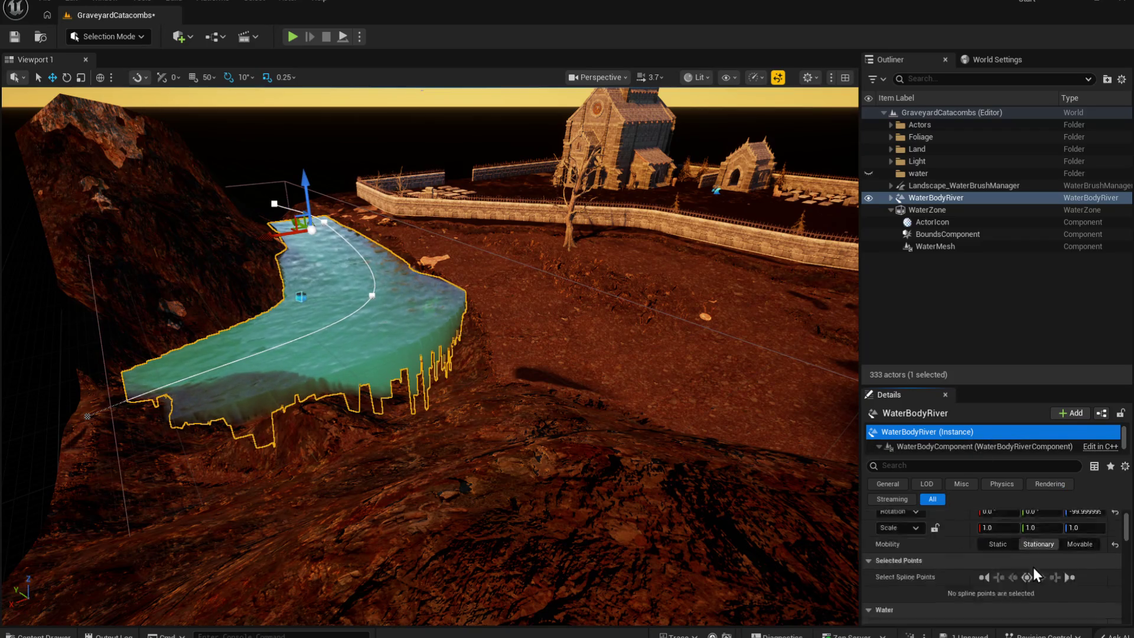
{"action": "left_click_drag", "start_coordinate": [1086, 553], "coordinate": [1079, 550]}
{"action": "type", "text": "-157"}
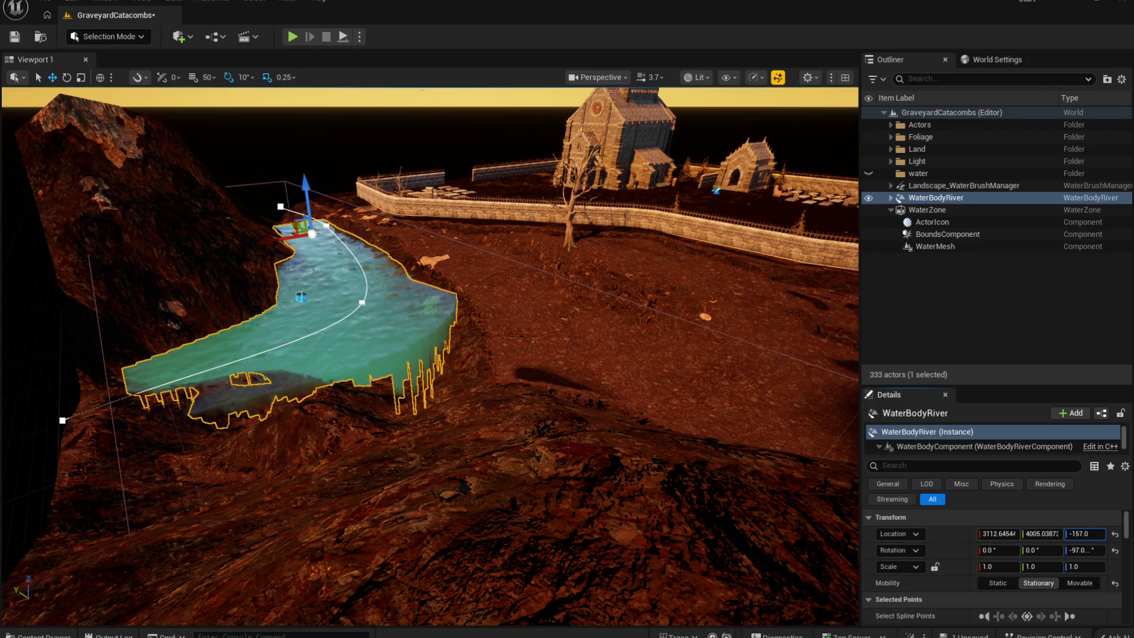
{"action": "mouse_move", "coordinate": [591, 412]}
{"action": "left_mouse_down"}
{"action": "mouse_move", "coordinate": [543, 401]}
{"action": "mouse_move", "coordinate": [525, 383]}
{"action": "mouse_move", "coordinate": [526, 408]}
{"action": "left_mouse_up"}
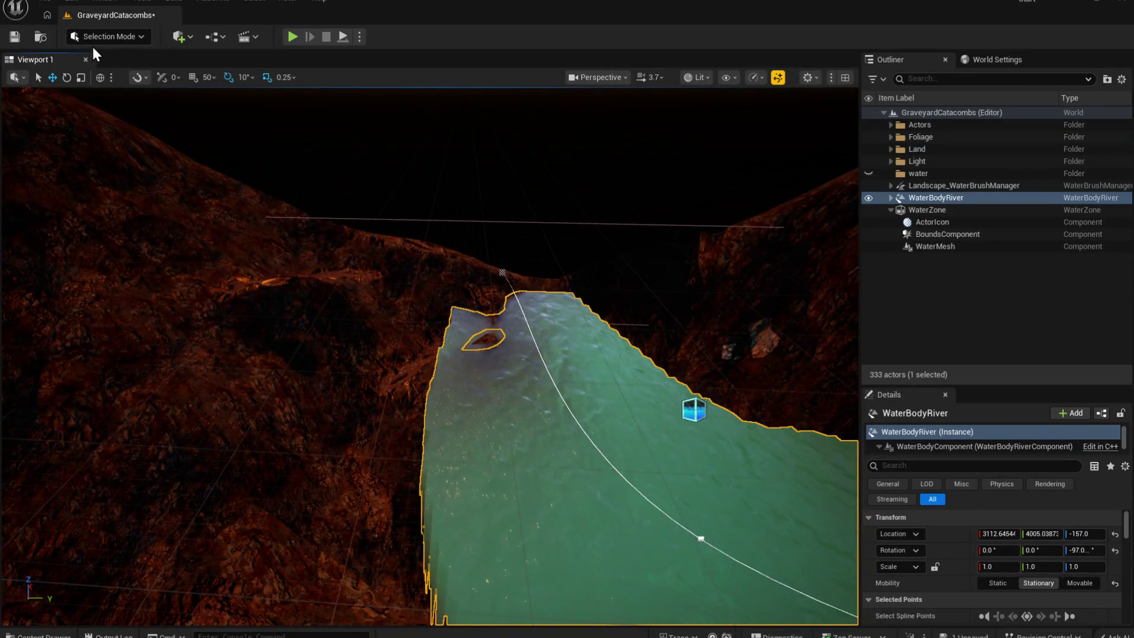
{"action": "key", "text": "shift+2"}
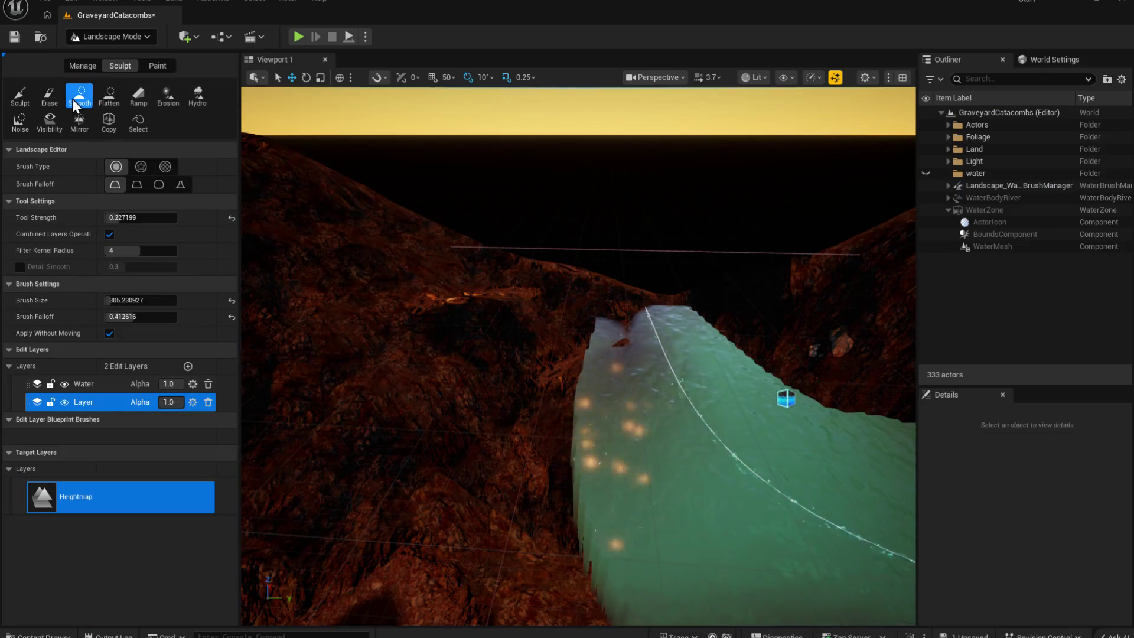
{"action": "left_click", "coordinate": [19, 96]}
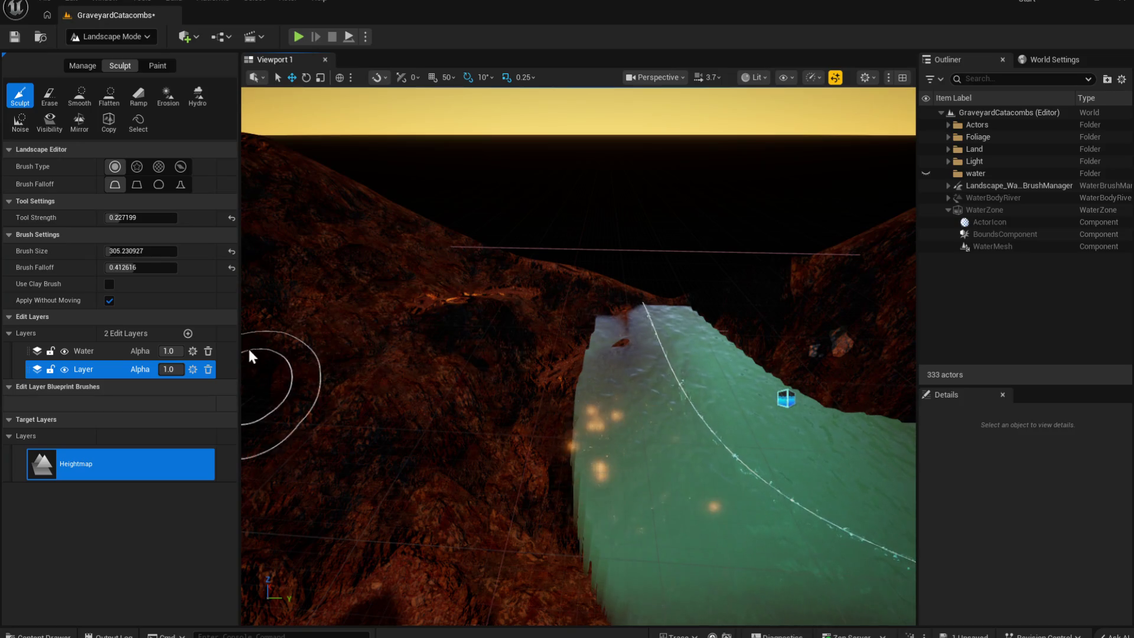
{"action": "scroll", "coordinate": [557, 291], "scroll_direction": "up", "scroll_amount": 10}
{"action": "scroll", "coordinate": [552, 266], "scroll_direction": "down", "scroll_amount": 8}
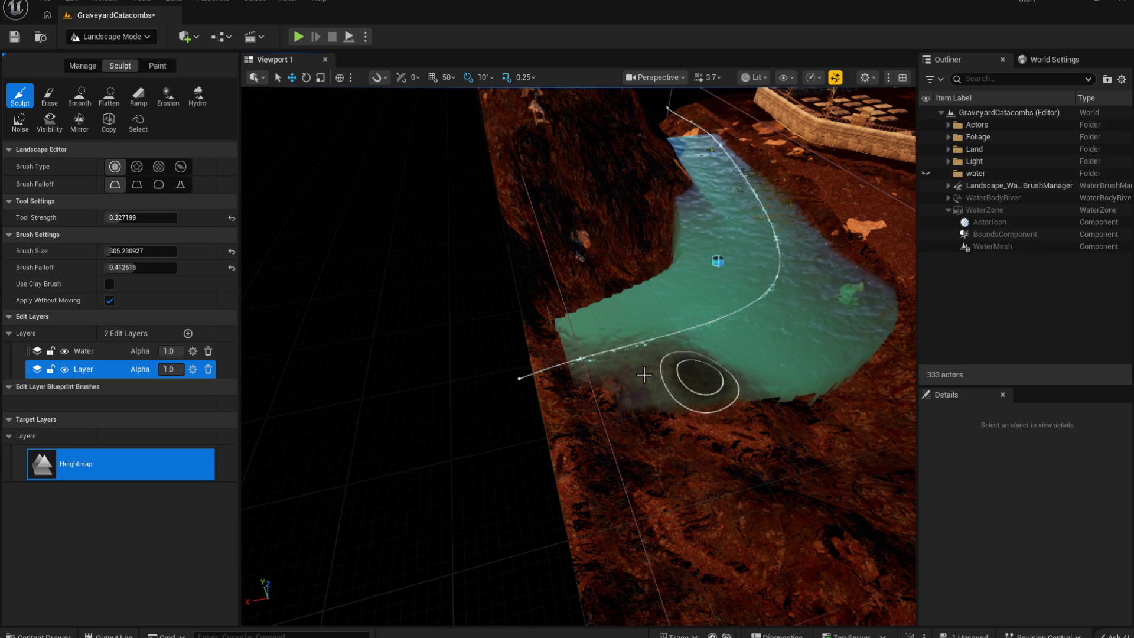
{"action": "scroll", "coordinate": [732, 391], "scroll_direction": "down", "scroll_amount": 5}
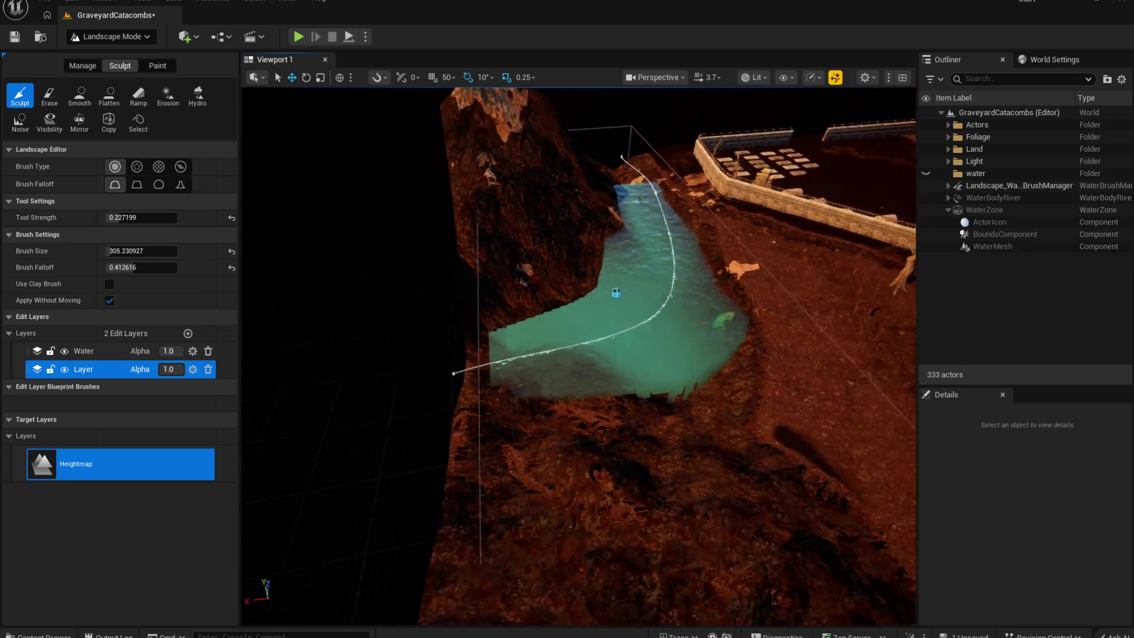
{"action": "left_click", "coordinate": [106, 37]}
{"action": "left_click", "coordinate": [109, 55]}
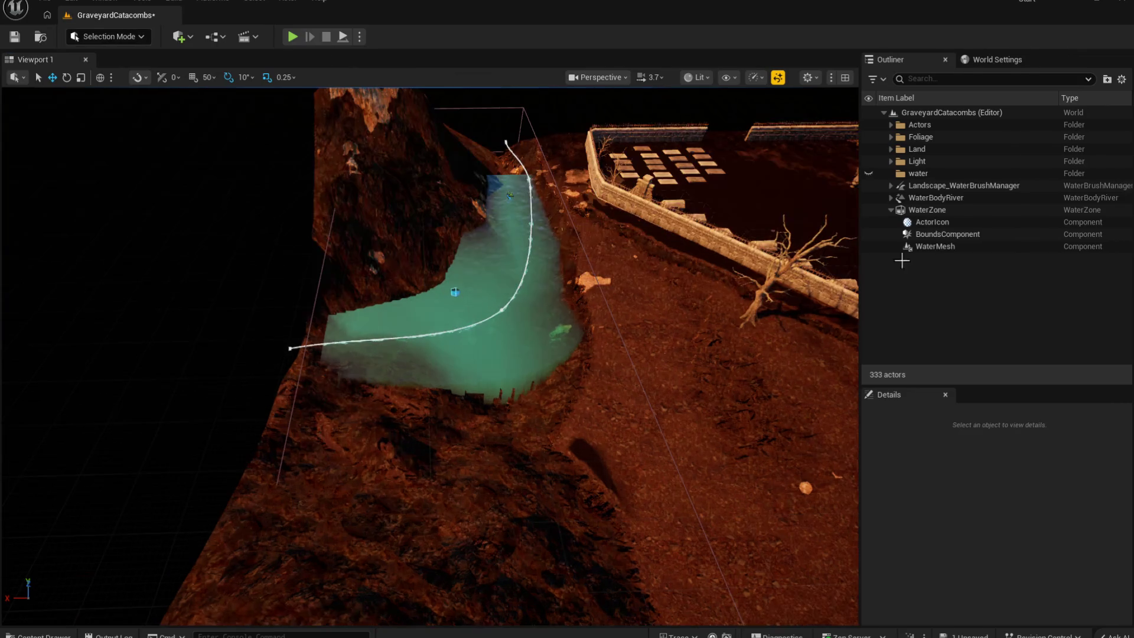
Step: Scale the WaterZone to 1.5 by 1.25 with Z 0.05 and try rotating its bounds 10 degrees
{"action": "left_click", "coordinate": [917, 205]}
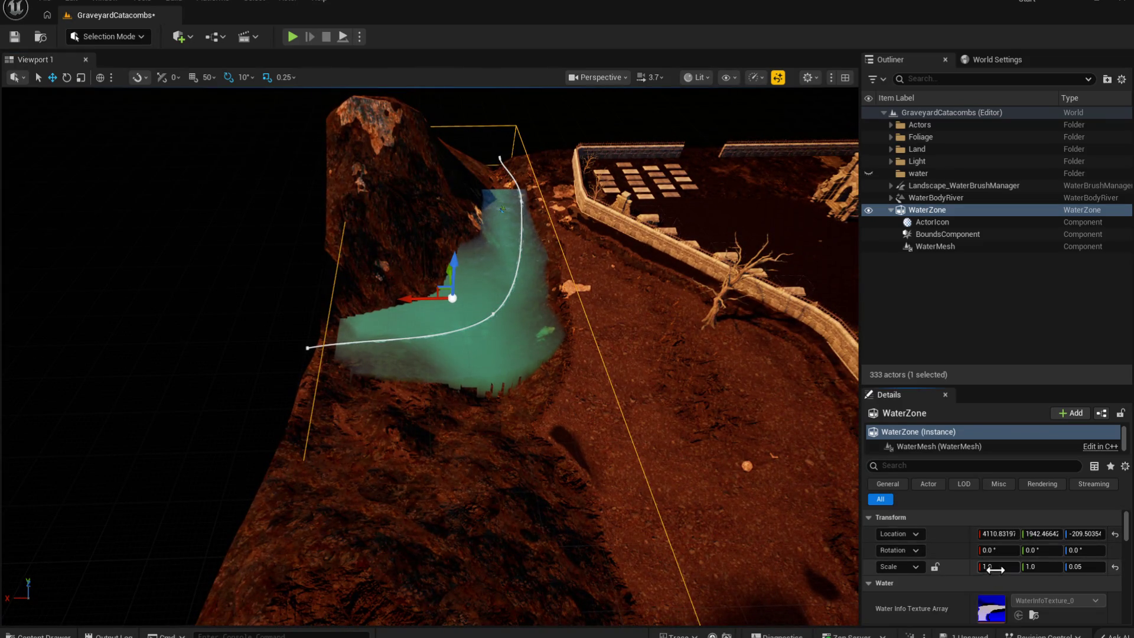
{"action": "left_click_drag", "start_coordinate": [997, 566], "coordinate": [1007, 566]}
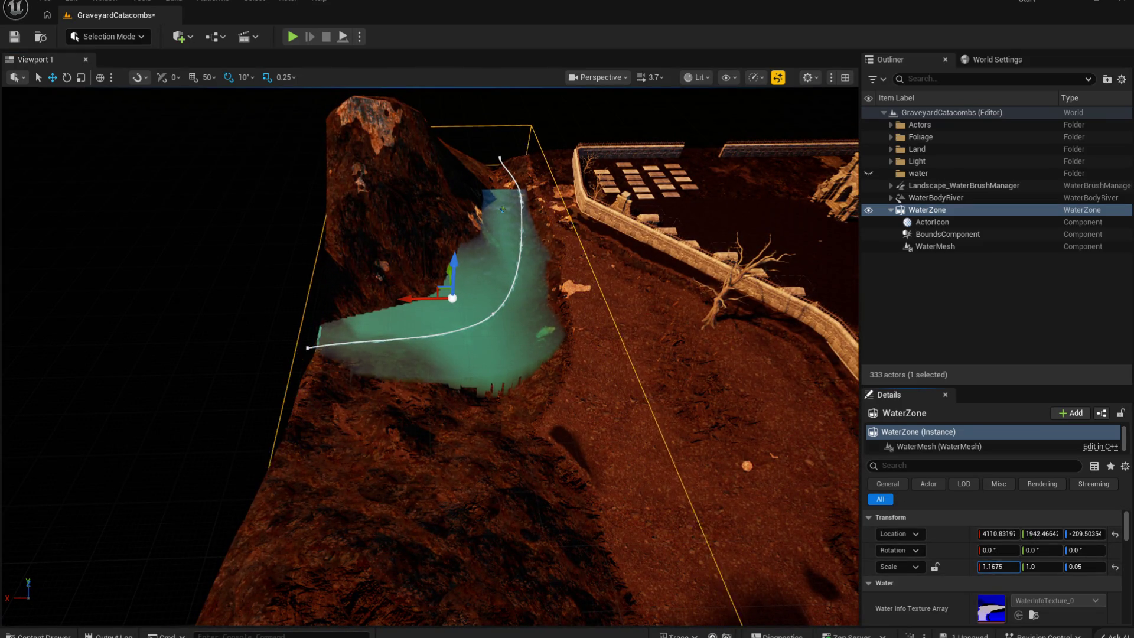
{"action": "mouse_move", "coordinate": [461, 367]}
{"action": "left_mouse_down"}
{"action": "mouse_move", "coordinate": [395, 349]}
{"action": "mouse_move", "coordinate": [447, 429]}
{"action": "left_mouse_up"}
{"action": "key", "text": "w"}
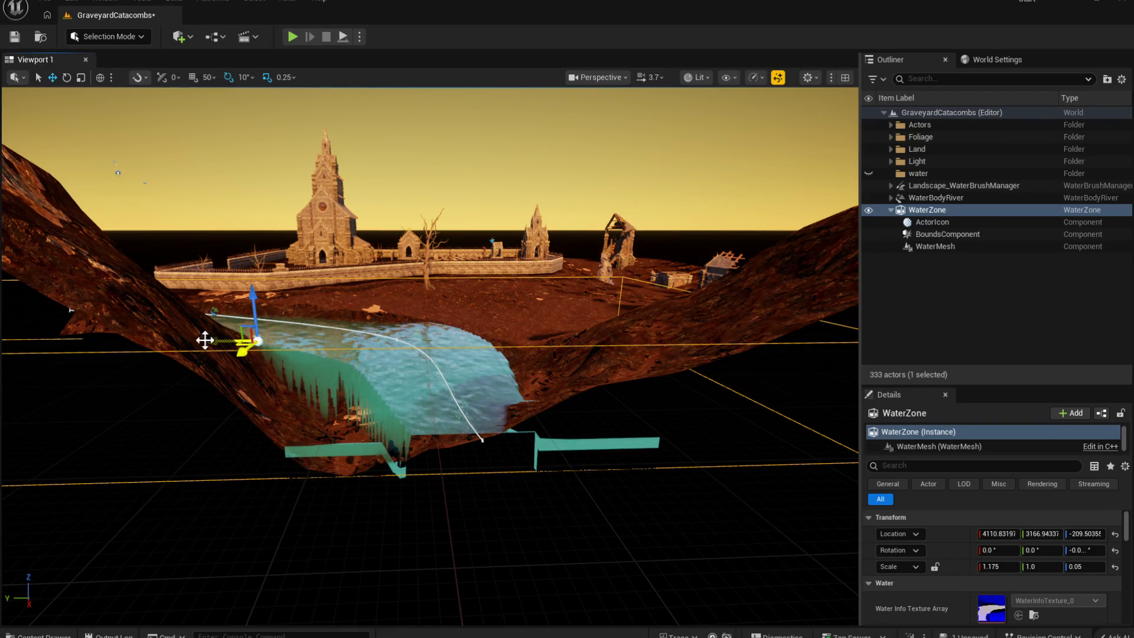
{"action": "left_click_drag", "start_coordinate": [446, 428], "coordinate": [431, 477]}
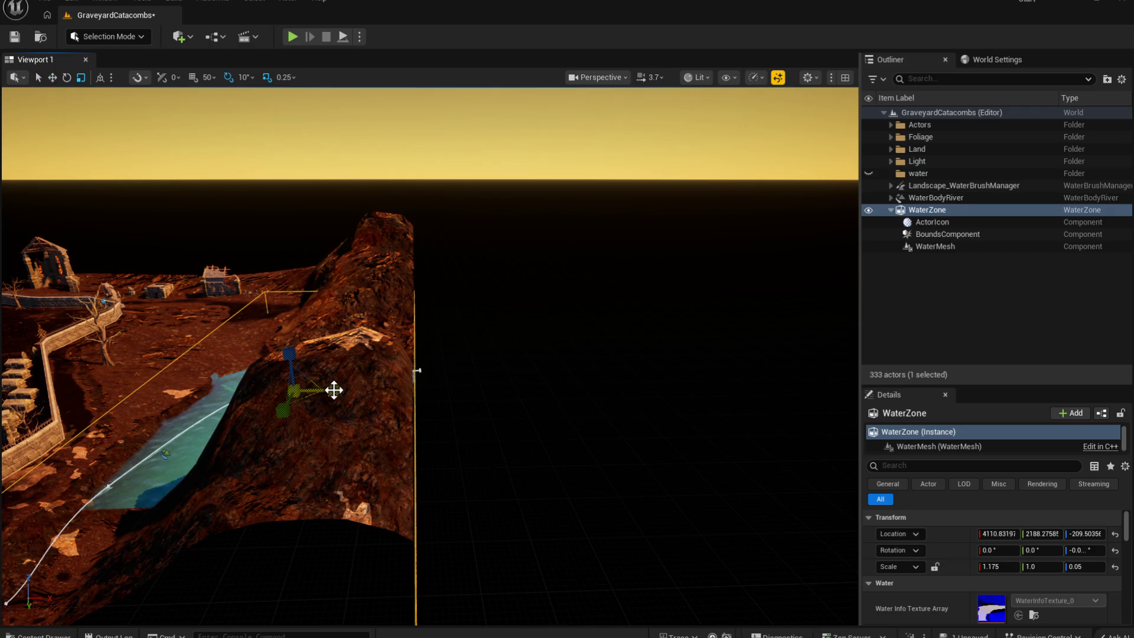
{"action": "mouse_move", "coordinate": [356, 429]}
{"action": "left_mouse_down"}
{"action": "mouse_move", "coordinate": [404, 474]}
{"action": "mouse_move", "coordinate": [543, 440]}
{"action": "mouse_move", "coordinate": [612, 405]}
{"action": "mouse_move", "coordinate": [711, 419]}
{"action": "mouse_move", "coordinate": [697, 425]}
{"action": "mouse_move", "coordinate": [696, 472]}
{"action": "mouse_move", "coordinate": [512, 462]}
{"action": "left_mouse_up"}
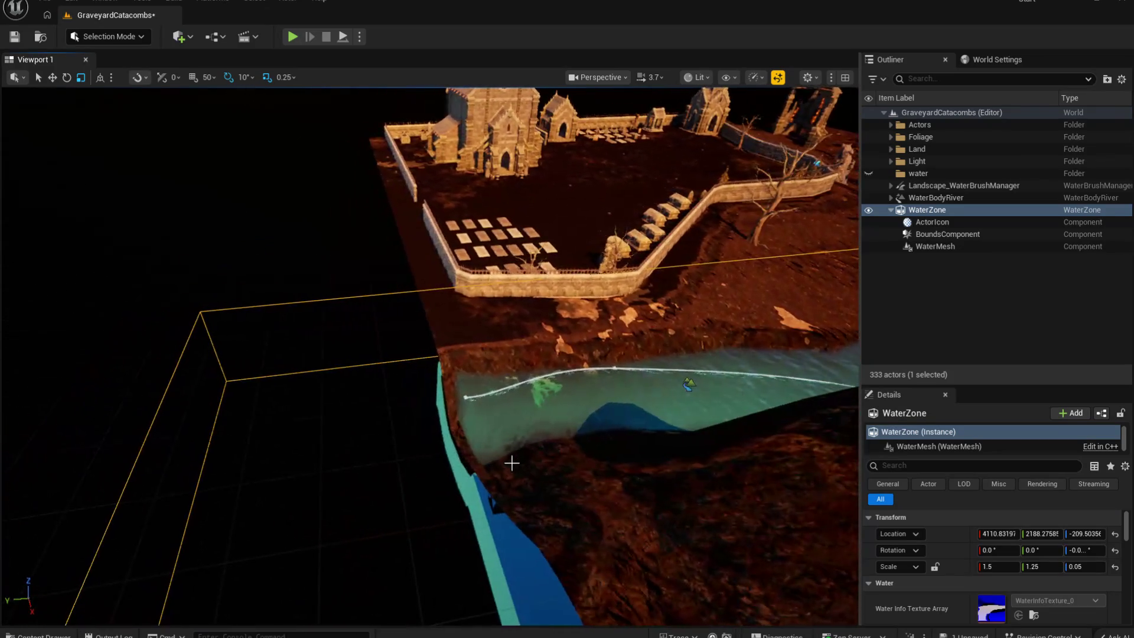
{"action": "left_click", "coordinate": [466, 399]}
{"action": "left_click", "coordinate": [465, 397]}
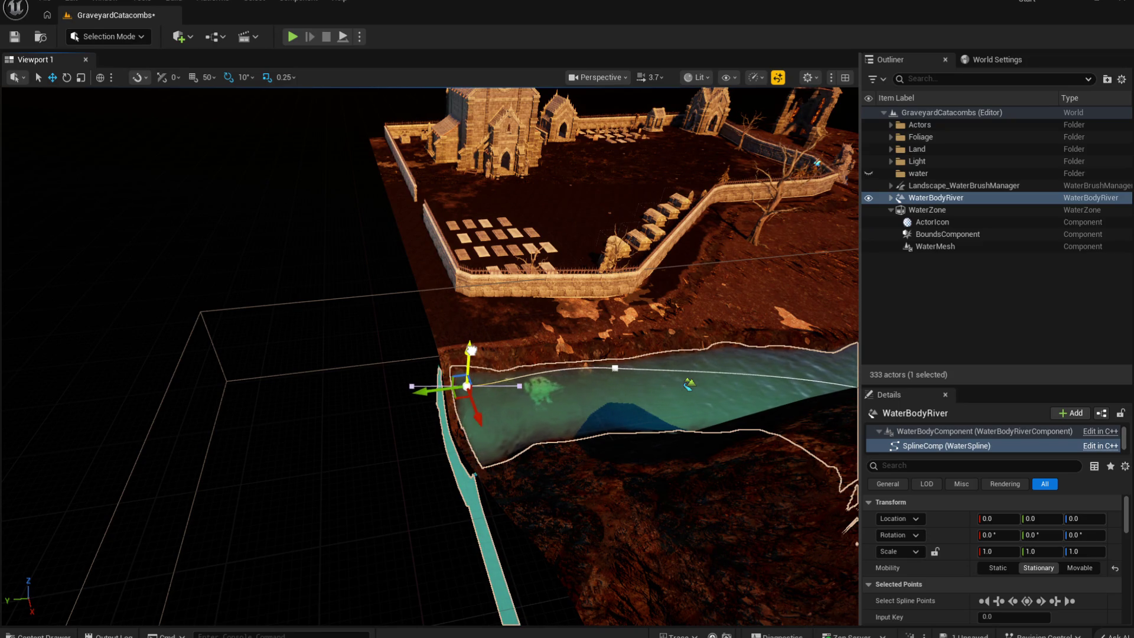
Step: Drag a river spline point's tangent and rotate the point so the water bends with the channel
{"action": "mouse_move", "coordinate": [471, 345]}
{"action": "left_mouse_down"}
{"action": "mouse_move", "coordinate": [608, 356]}
{"action": "mouse_move", "coordinate": [632, 448]}
{"action": "left_mouse_up"}
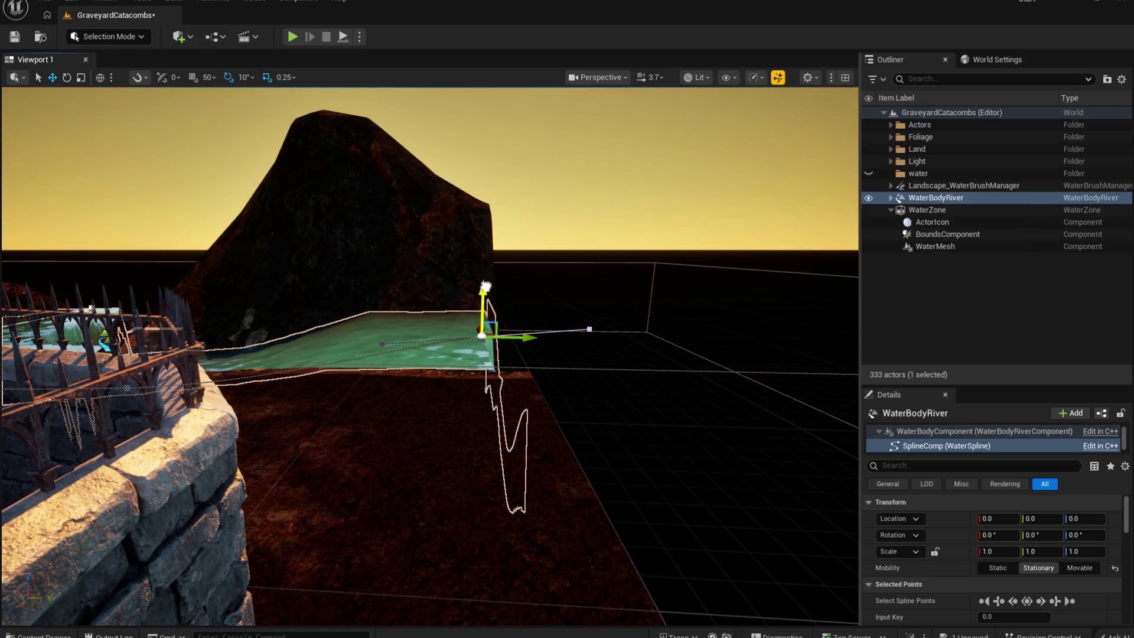
{"action": "mouse_move", "coordinate": [489, 291]}
{"action": "left_mouse_down"}
{"action": "mouse_move", "coordinate": [567, 325]}
{"action": "mouse_move", "coordinate": [506, 325]}
{"action": "left_mouse_up"}
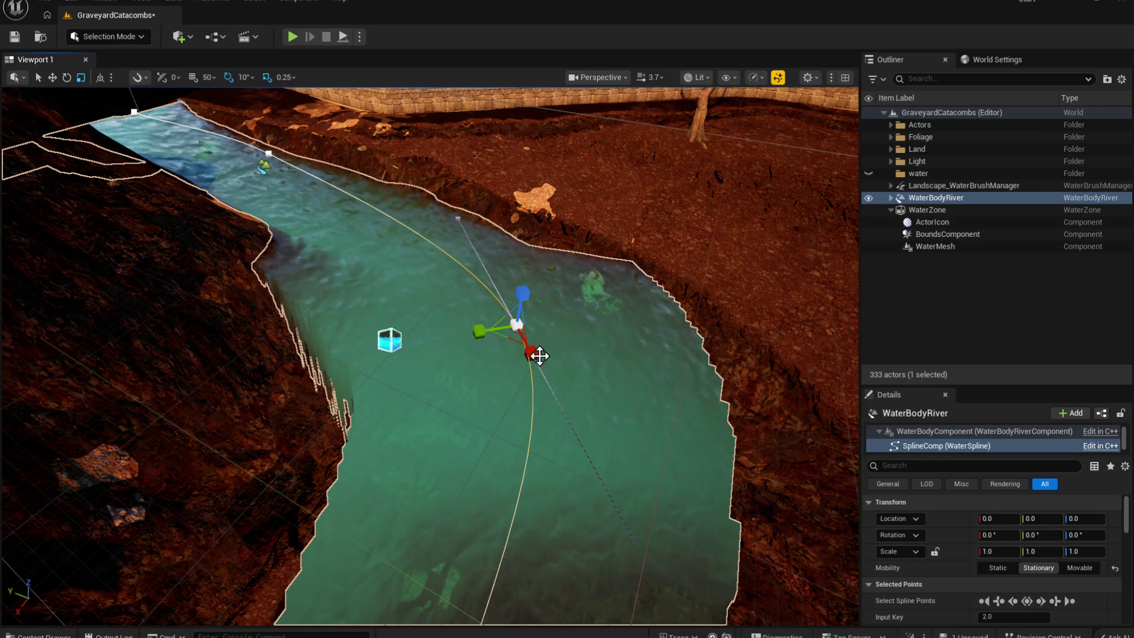
{"action": "left_click_drag", "start_coordinate": [531, 353], "coordinate": [533, 353]}
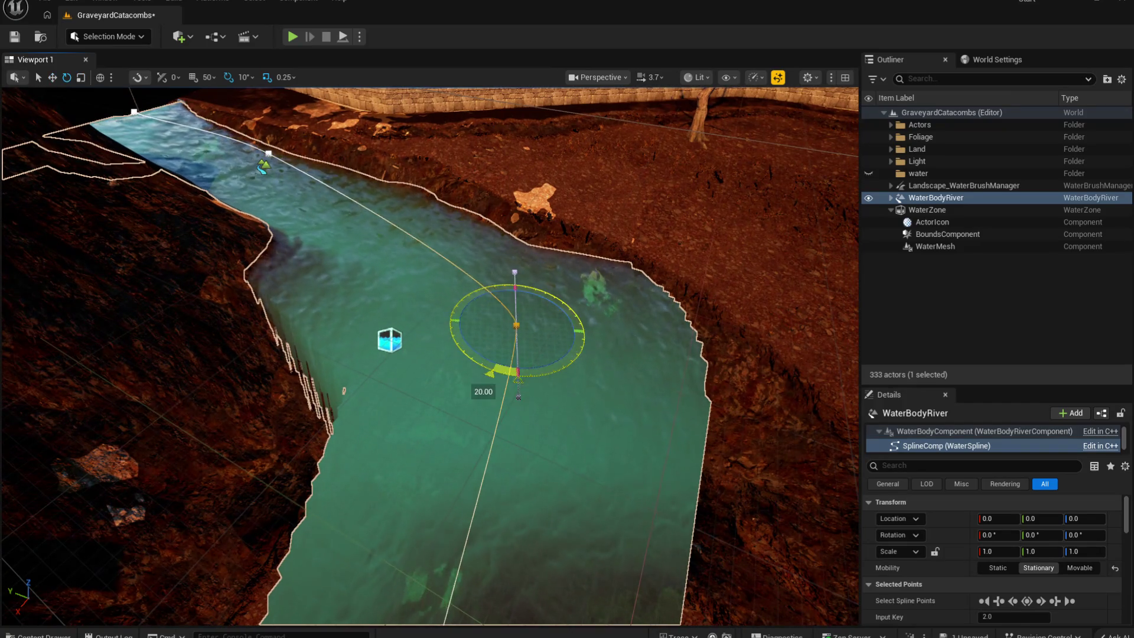
{"action": "mouse_move", "coordinate": [479, 361]}
{"action": "left_mouse_down"}
{"action": "mouse_move", "coordinate": [507, 411]}
{"action": "mouse_move", "coordinate": [535, 406]}
{"action": "mouse_move", "coordinate": [348, 517]}
{"action": "left_mouse_up"}
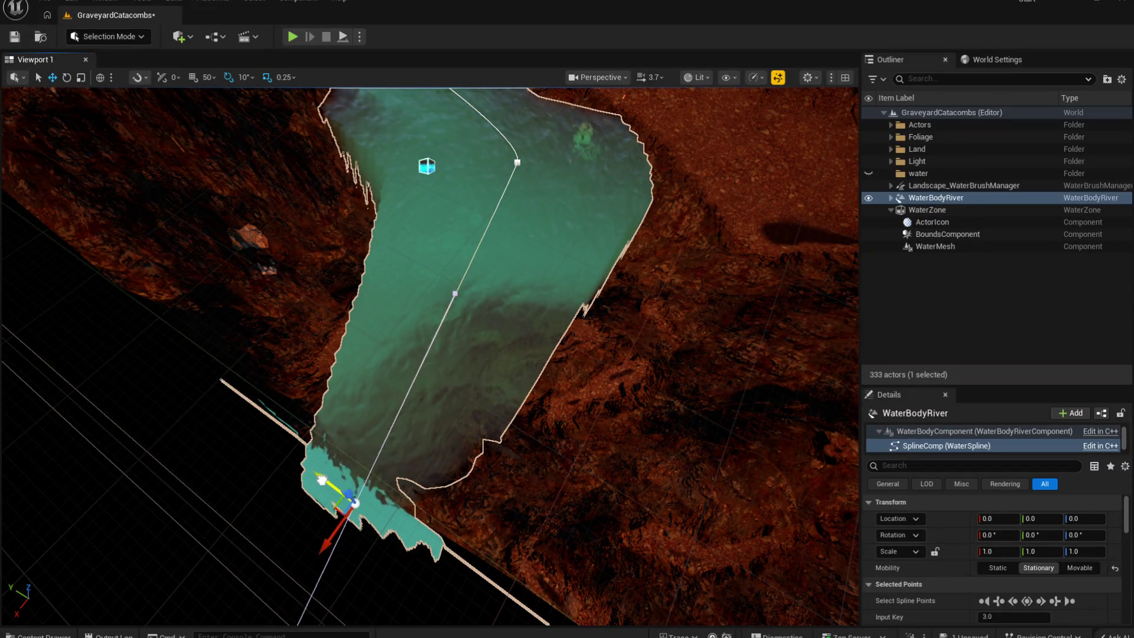
Step: Orbit around the river to check its L-shaped fit around the rocky peak and church
{"action": "mouse_move", "coordinate": [489, 479]}
{"action": "left_mouse_down"}
{"action": "mouse_move", "coordinate": [507, 443]}
{"action": "mouse_move", "coordinate": [475, 434]}
{"action": "mouse_move", "coordinate": [535, 457]}
{"action": "left_mouse_up"}
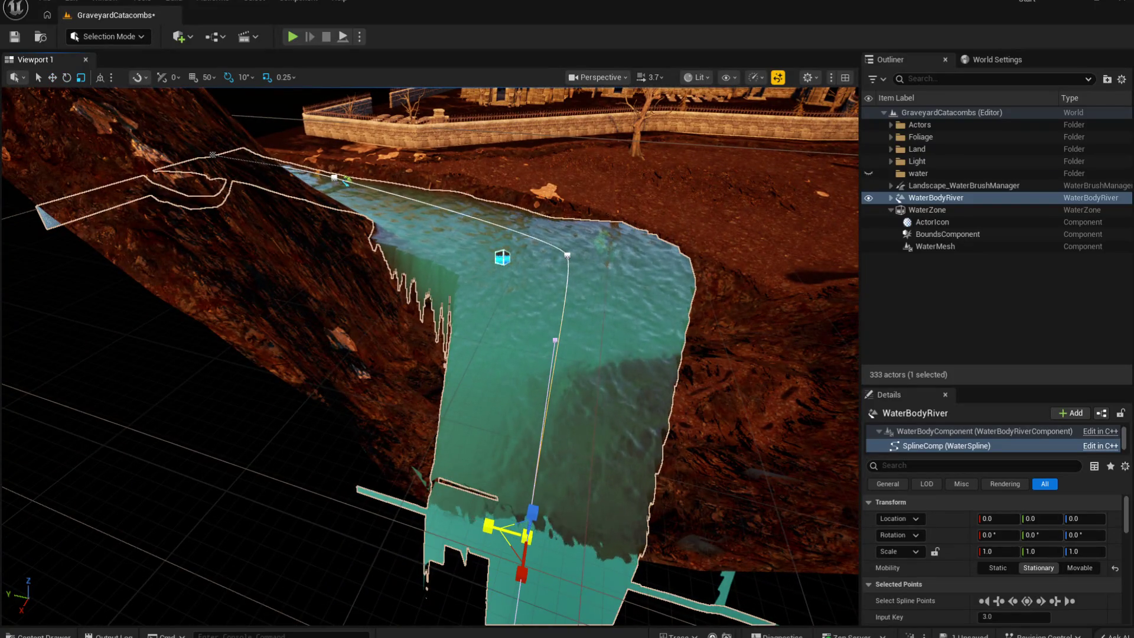
{"action": "mouse_move", "coordinate": [522, 539]}
{"action": "left_mouse_down"}
{"action": "mouse_move", "coordinate": [513, 501]}
{"action": "mouse_move", "coordinate": [364, 426]}
{"action": "left_mouse_up"}
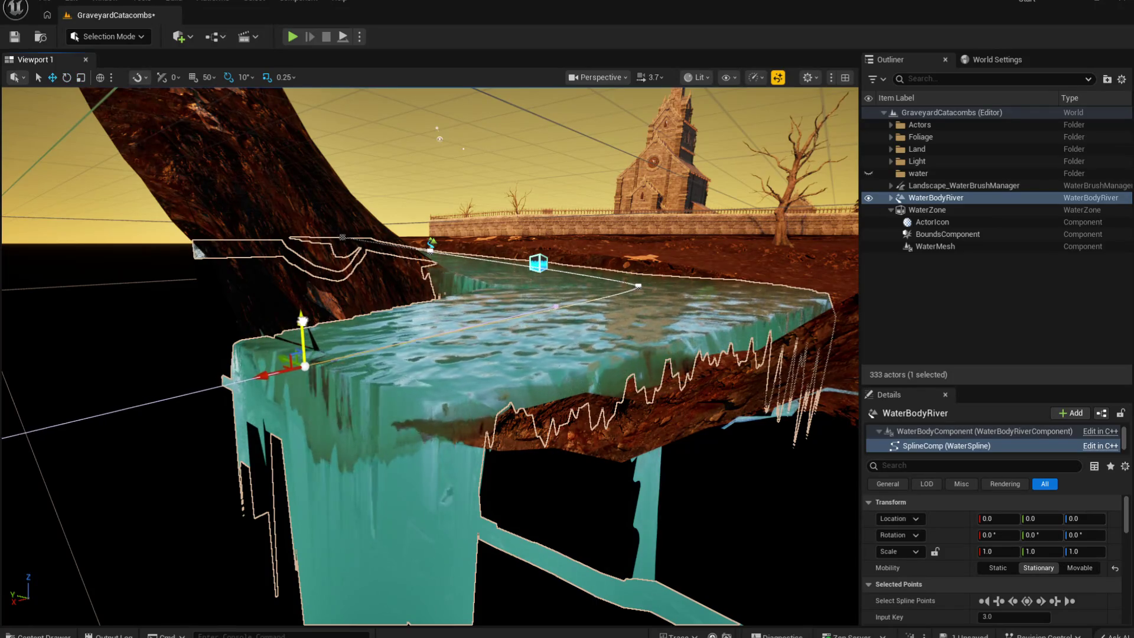
{"action": "mouse_move", "coordinate": [363, 426]}
{"action": "left_mouse_down"}
{"action": "mouse_move", "coordinate": [364, 401]}
{"action": "mouse_move", "coordinate": [364, 437]}
{"action": "mouse_move", "coordinate": [586, 399]}
{"action": "mouse_move", "coordinate": [619, 373]}
{"action": "left_mouse_up"}
{"action": "left_click_drag", "start_coordinate": [528, 144], "coordinate": [649, 272]}
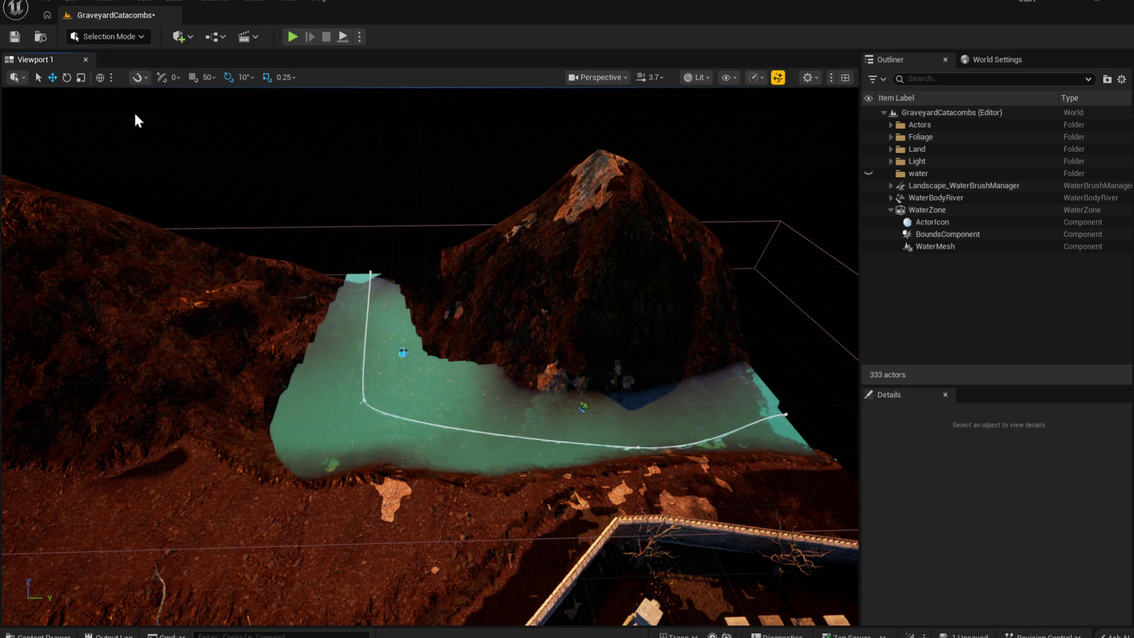
Step: In Landscape Mode, raise the terrain along the water's lower edge with an enlarged Sculpt brush
{"action": "key", "text": "shift+2"}
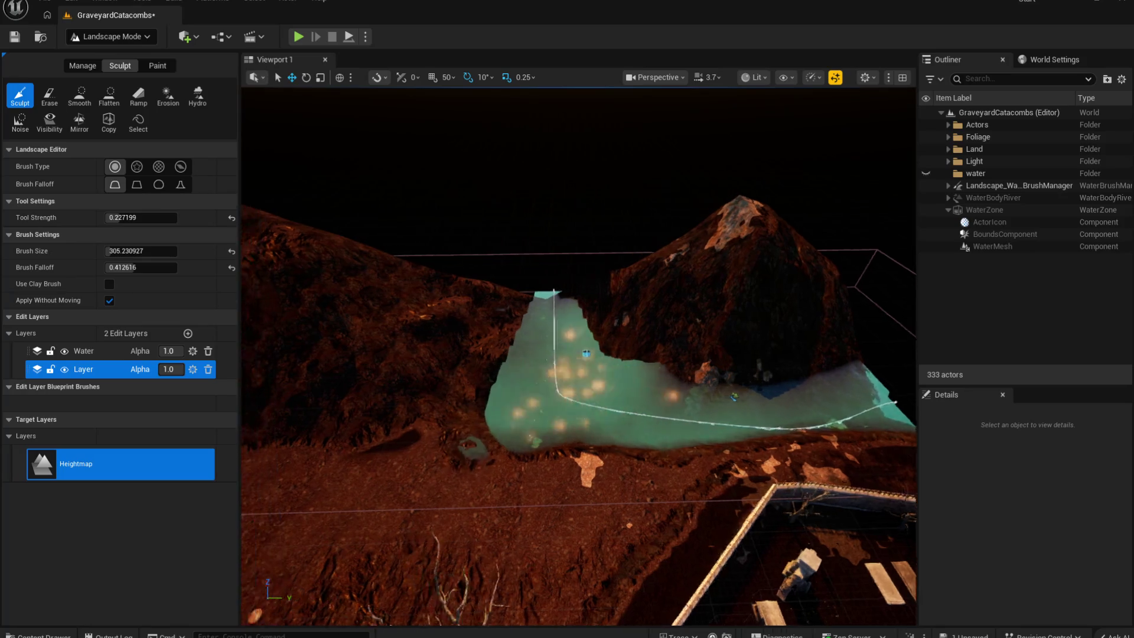
{"action": "scroll", "coordinate": [430, 454], "scroll_direction": "down", "scroll_amount": 5}
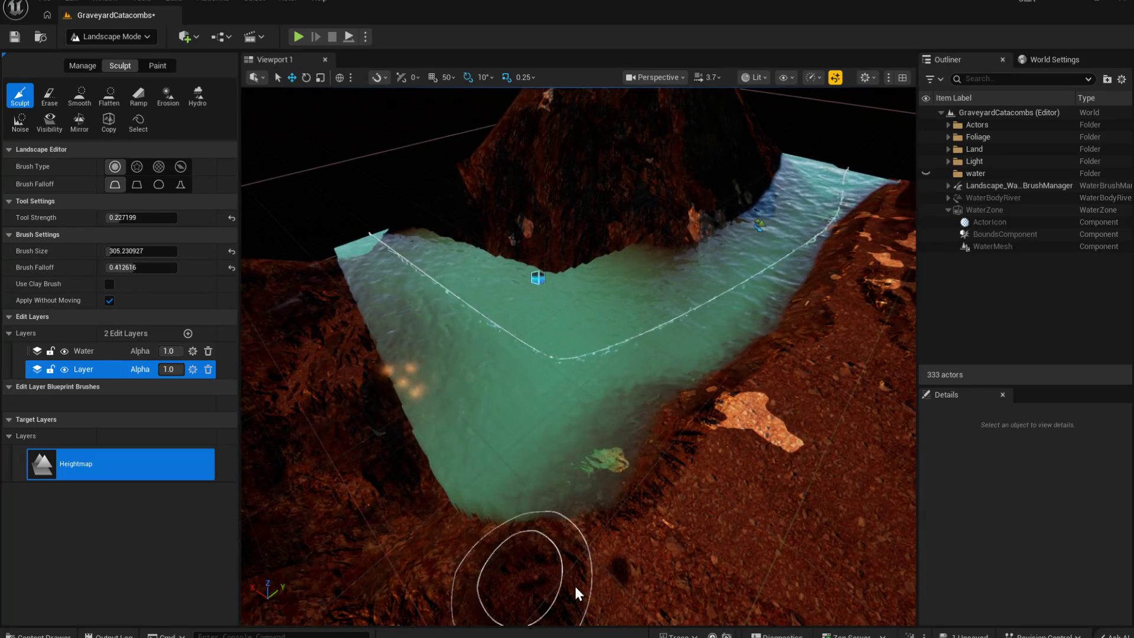
{"action": "scroll", "coordinate": [577, 595], "scroll_direction": "down", "scroll_amount": 5}
{"action": "left_click_drag", "start_coordinate": [623, 531], "coordinate": [608, 430]}
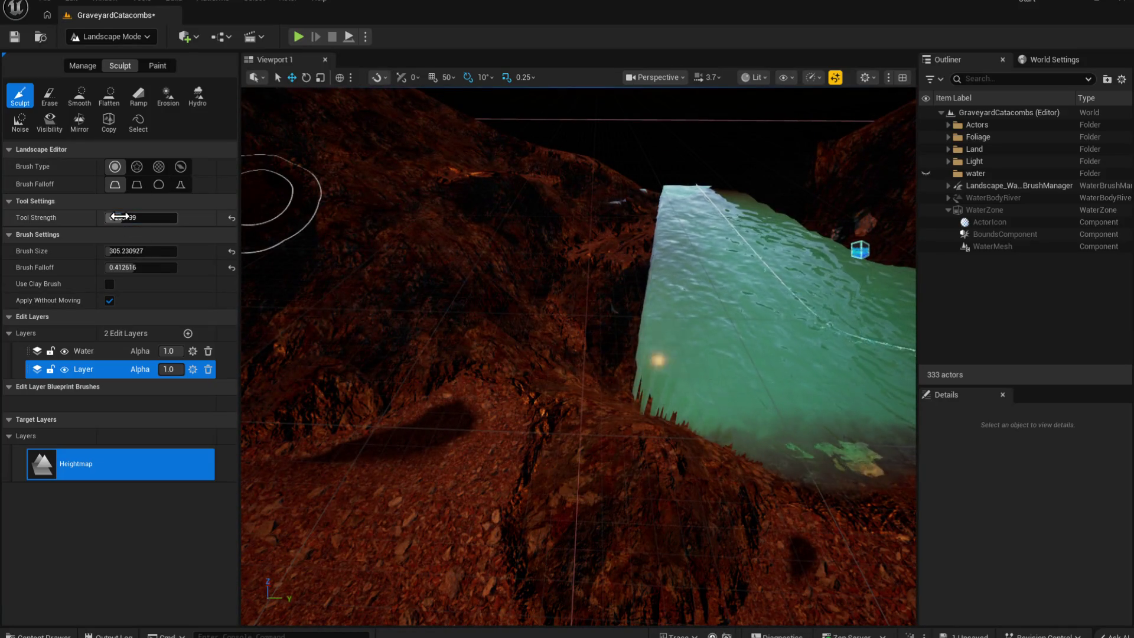
{"action": "left_click_drag", "start_coordinate": [122, 251], "coordinate": [136, 250]}
{"action": "mouse_move", "coordinate": [481, 334]}
{"action": "left_mouse_down"}
{"action": "mouse_move", "coordinate": [541, 336]}
{"action": "mouse_move", "coordinate": [567, 319]}
{"action": "mouse_move", "coordinate": [645, 366]}
{"action": "mouse_move", "coordinate": [587, 331]}
{"action": "mouse_move", "coordinate": [590, 209]}
{"action": "mouse_move", "coordinate": [620, 172]}
{"action": "mouse_move", "coordinate": [643, 182]}
{"action": "mouse_move", "coordinate": [494, 321]}
{"action": "mouse_move", "coordinate": [714, 203]}
{"action": "mouse_move", "coordinate": [613, 294]}
{"action": "left_mouse_up"}
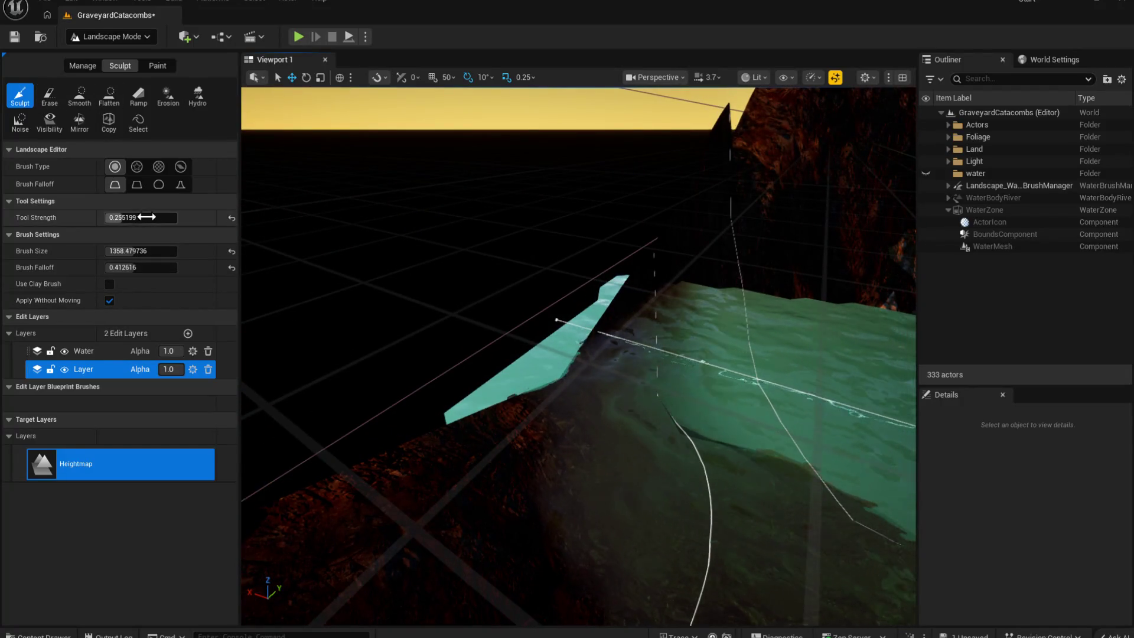
Step: Reduce the Sculpt brush size to about 573 and keep raising the ground
{"action": "left_click", "coordinate": [141, 251]}
{"action": "type", "text": "258.388"}
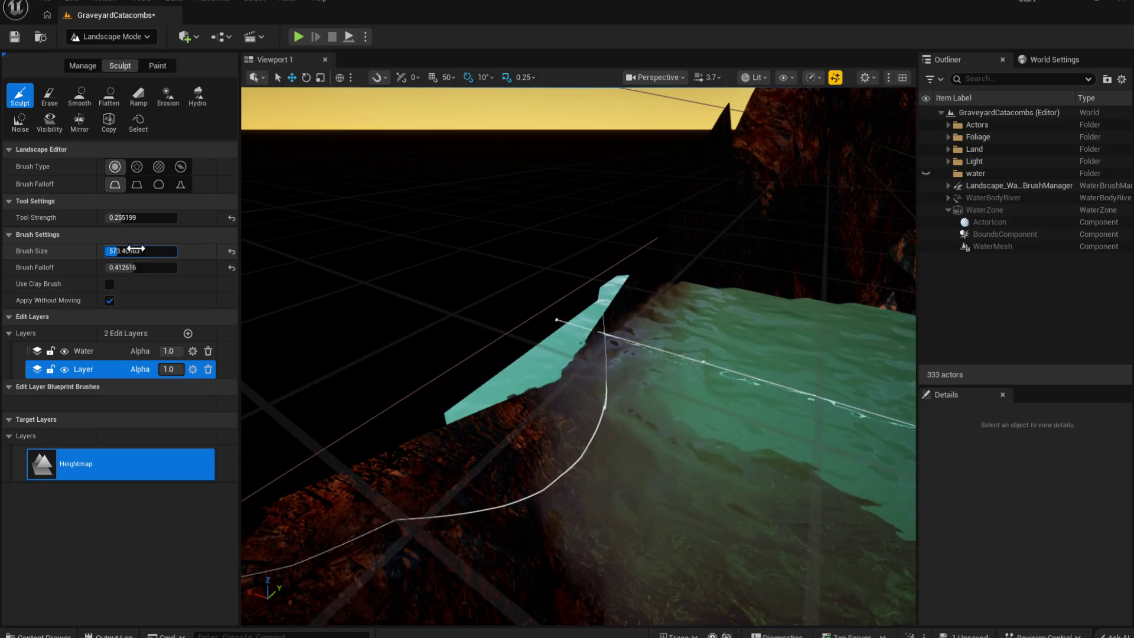
{"action": "mouse_move", "coordinate": [614, 324]}
{"action": "left_mouse_down"}
{"action": "mouse_move", "coordinate": [633, 321]}
{"action": "mouse_move", "coordinate": [596, 330]}
{"action": "mouse_move", "coordinate": [568, 414]}
{"action": "left_mouse_up"}
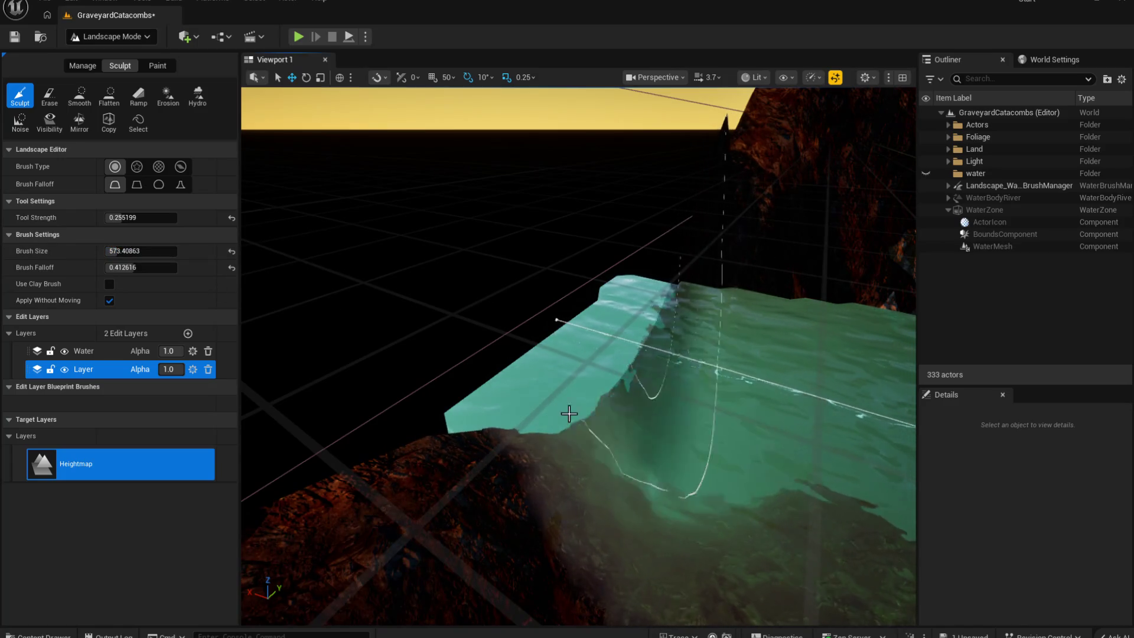
{"action": "scroll", "coordinate": [569, 413], "scroll_direction": "down", "scroll_amount": 5}
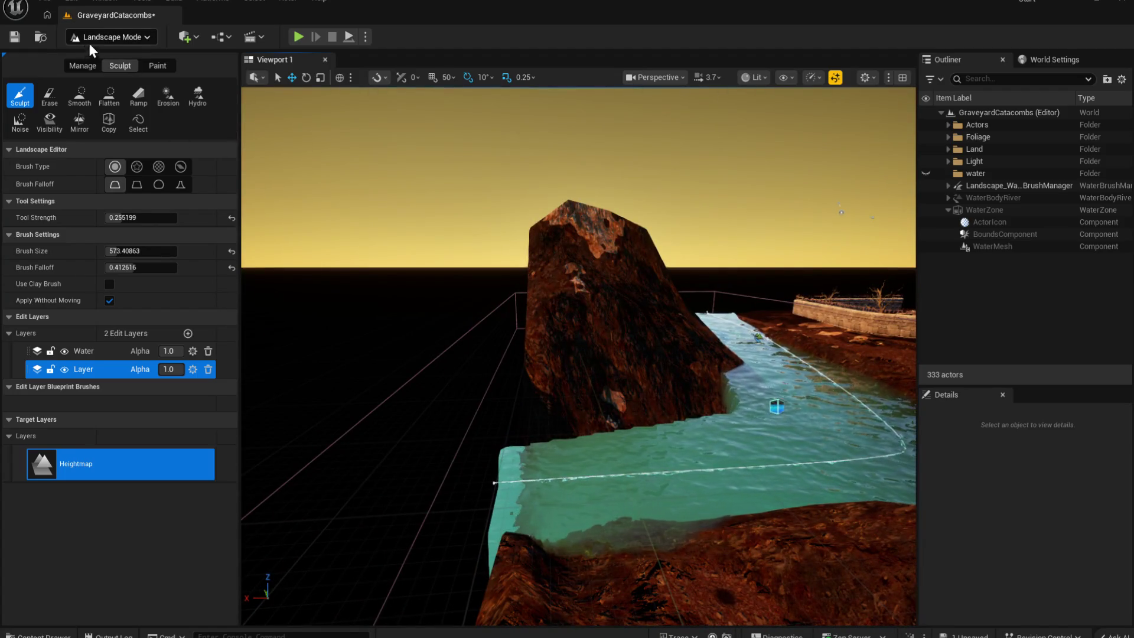
Step: Select the WaterBodyRiver's end spline point and move it so the water meets the rocky slope
{"action": "key", "text": "shift+1"}
{"action": "scroll", "coordinate": [387, 443], "scroll_direction": "up", "scroll_amount": 6}
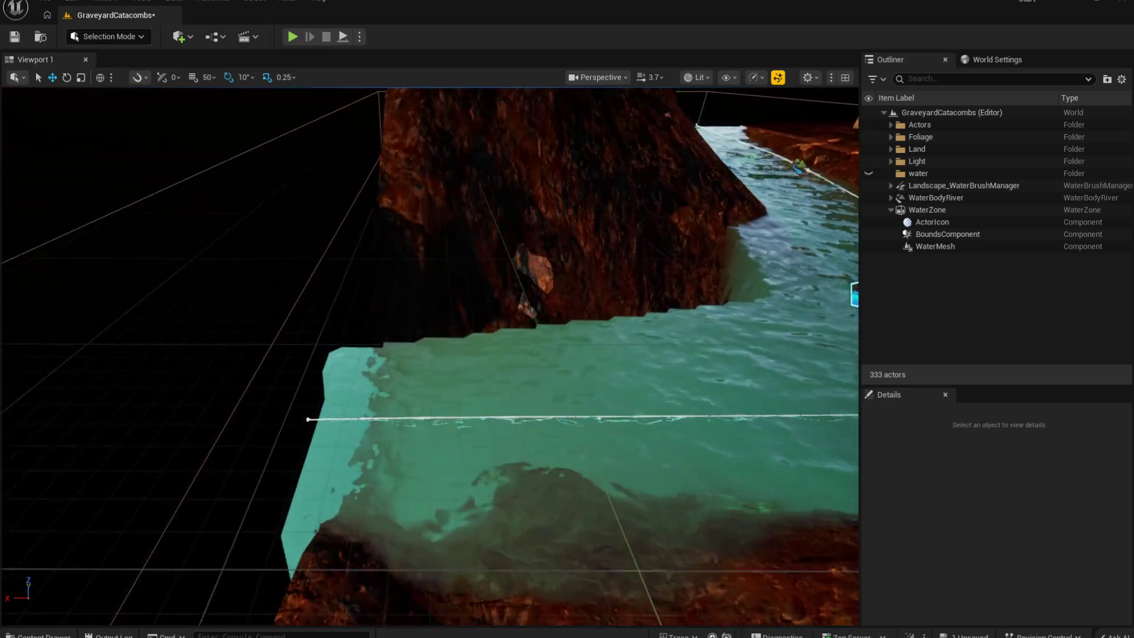
{"action": "scroll", "coordinate": [397, 436], "scroll_direction": "up", "scroll_amount": 2}
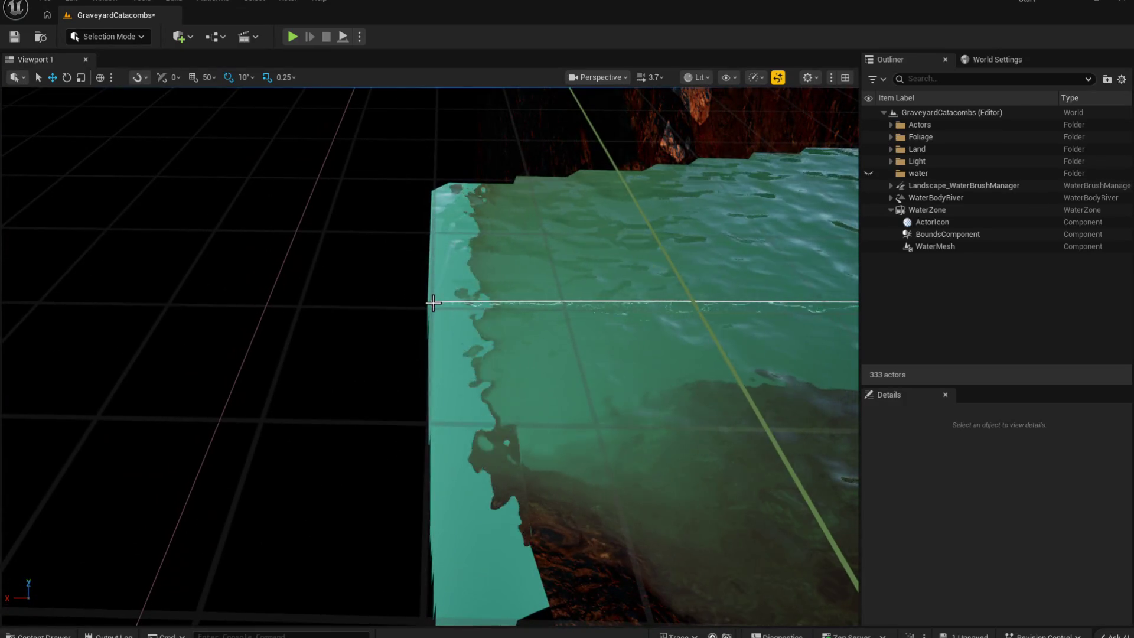
{"action": "left_click", "coordinate": [431, 305]}
{"action": "scroll", "coordinate": [435, 331], "scroll_direction": "down", "scroll_amount": 3}
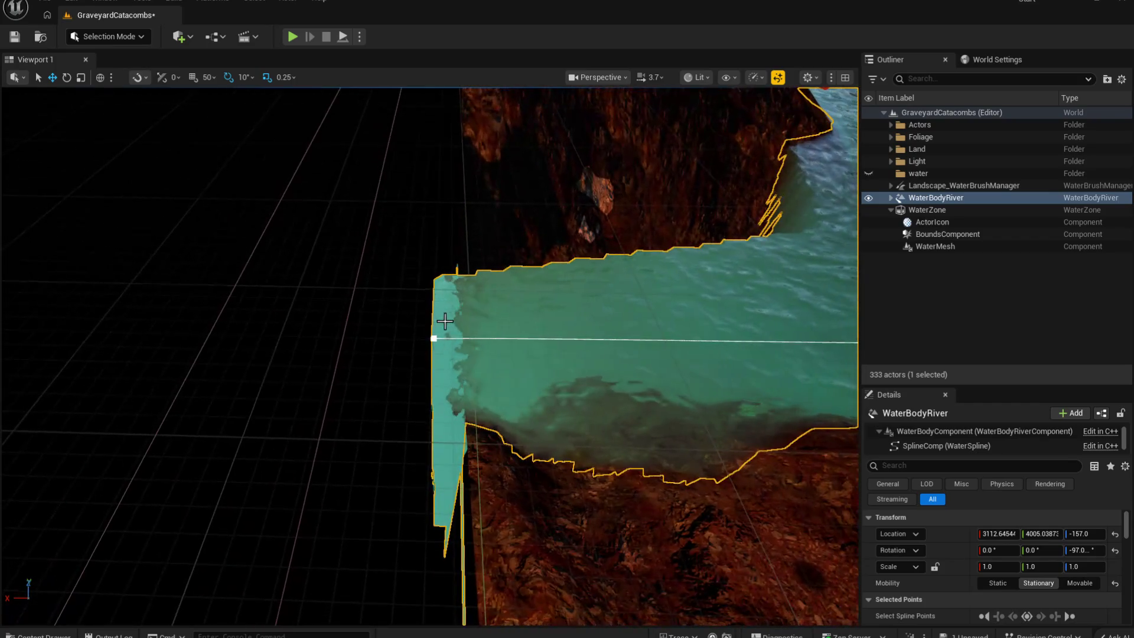
{"action": "left_click", "coordinate": [431, 339]}
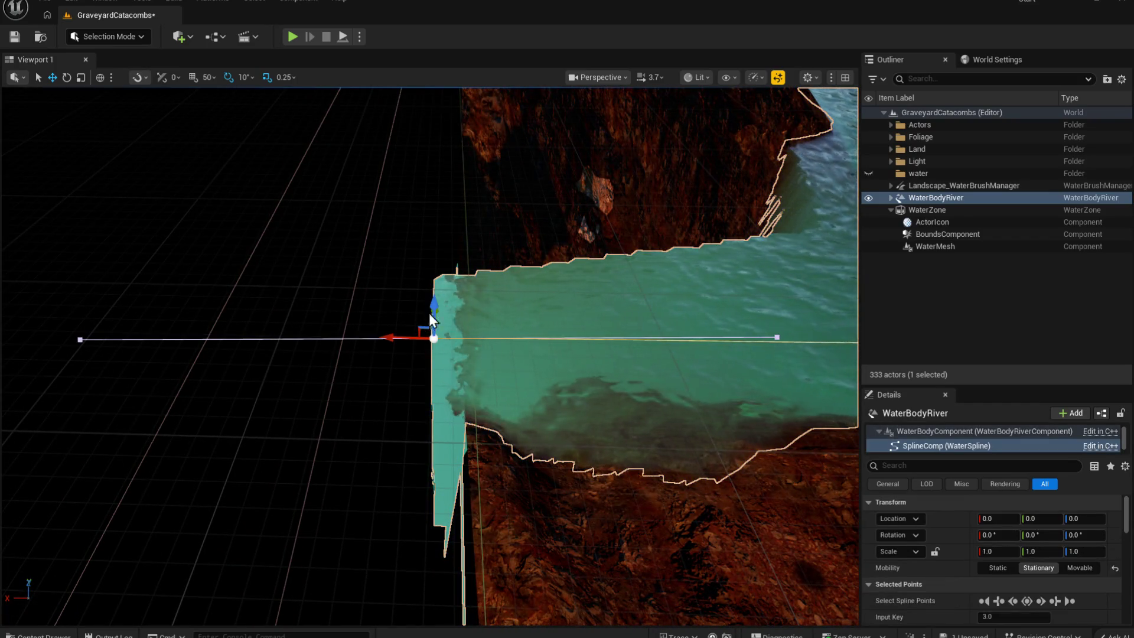
{"action": "left_click_drag", "start_coordinate": [471, 340], "coordinate": [443, 283]}
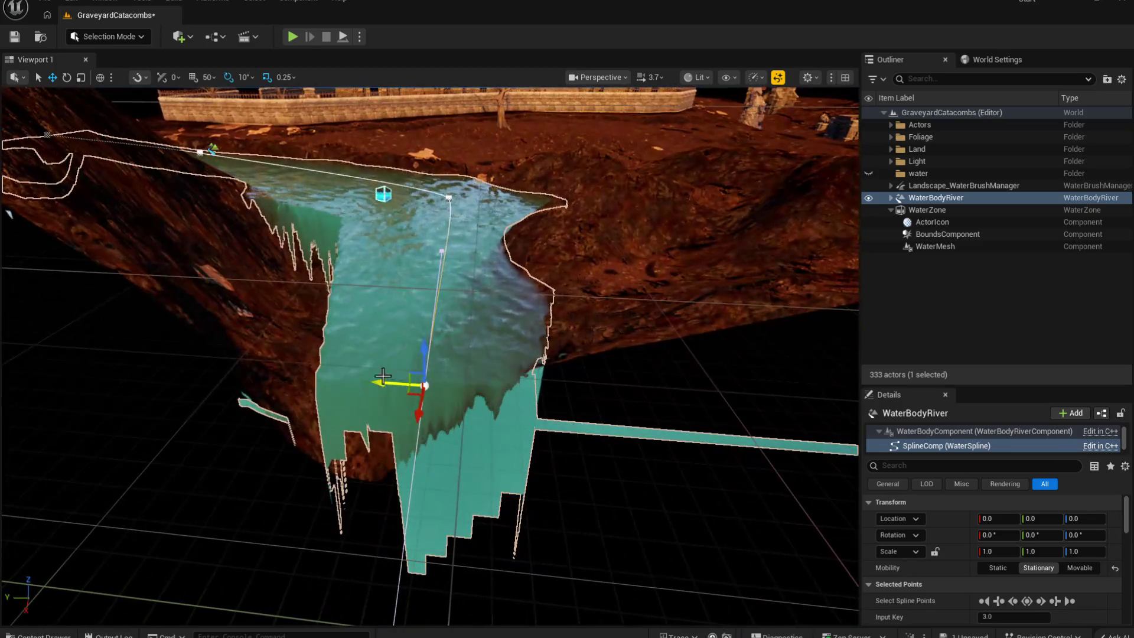
{"action": "left_click_drag", "start_coordinate": [402, 384], "coordinate": [342, 380]}
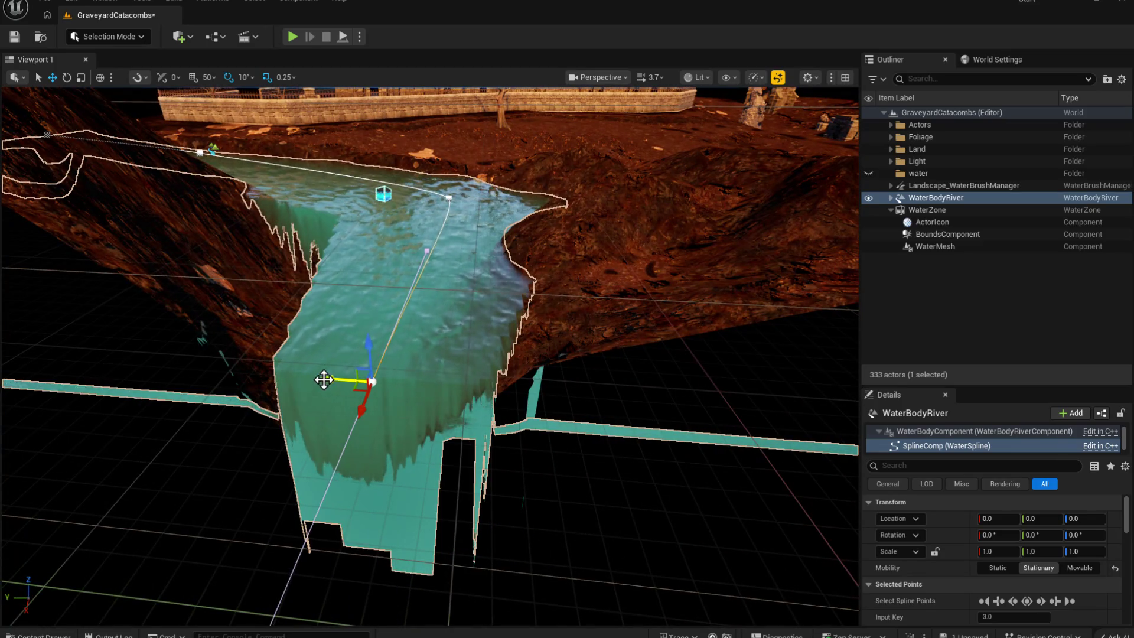
{"action": "key", "text": "f"}
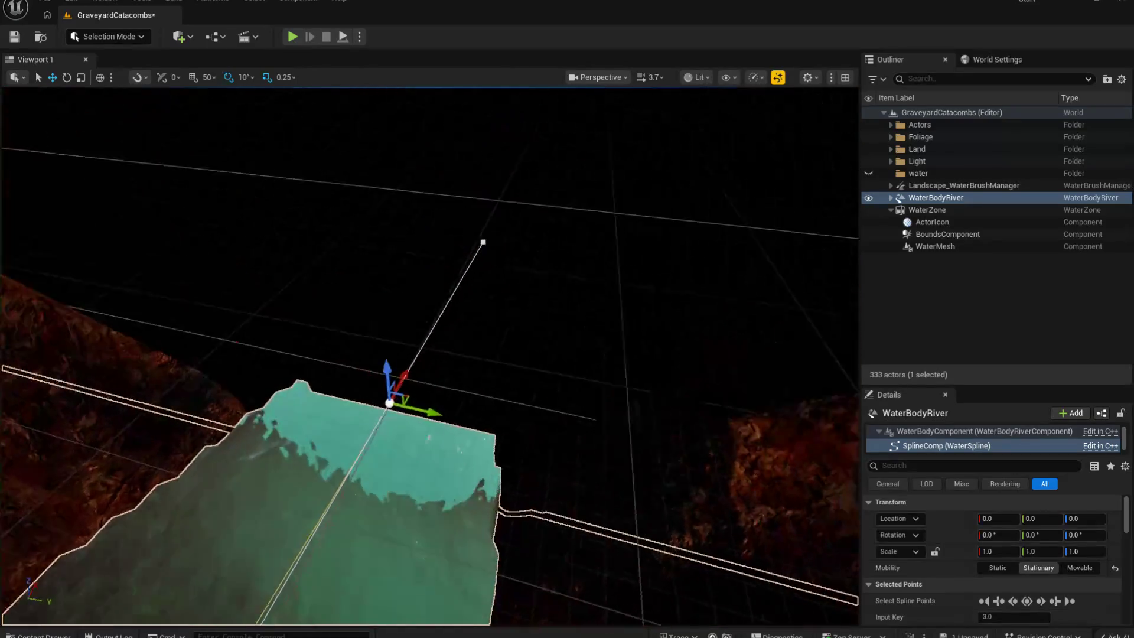
{"action": "left_click_drag", "start_coordinate": [531, 378], "coordinate": [602, 381]}
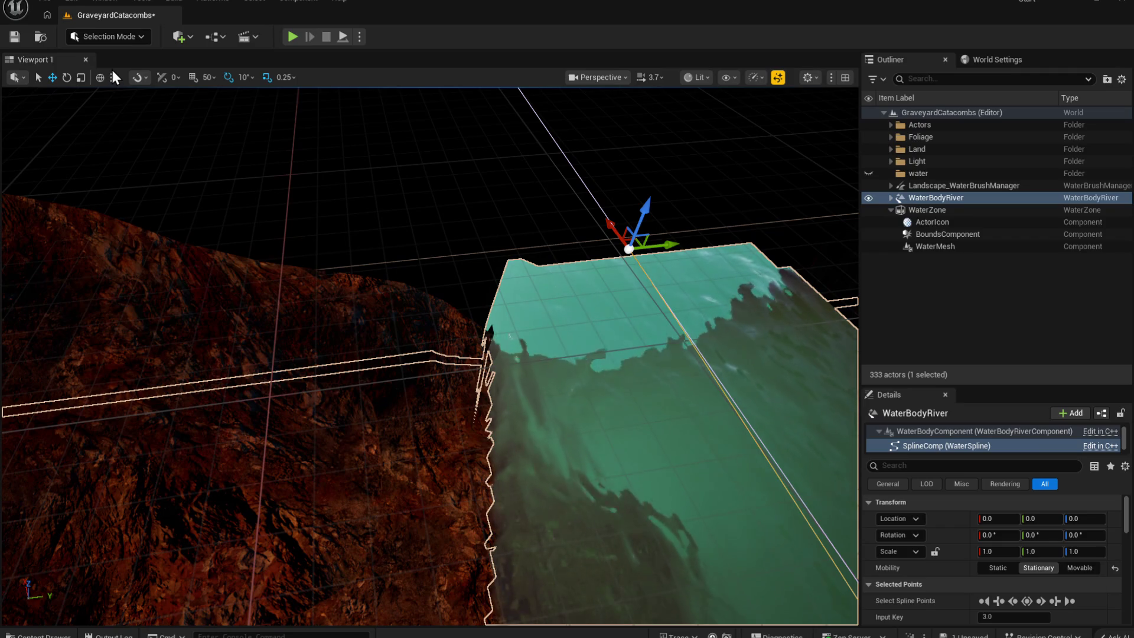
{"action": "key", "text": "shift+2"}
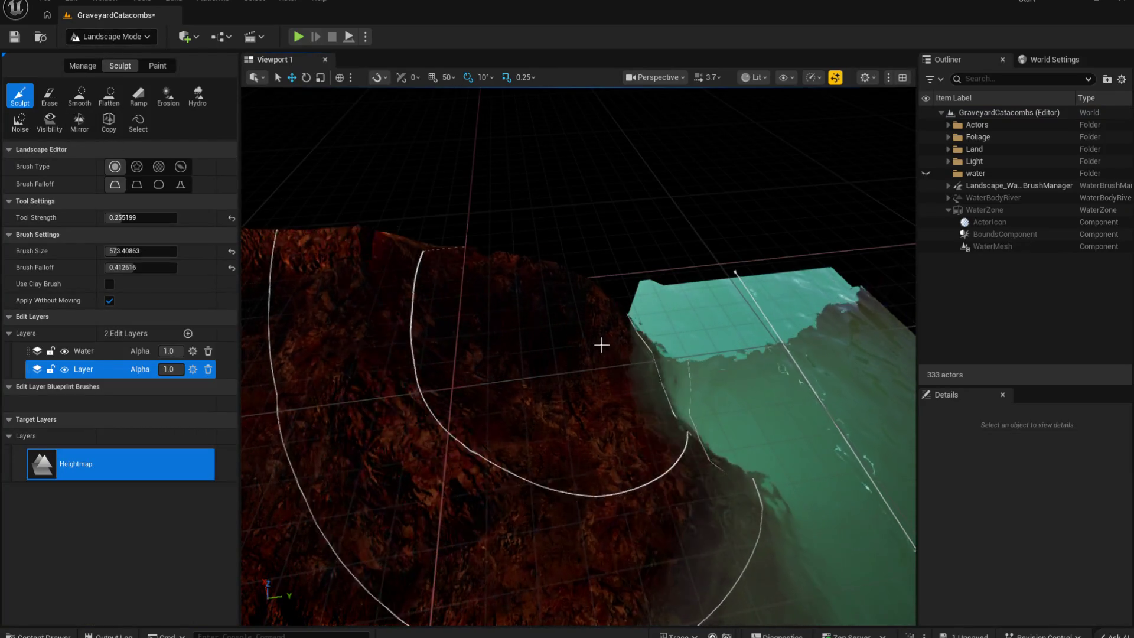
Step: Flatten the terrain into a level shelf across the rock beside the channel
{"action": "mouse_move", "coordinate": [615, 320]}
{"action": "left_mouse_down"}
{"action": "mouse_move", "coordinate": [652, 312]}
{"action": "mouse_move", "coordinate": [620, 286]}
{"action": "mouse_move", "coordinate": [708, 405]}
{"action": "mouse_move", "coordinate": [718, 450]}
{"action": "mouse_move", "coordinate": [577, 375]}
{"action": "left_mouse_up"}
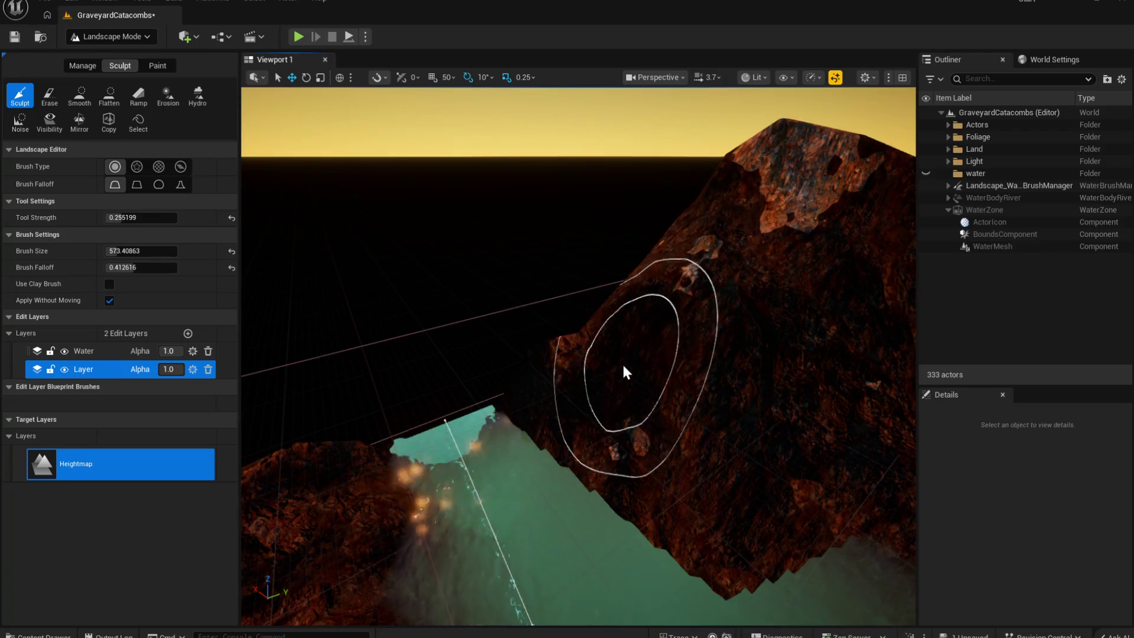
{"action": "left_click", "coordinate": [108, 96]}
{"action": "mouse_move", "coordinate": [578, 450]}
{"action": "left_mouse_down"}
{"action": "mouse_move", "coordinate": [569, 435]}
{"action": "mouse_move", "coordinate": [608, 443]}
{"action": "mouse_move", "coordinate": [519, 392]}
{"action": "left_mouse_up"}
{"action": "mouse_move", "coordinate": [693, 482]}
{"action": "left_mouse_down"}
{"action": "mouse_move", "coordinate": [741, 506]}
{"action": "mouse_move", "coordinate": [698, 524]}
{"action": "mouse_move", "coordinate": [658, 501]}
{"action": "mouse_move", "coordinate": [591, 421]}
{"action": "left_mouse_up"}
Step: Return to the Sculpt tool, view the mountain and lake, then exit to Selection Mode
{"action": "mouse_move", "coordinate": [823, 537]}
{"action": "left_mouse_down"}
{"action": "mouse_move", "coordinate": [538, 489]}
{"action": "mouse_move", "coordinate": [614, 430]}
{"action": "mouse_move", "coordinate": [597, 408]}
{"action": "mouse_move", "coordinate": [532, 493]}
{"action": "mouse_move", "coordinate": [619, 388]}
{"action": "mouse_move", "coordinate": [544, 450]}
{"action": "mouse_move", "coordinate": [611, 424]}
{"action": "left_mouse_up"}
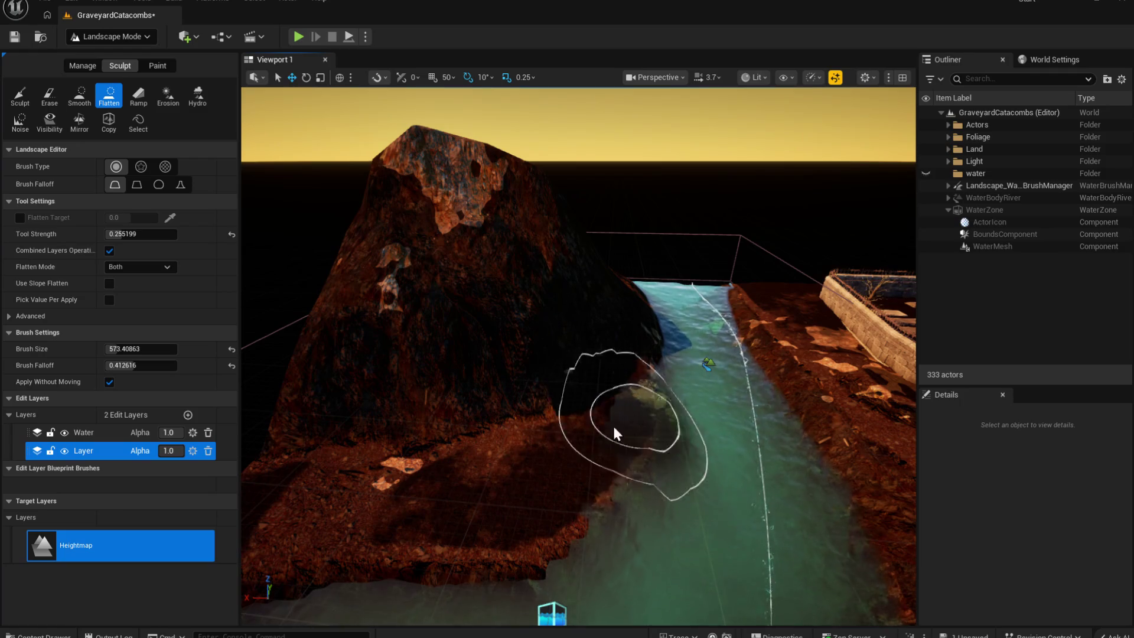
{"action": "scroll", "coordinate": [612, 424], "scroll_direction": "up", "scroll_amount": 5}
{"action": "scroll", "coordinate": [579, 355], "scroll_direction": "down", "scroll_amount": 5}
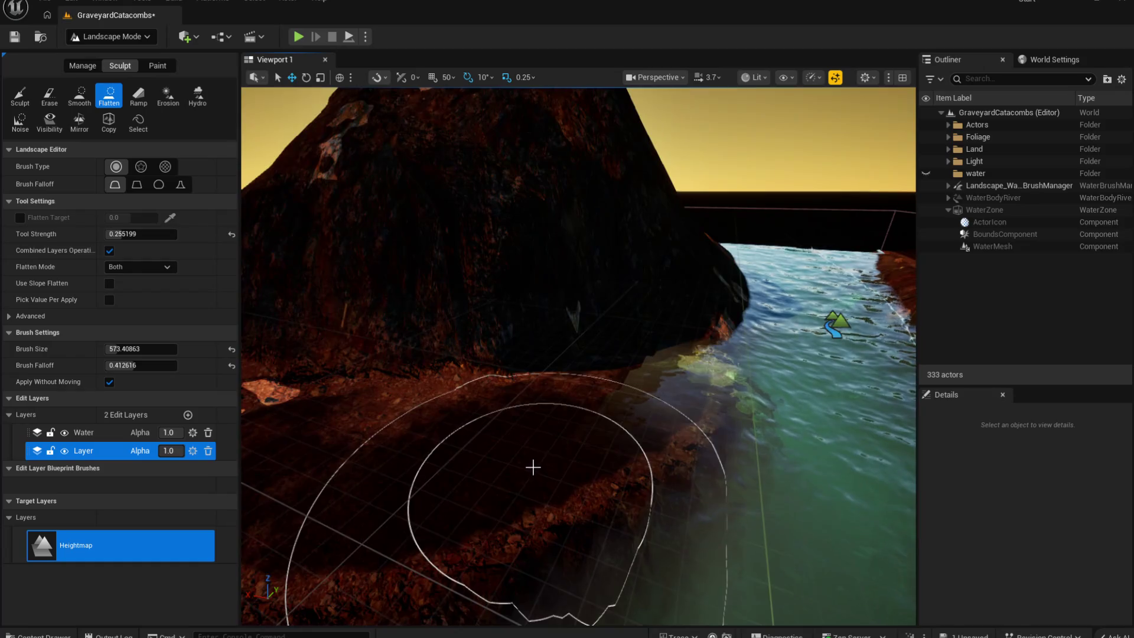
{"action": "scroll", "coordinate": [534, 466], "scroll_direction": "up", "scroll_amount": 3}
{"action": "scroll", "coordinate": [473, 458], "scroll_direction": "down", "scroll_amount": 3}
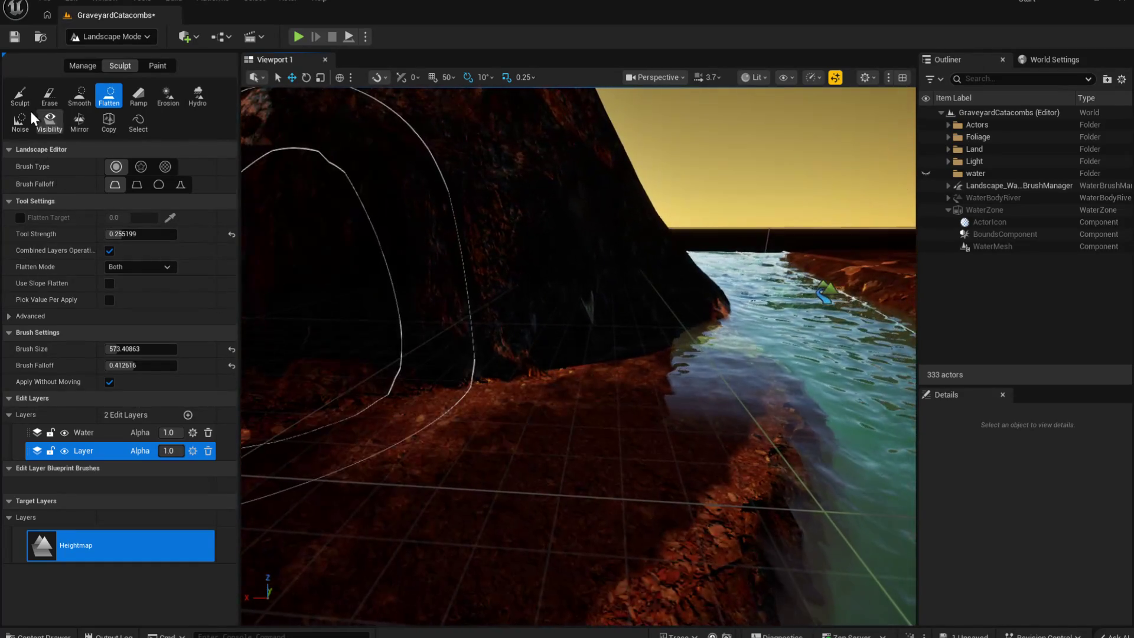
{"action": "left_click", "coordinate": [19, 96]}
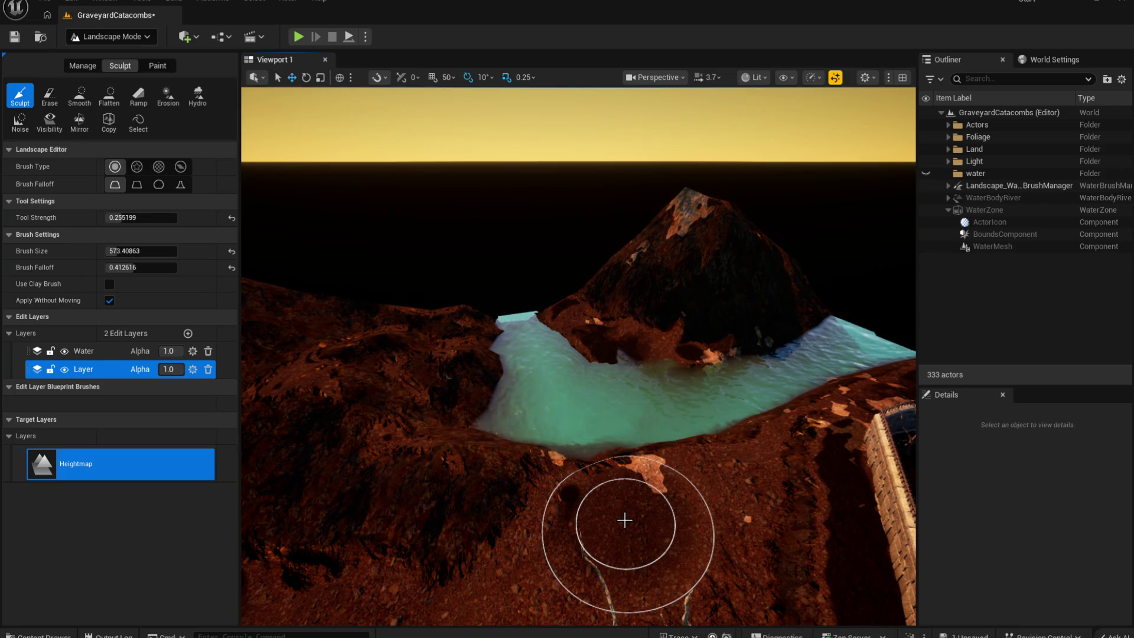
{"action": "mouse_move", "coordinate": [759, 329]}
{"action": "left_mouse_down"}
{"action": "mouse_move", "coordinate": [697, 340]}
{"action": "mouse_move", "coordinate": [679, 330]}
{"action": "mouse_move", "coordinate": [676, 307]}
{"action": "left_mouse_up"}
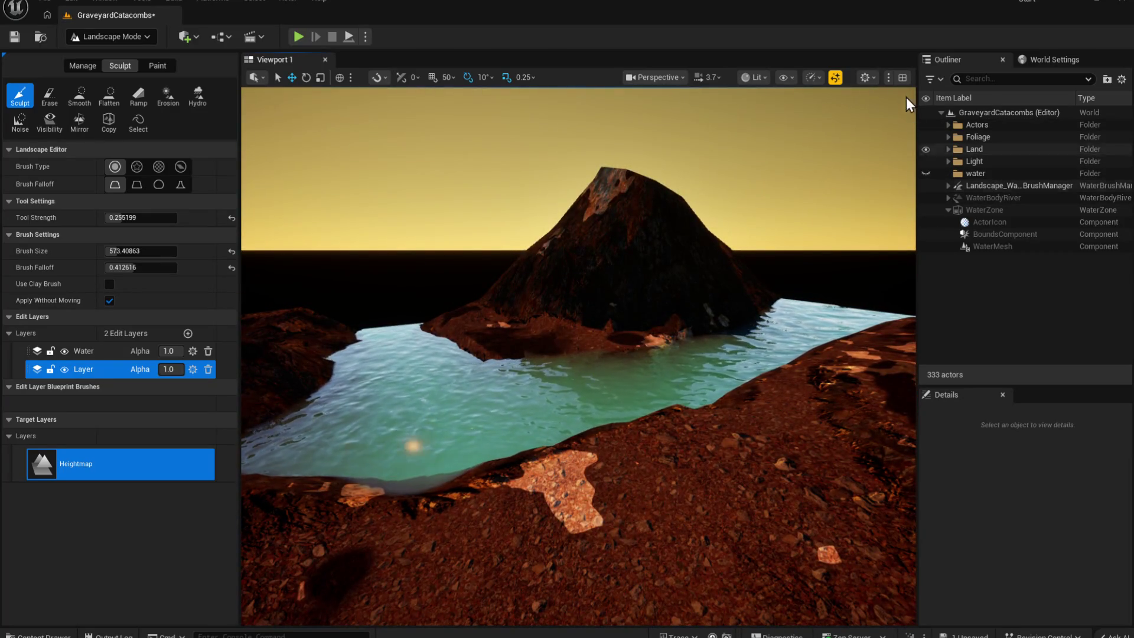
{"action": "key", "text": "shift+1"}
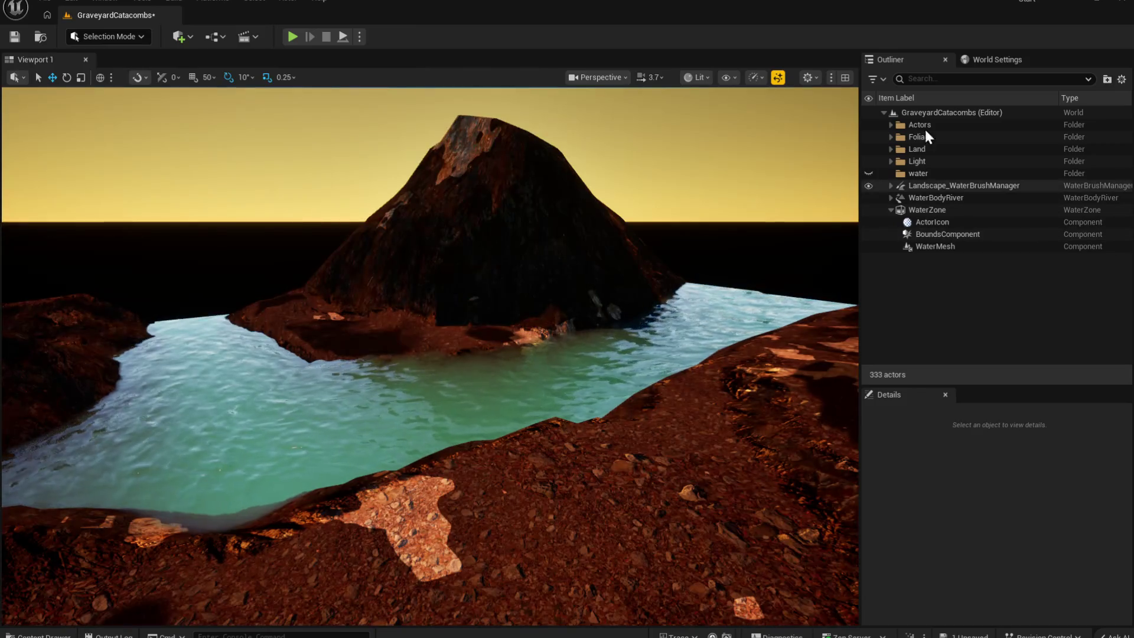
Step: Select the Landscape in the Land folder and set its Max LODLevel to 0
{"action": "left_click", "coordinate": [890, 150]}
{"action": "left_click", "coordinate": [916, 162]}
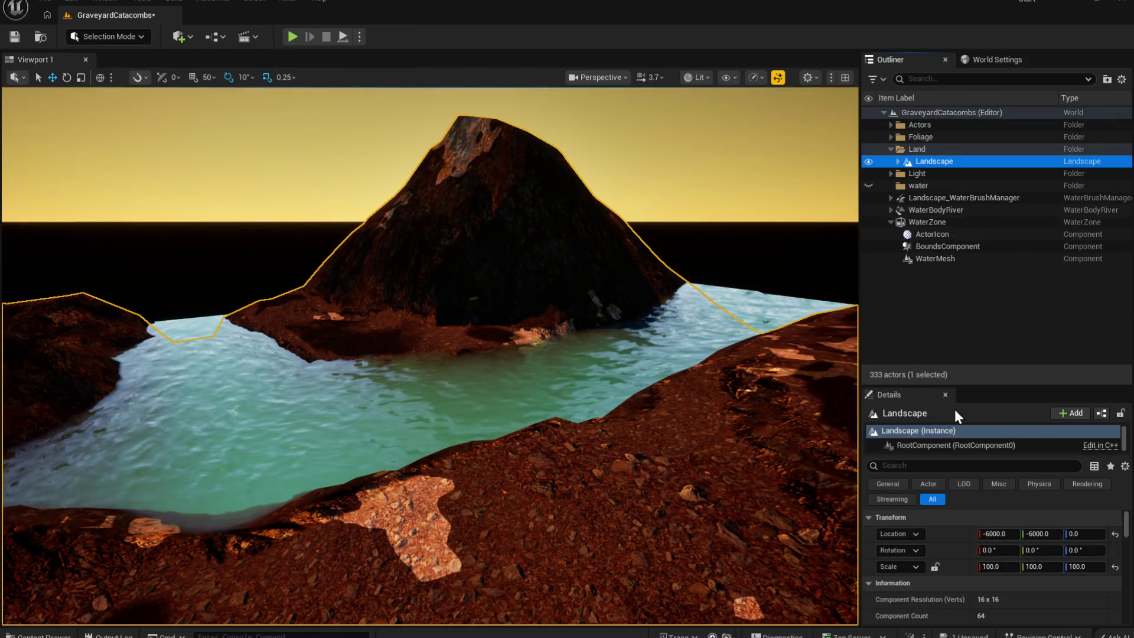
{"action": "left_click", "coordinate": [965, 483]}
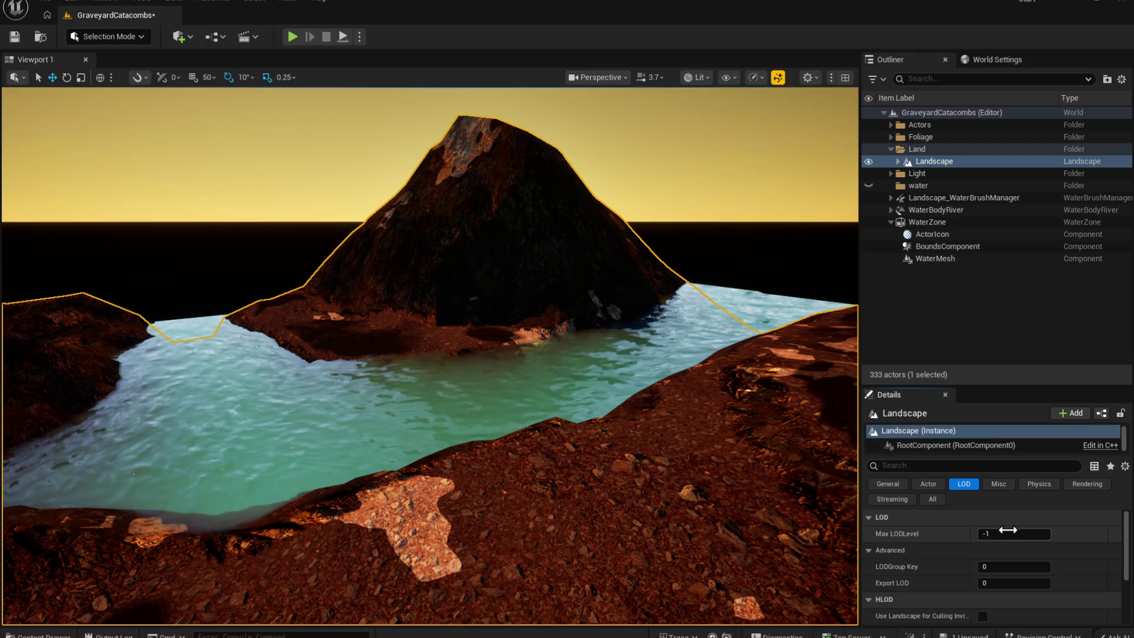
{"action": "mouse_move", "coordinate": [414, 413]}
{"action": "left_mouse_down"}
{"action": "mouse_move", "coordinate": [377, 325]}
{"action": "mouse_move", "coordinate": [396, 425]}
{"action": "mouse_move", "coordinate": [390, 337]}
{"action": "left_mouse_up"}
{"action": "left_click", "coordinate": [1002, 535]}
{"action": "type", "text": "0"}
{"action": "key", "text": "Return"}
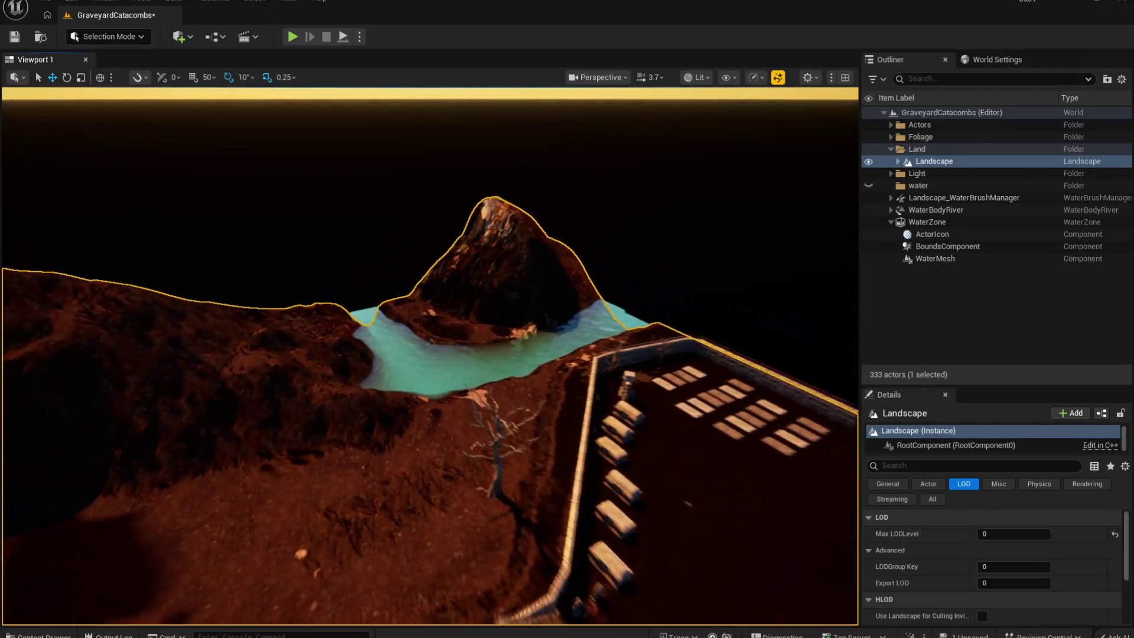
{"action": "mouse_move", "coordinate": [430, 354]}
{"action": "left_mouse_down"}
{"action": "mouse_move", "coordinate": [429, 319]}
{"action": "mouse_move", "coordinate": [449, 319]}
{"action": "left_mouse_up"}
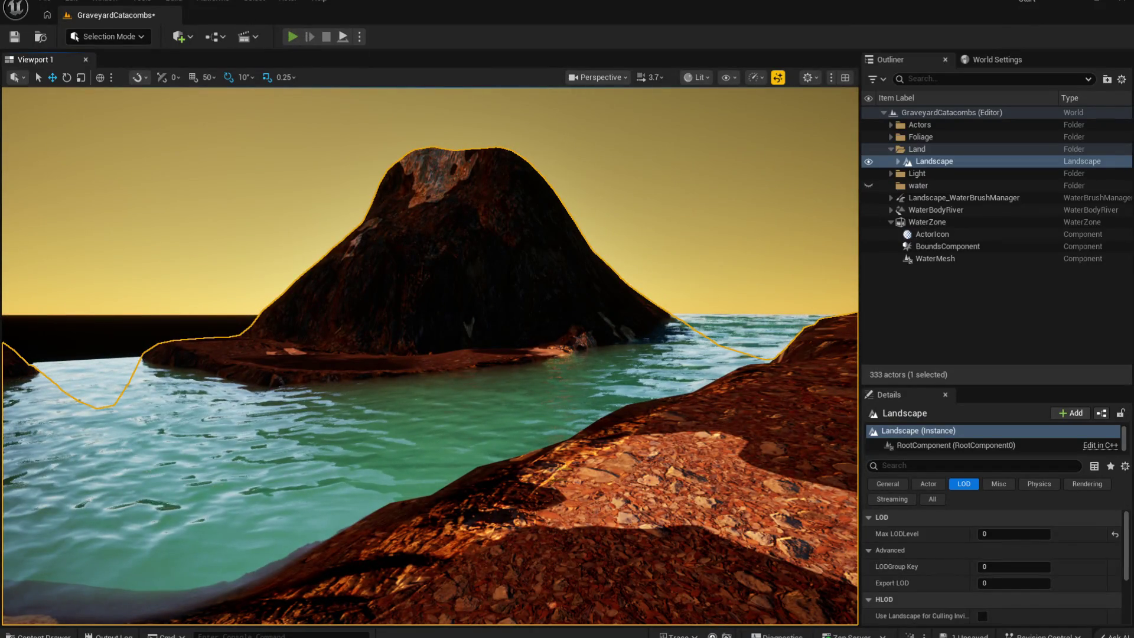
{"action": "key", "text": "alt+p"}
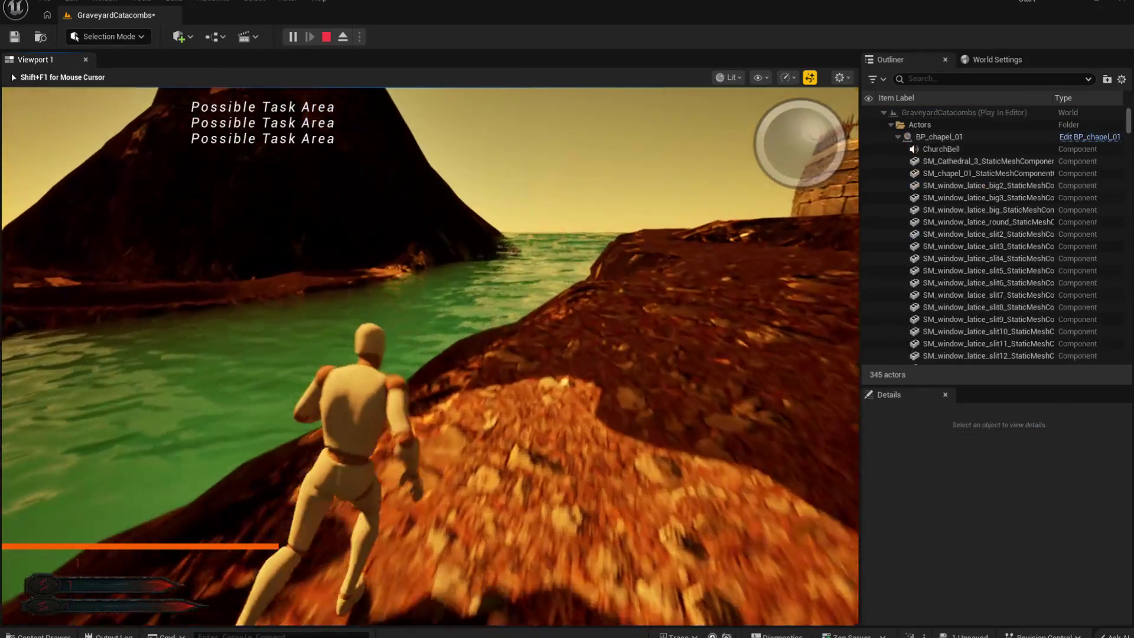
{"action": "key", "text": "w"}
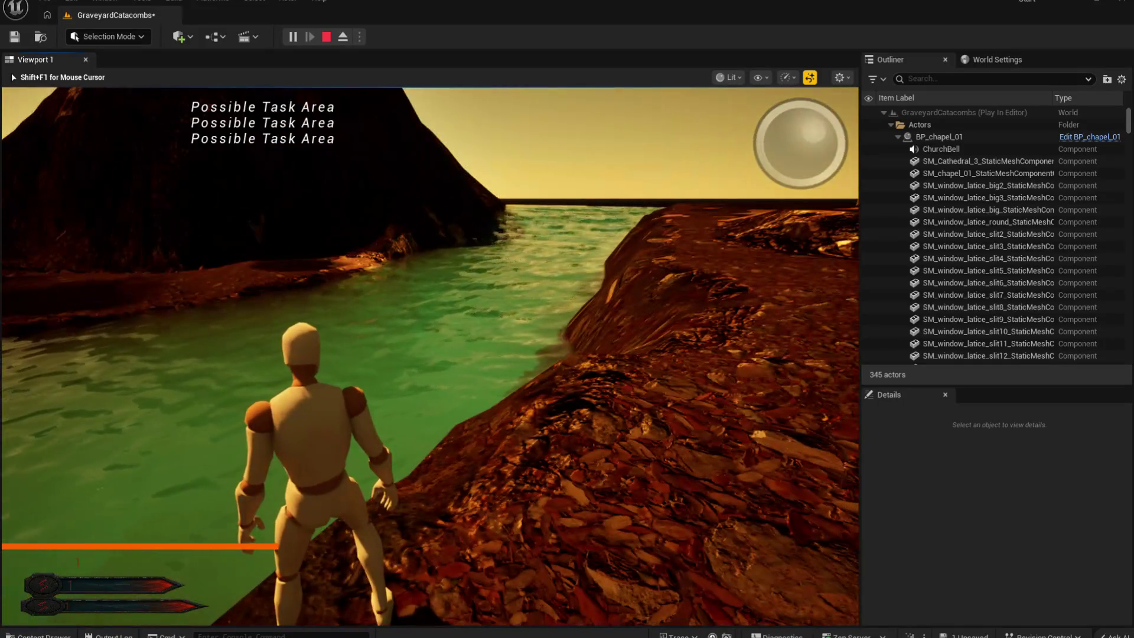
{"action": "key", "text": "w"}
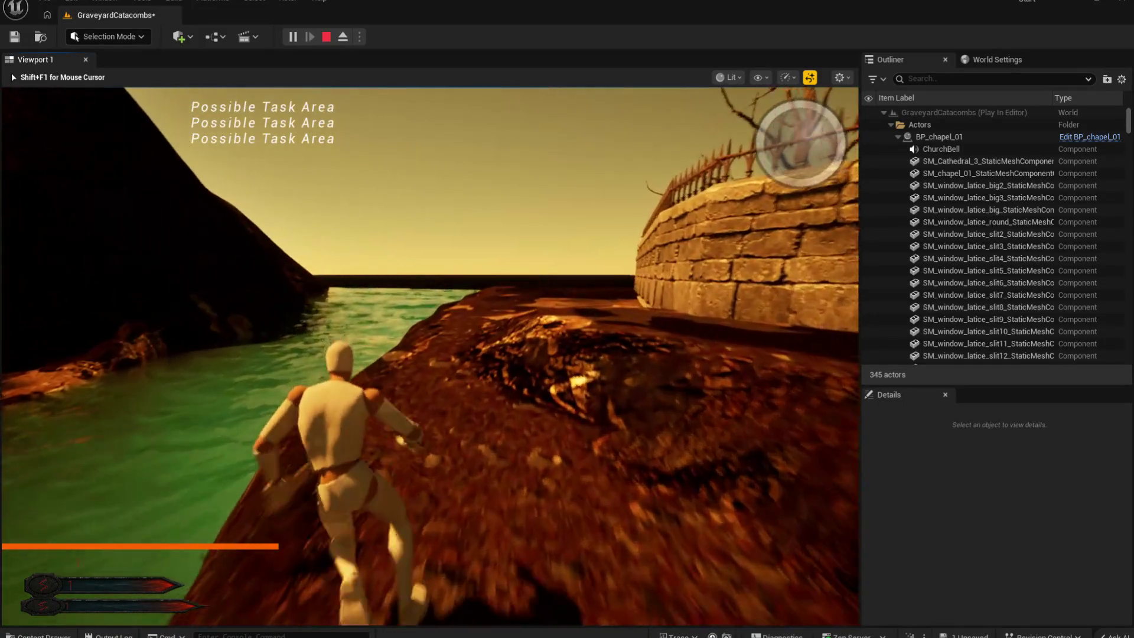
{"action": "key", "text": "w"}
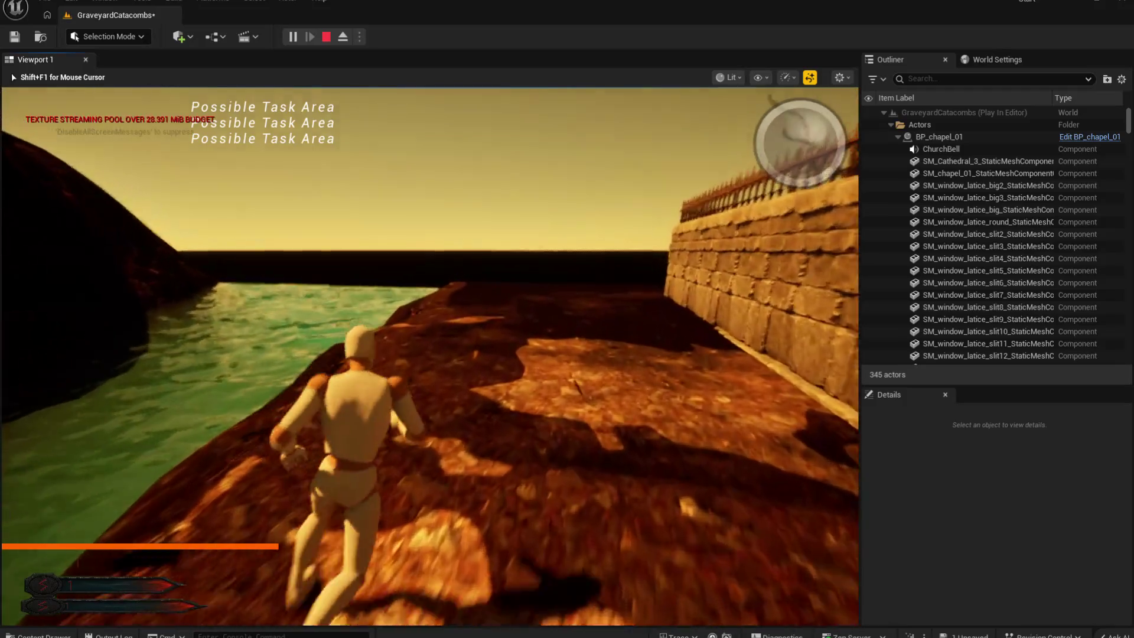
{"action": "key", "text": "w"}
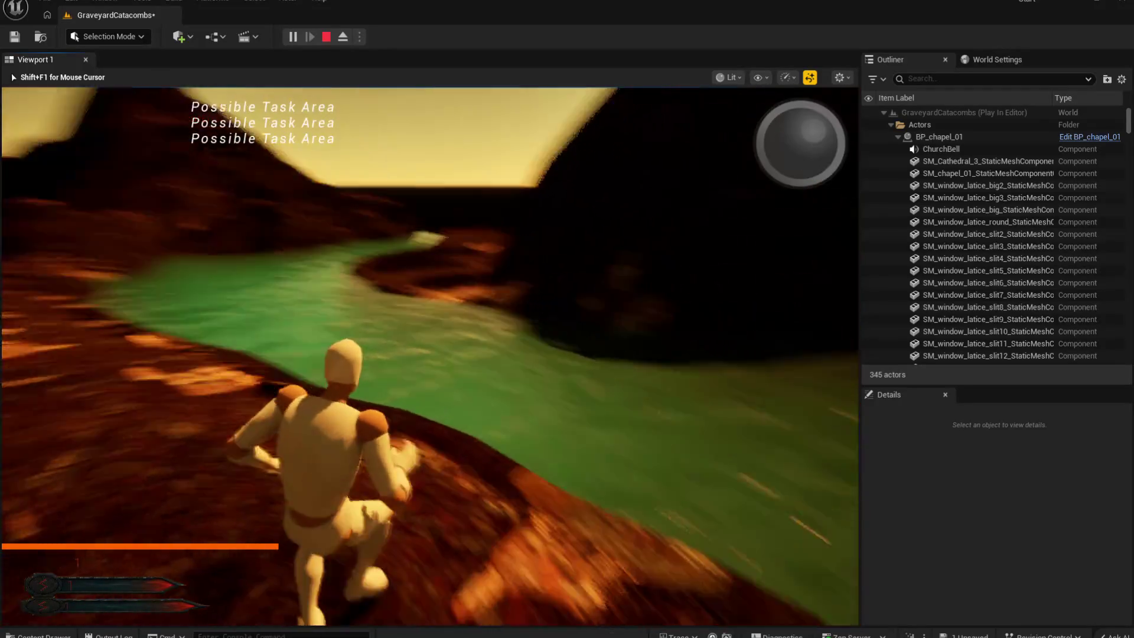
{"action": "key", "text": "w"}
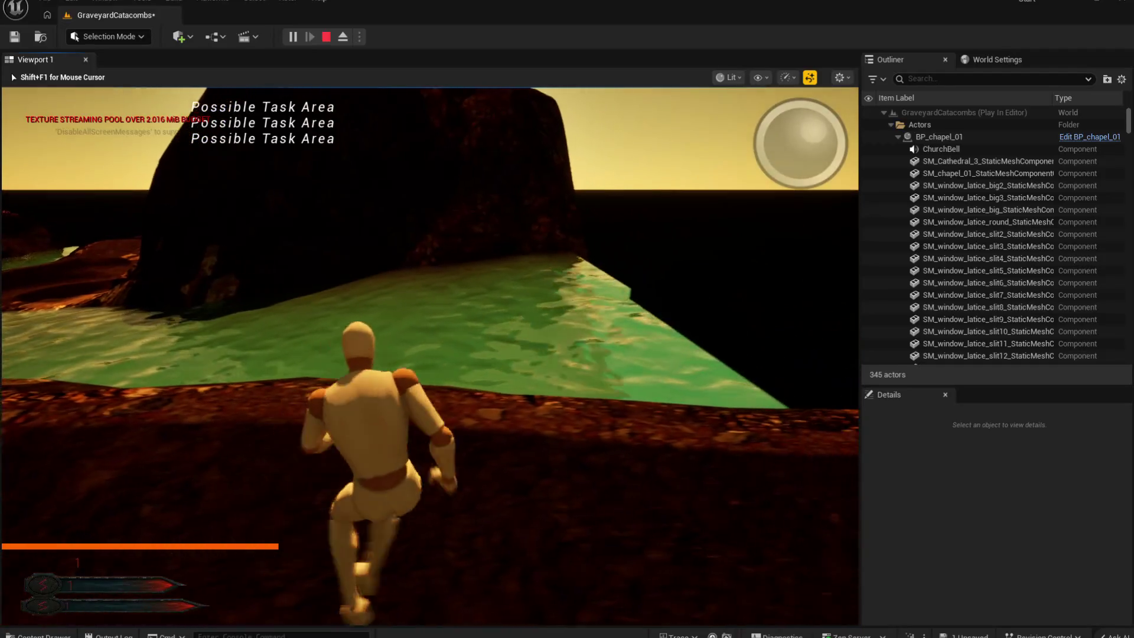
{"action": "key", "text": "w"}
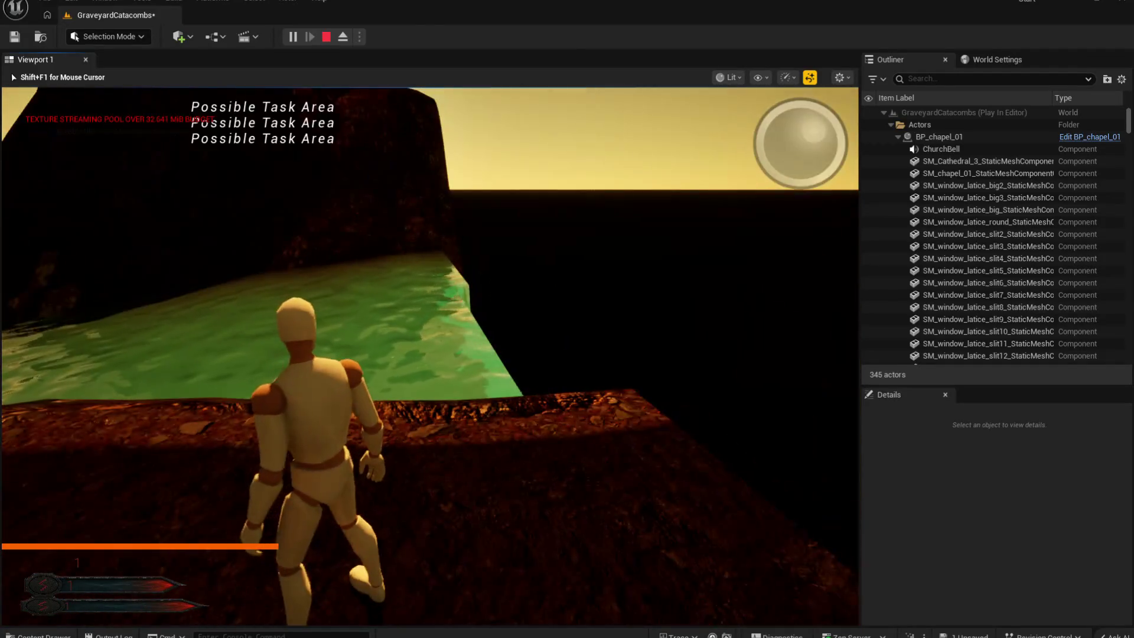
{"action": "key", "text": "w"}
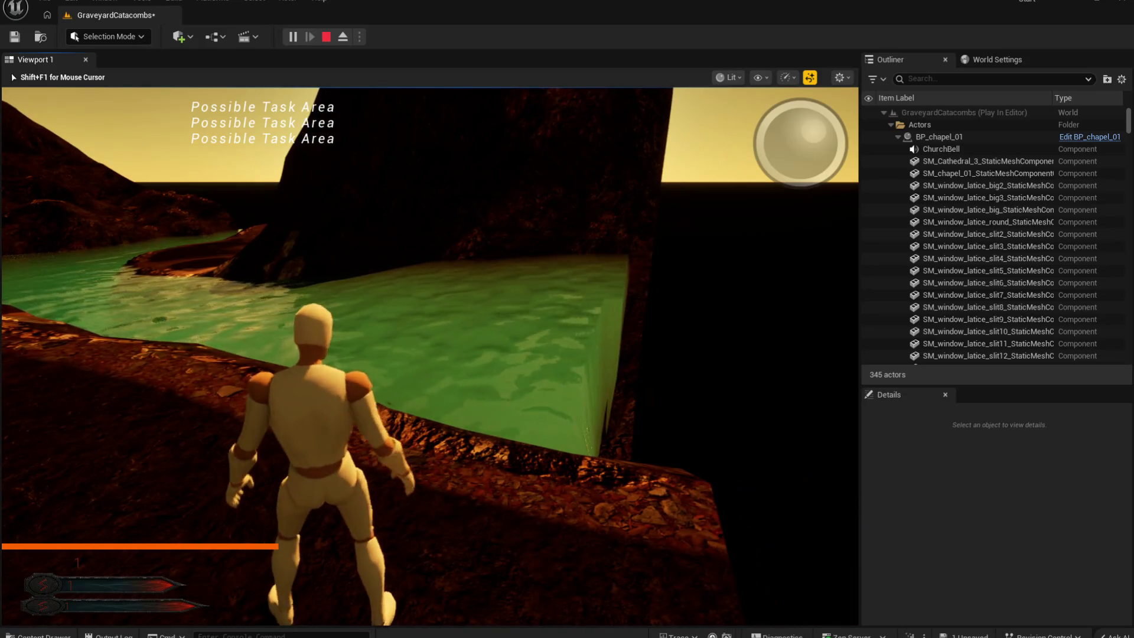
{"action": "key", "text": "Escape"}
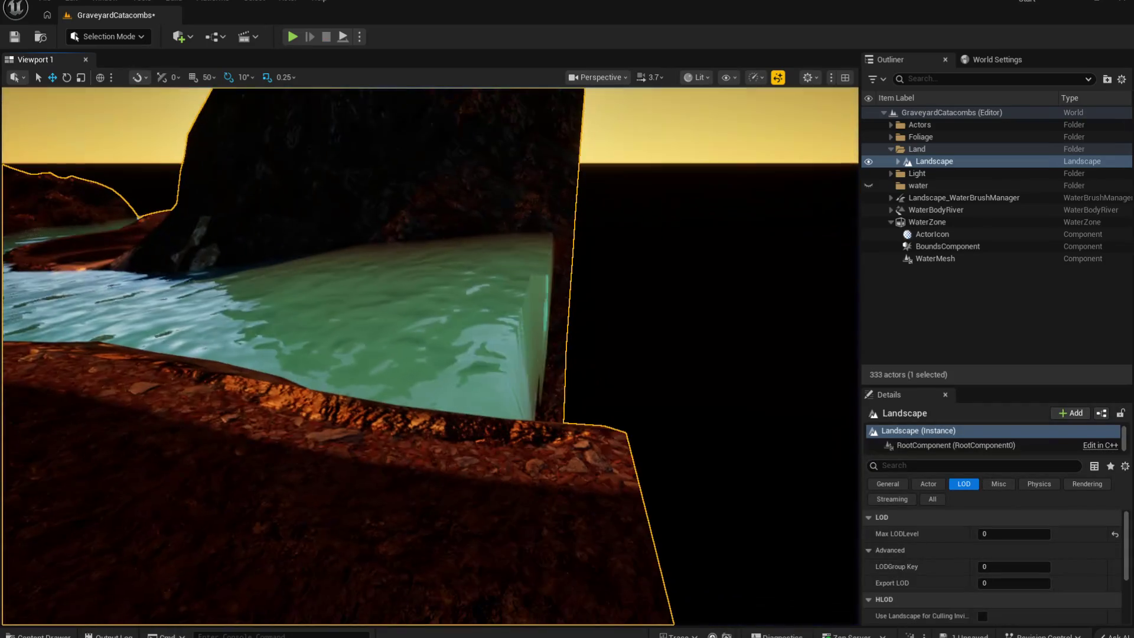
Step: Select the WaterZone from the Outliner and frame its bounds box over the water
{"action": "key", "text": "f"}
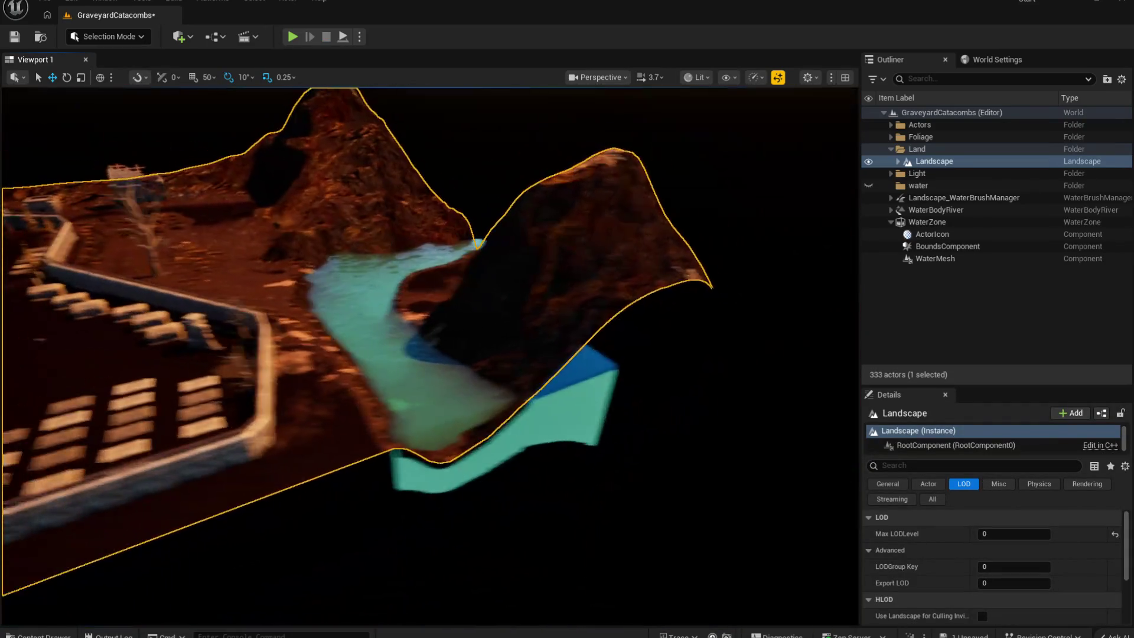
{"action": "double_click", "coordinate": [954, 221]}
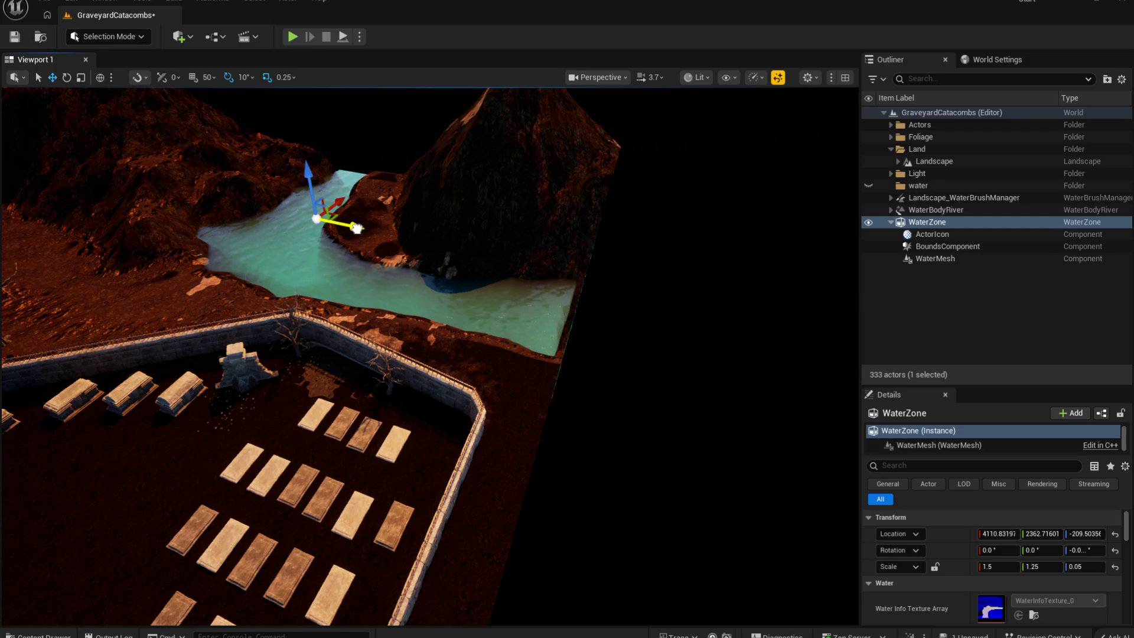
{"action": "left_click_drag", "start_coordinate": [356, 228], "coordinate": [356, 254]}
{"action": "double_click", "coordinate": [920, 222]}
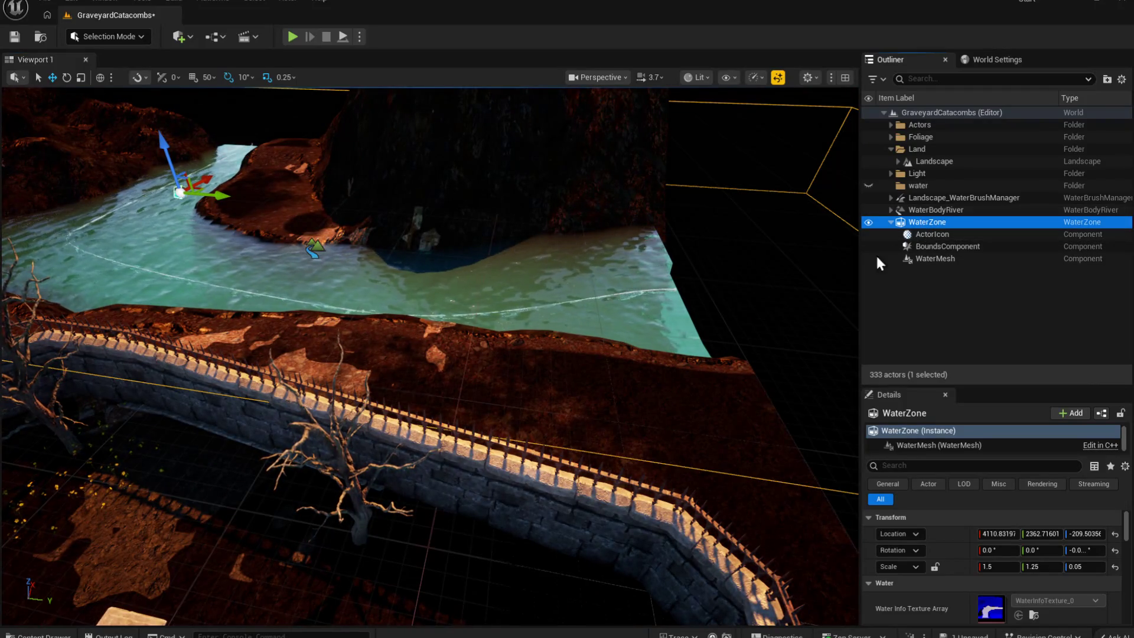
{"action": "left_click_drag", "start_coordinate": [805, 253], "coordinate": [805, 248]}
{"action": "key", "text": "f"}
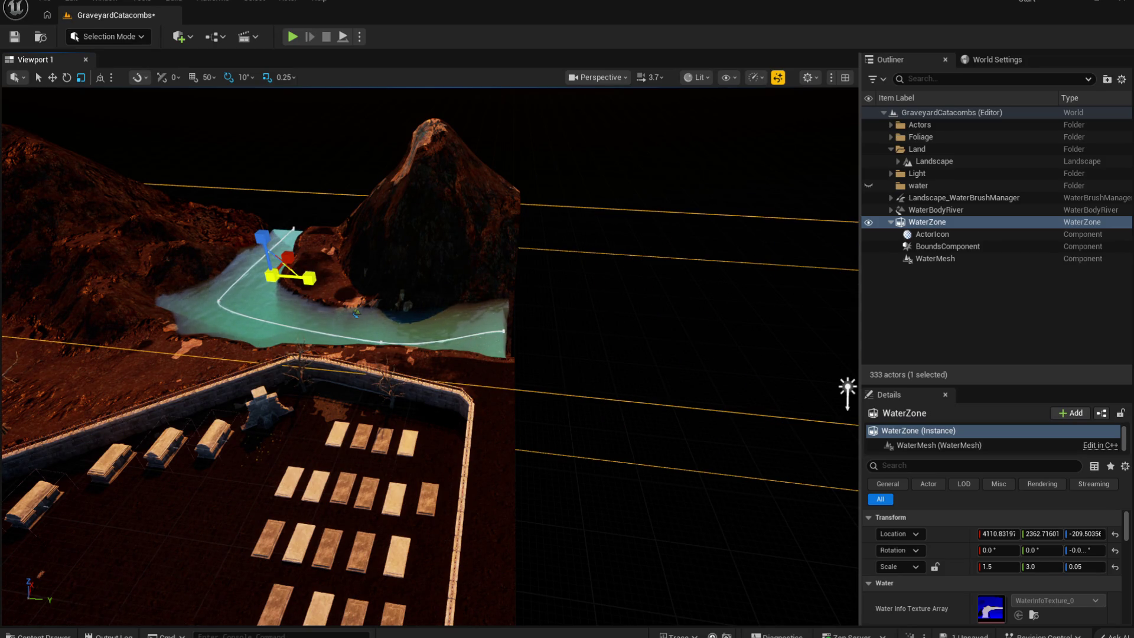
Step: Tune the WaterZone's Y and Z scale until it reads 1.5 × 1.0525 × 0.0425
{"action": "mouse_move", "coordinate": [1042, 566]}
{"action": "left_mouse_down"}
{"action": "mouse_move", "coordinate": [1030, 566]}
{"action": "mouse_move", "coordinate": [1051, 566]}
{"action": "left_mouse_up"}
{"action": "key", "text": "w"}
{"action": "left_click_drag", "start_coordinate": [420, 331], "coordinate": [547, 316]}
{"action": "mouse_move", "coordinate": [1094, 568]}
{"action": "left_mouse_down"}
{"action": "mouse_move", "coordinate": [1077, 568]}
{"action": "mouse_move", "coordinate": [1096, 550]}
{"action": "mouse_move", "coordinate": [1087, 549]}
{"action": "left_mouse_up"}
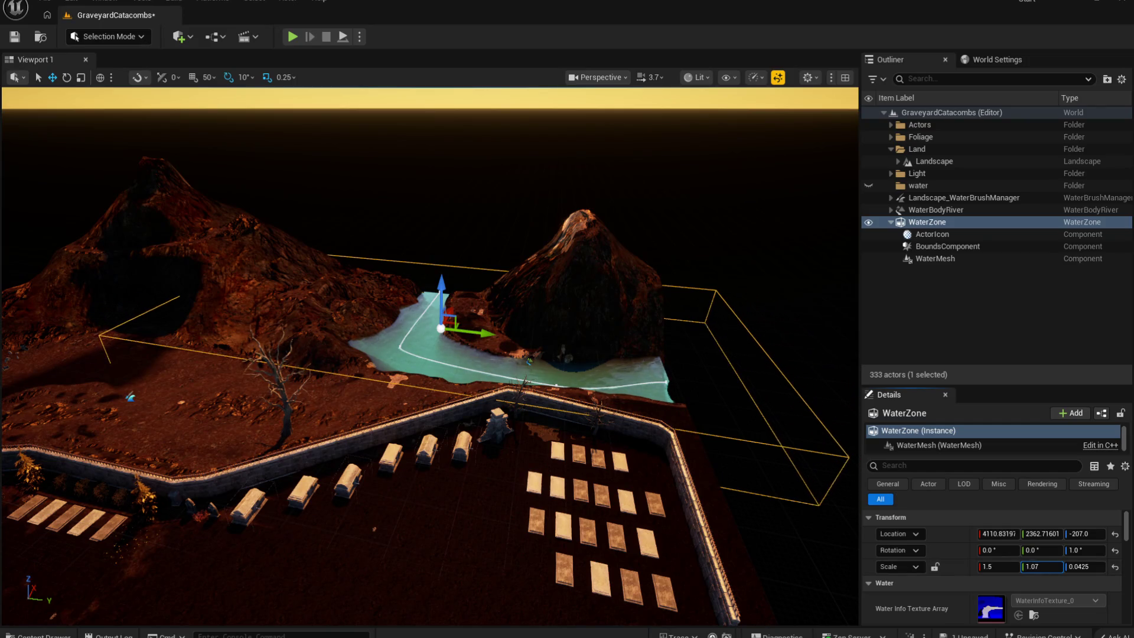
{"action": "left_click_drag", "start_coordinate": [1041, 566], "coordinate": [1033, 566]}
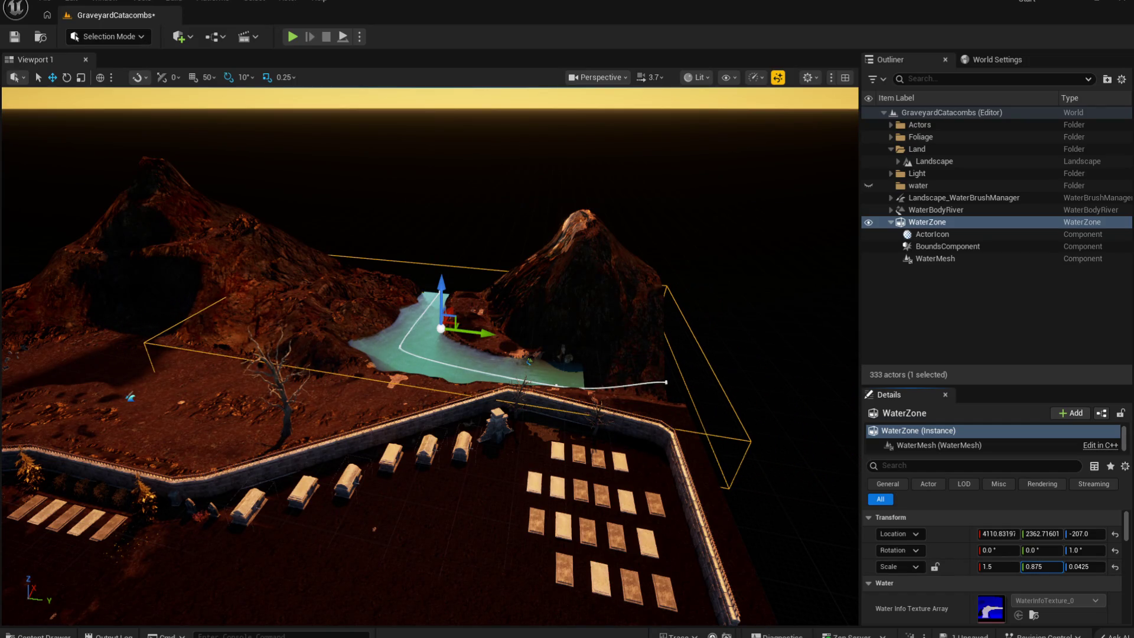
{"action": "left_click", "coordinate": [940, 247]}
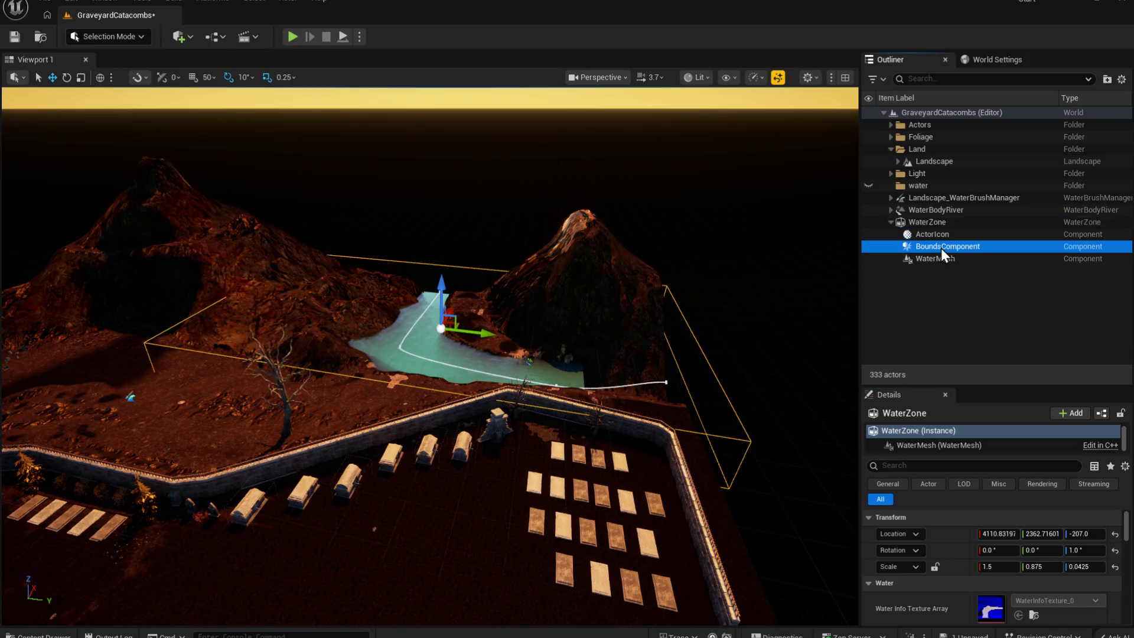
{"action": "left_click", "coordinate": [952, 444]}
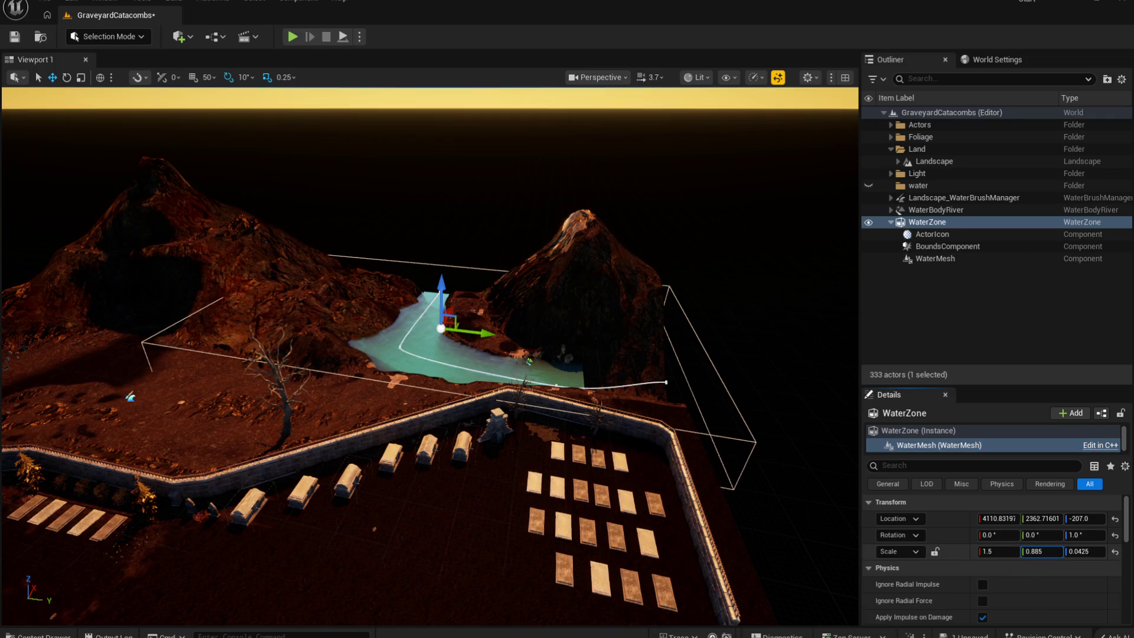
{"action": "left_click_drag", "start_coordinate": [1041, 551], "coordinate": [1057, 551]}
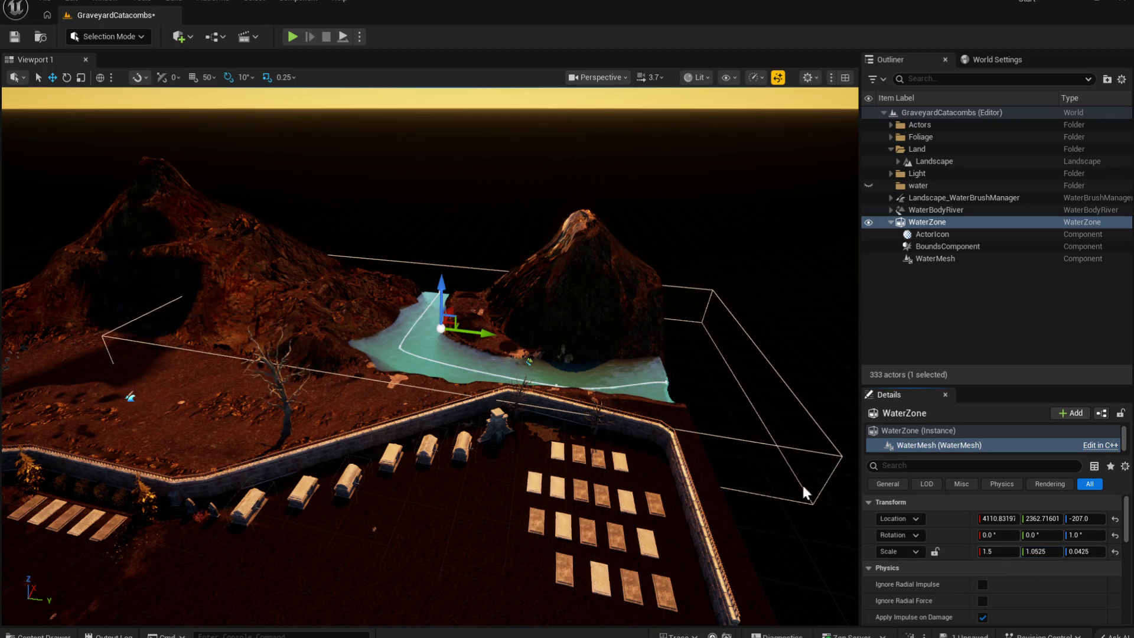
Step: Select the WaterBodyRiver and its right-end spline point
{"action": "scroll", "coordinate": [542, 389], "scroll_direction": "up", "scroll_amount": 5}
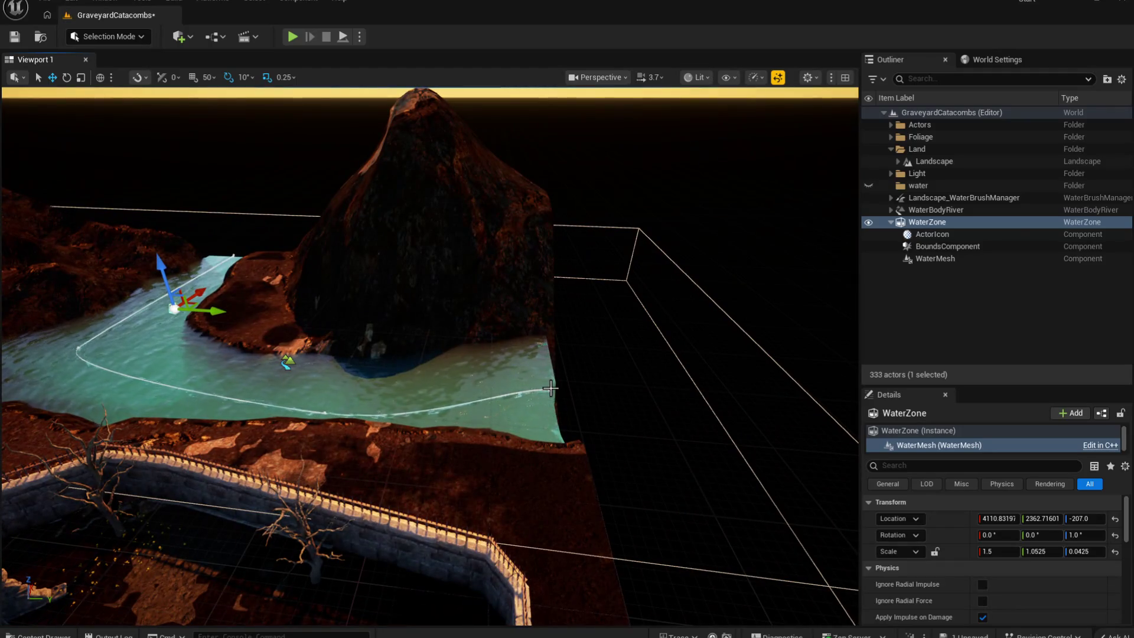
{"action": "left_click", "coordinate": [550, 388]}
{"action": "left_click", "coordinate": [550, 390]}
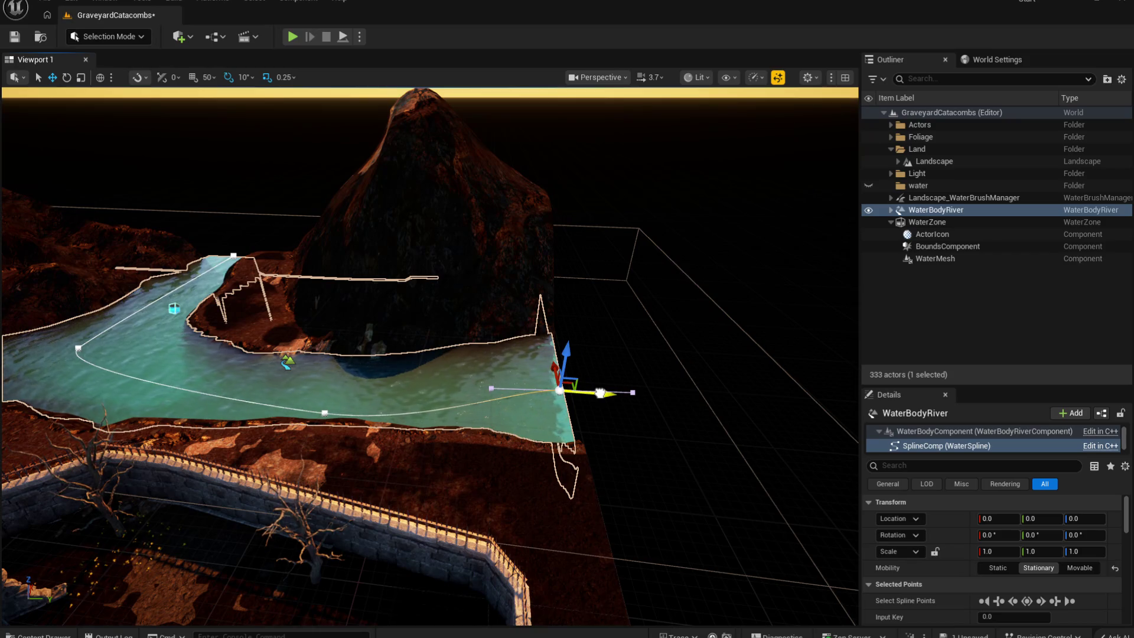
Step: Lower the river's far-end spline point to drop the water surface
{"action": "mouse_move", "coordinate": [633, 410]}
{"action": "left_mouse_down"}
{"action": "mouse_move", "coordinate": [608, 440]}
{"action": "mouse_move", "coordinate": [578, 363]}
{"action": "mouse_move", "coordinate": [440, 415]}
{"action": "left_mouse_up"}
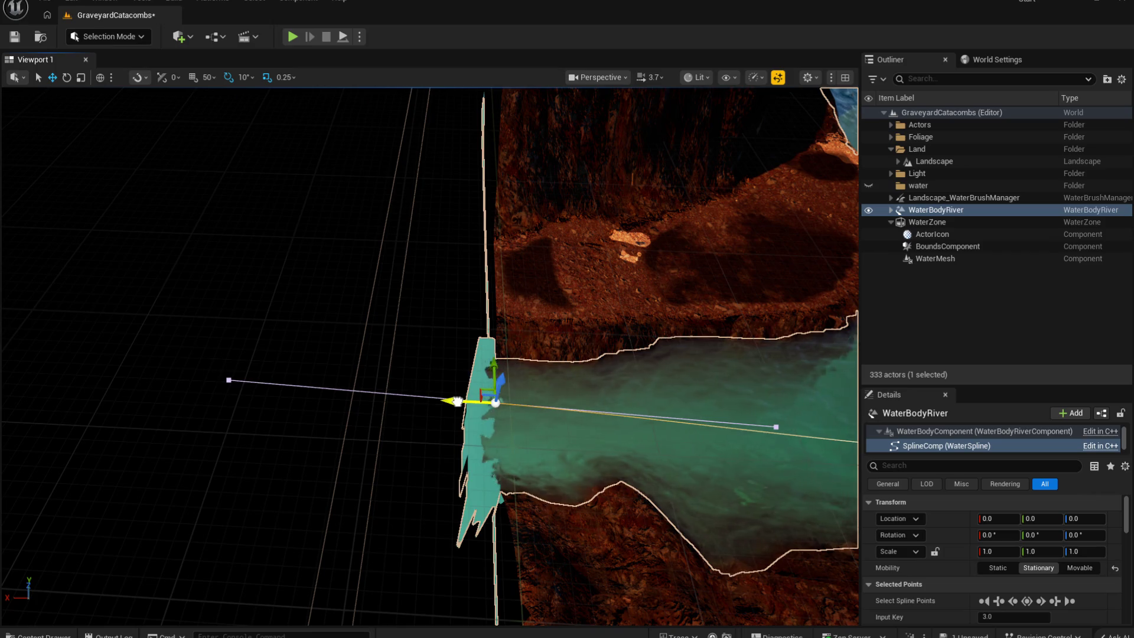
{"action": "mouse_move", "coordinate": [552, 439]}
{"action": "left_mouse_down"}
{"action": "mouse_move", "coordinate": [327, 387]}
{"action": "mouse_move", "coordinate": [296, 417]}
{"action": "left_mouse_up"}
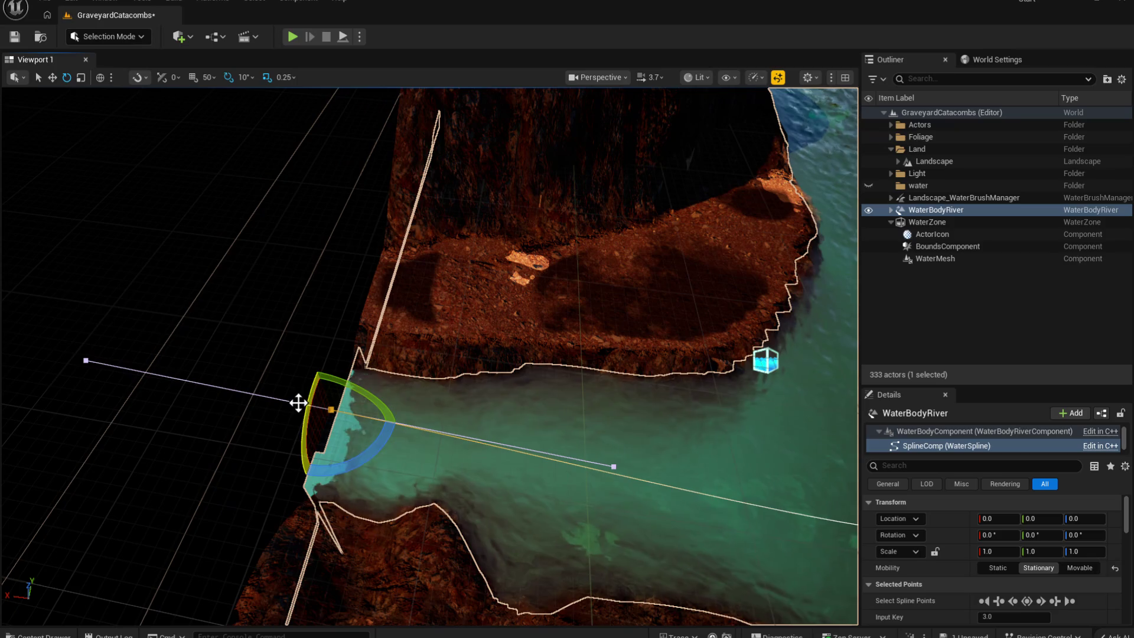
{"action": "key", "text": "e"}
{"action": "key", "text": "r"}
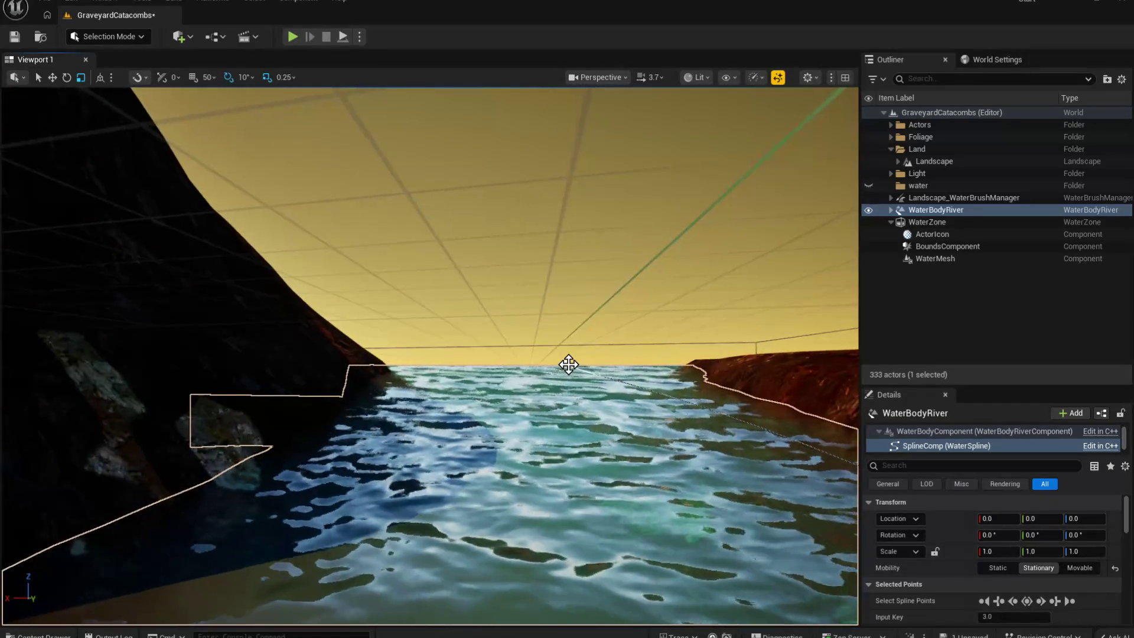
{"action": "left_click", "coordinate": [566, 363]}
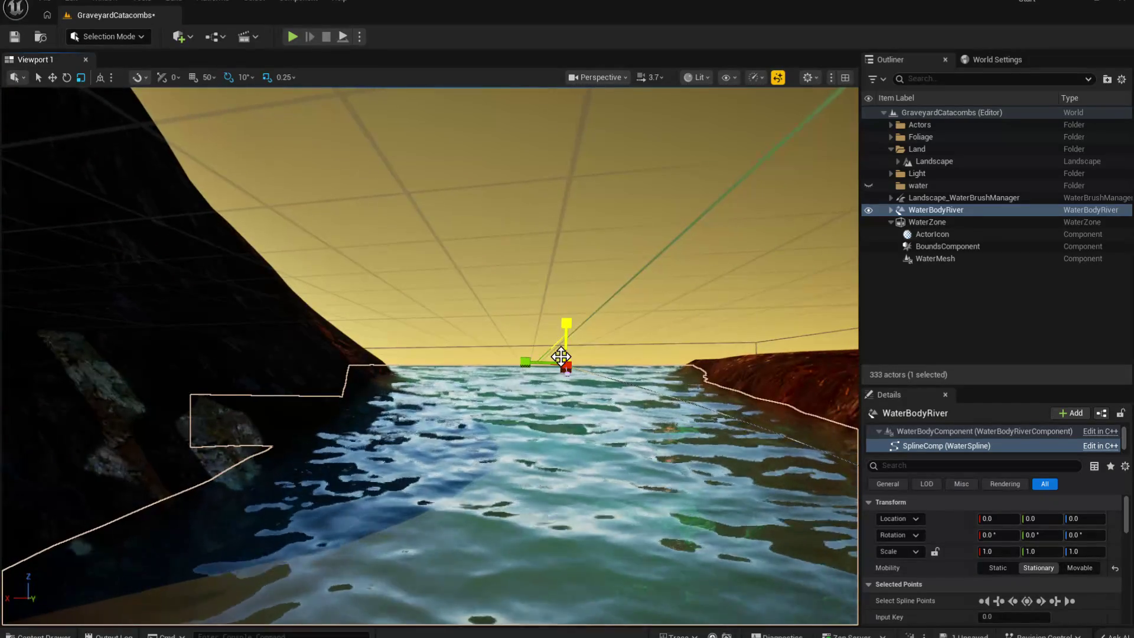
{"action": "left_click_drag", "start_coordinate": [571, 319], "coordinate": [559, 378]}
Step: Raise the far spline point slightly and check the river from water level
{"action": "key", "text": "f"}
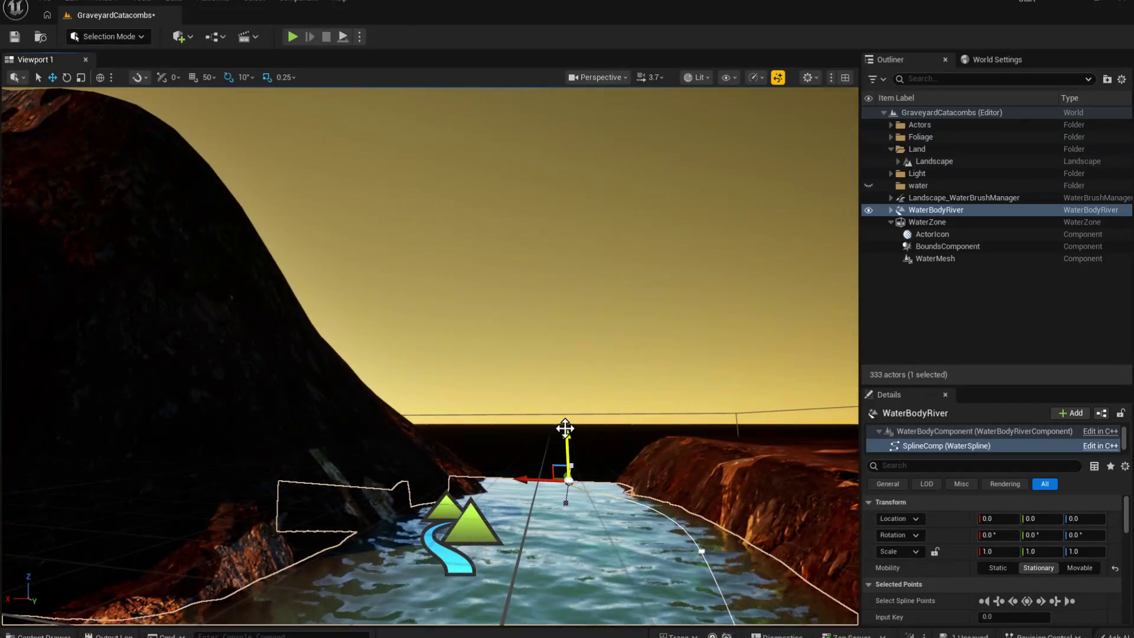
{"action": "mouse_move", "coordinate": [565, 428]}
{"action": "left_mouse_down"}
{"action": "mouse_move", "coordinate": [544, 354]}
{"action": "mouse_move", "coordinate": [548, 411]}
{"action": "left_mouse_up"}
{"action": "mouse_move", "coordinate": [547, 476]}
{"action": "left_mouse_down"}
{"action": "mouse_move", "coordinate": [513, 419]}
{"action": "mouse_move", "coordinate": [610, 369]}
{"action": "mouse_move", "coordinate": [853, 375]}
{"action": "left_mouse_up"}
{"action": "mouse_move", "coordinate": [430, 355]}
{"action": "left_mouse_down"}
{"action": "mouse_move", "coordinate": [430, 425]}
{"action": "mouse_move", "coordinate": [460, 384]}
{"action": "mouse_move", "coordinate": [449, 354]}
{"action": "mouse_move", "coordinate": [430, 378]}
{"action": "mouse_move", "coordinate": [455, 330]}
{"action": "mouse_move", "coordinate": [430, 378]}
{"action": "mouse_move", "coordinate": [418, 352]}
{"action": "left_mouse_up"}
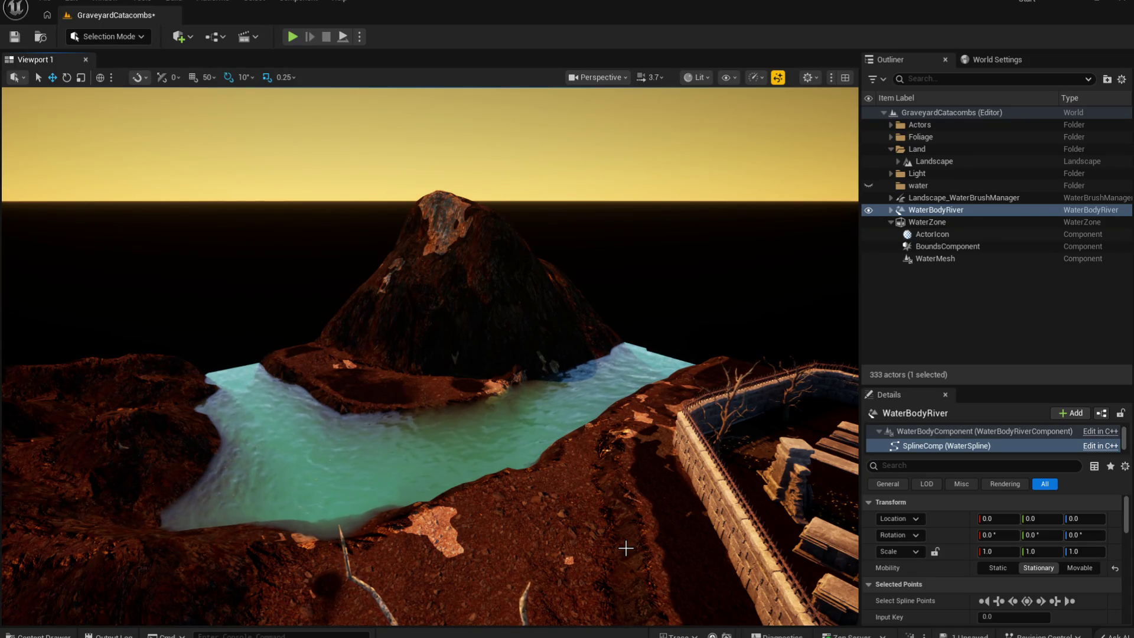
Step: Select the WaterBodyRiver and show its spline points with G
{"action": "scroll", "coordinate": [625, 548], "scroll_direction": "up", "scroll_amount": 5}
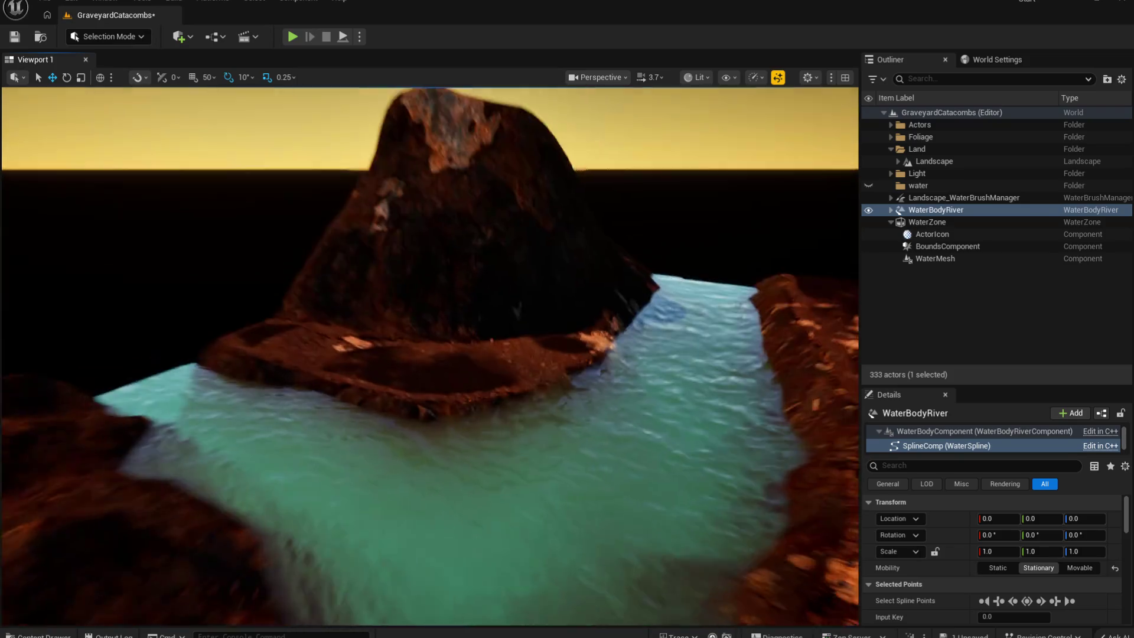
{"action": "scroll", "coordinate": [625, 548], "scroll_direction": "up", "scroll_amount": 10}
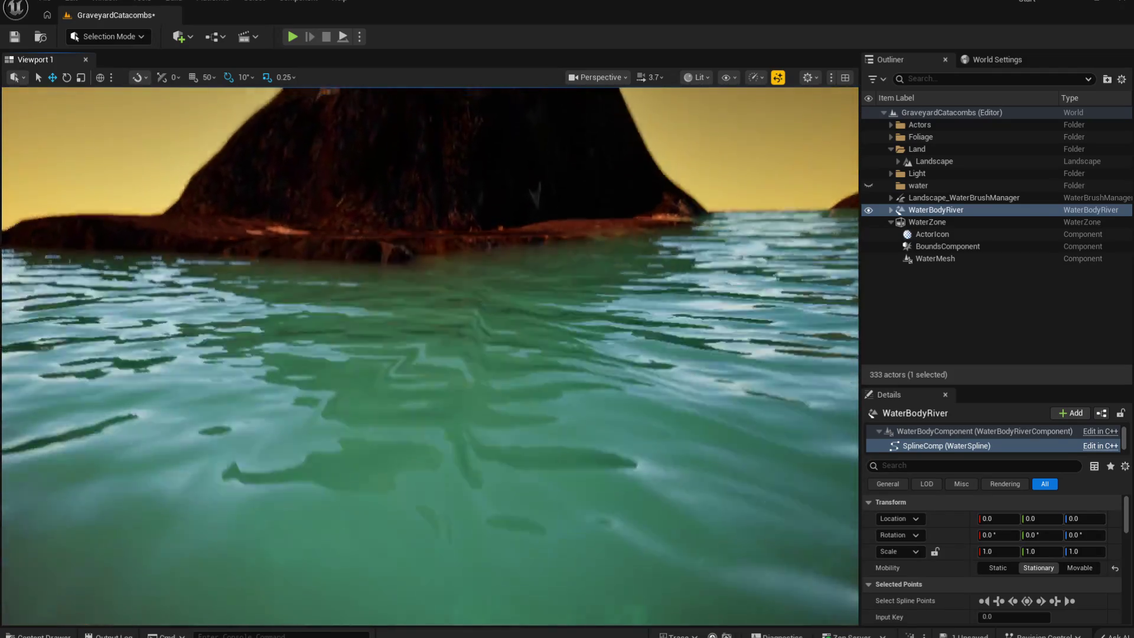
{"action": "scroll", "coordinate": [430, 356], "scroll_direction": "down", "scroll_amount": 8}
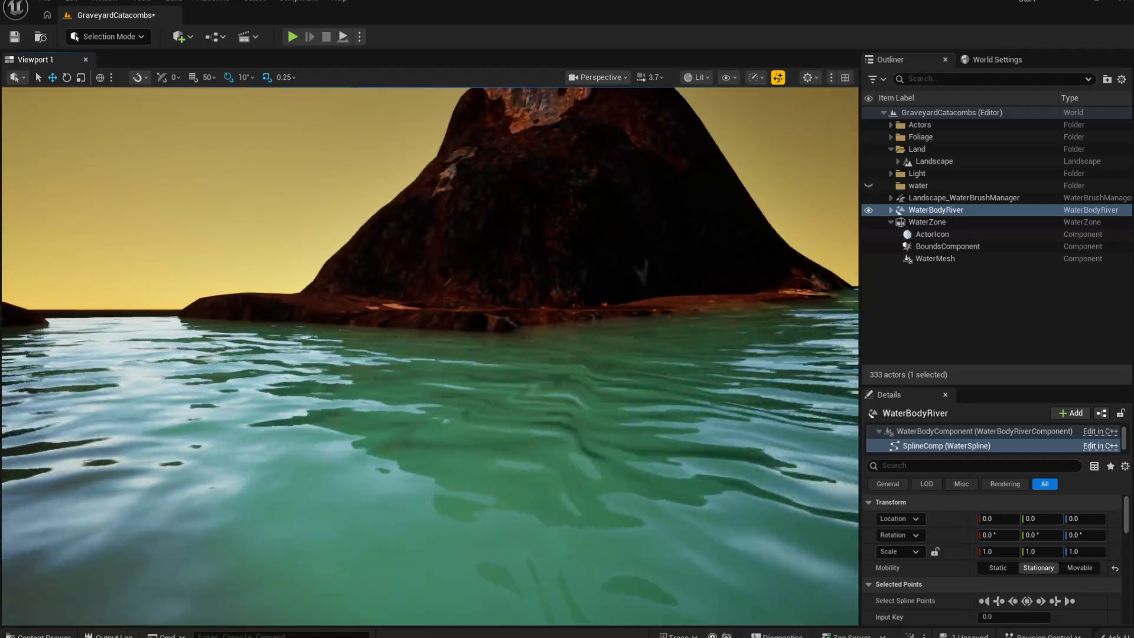
{"action": "scroll", "coordinate": [435, 379], "scroll_direction": "down", "scroll_amount": 6}
{"action": "left_click", "coordinate": [436, 380]}
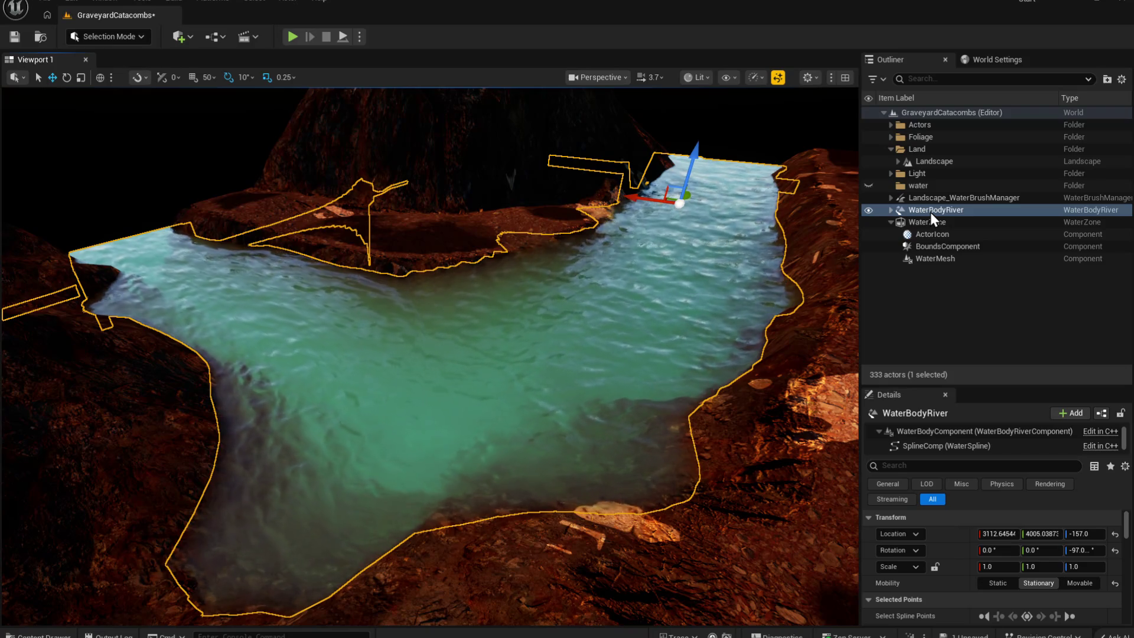
{"action": "key", "text": "g"}
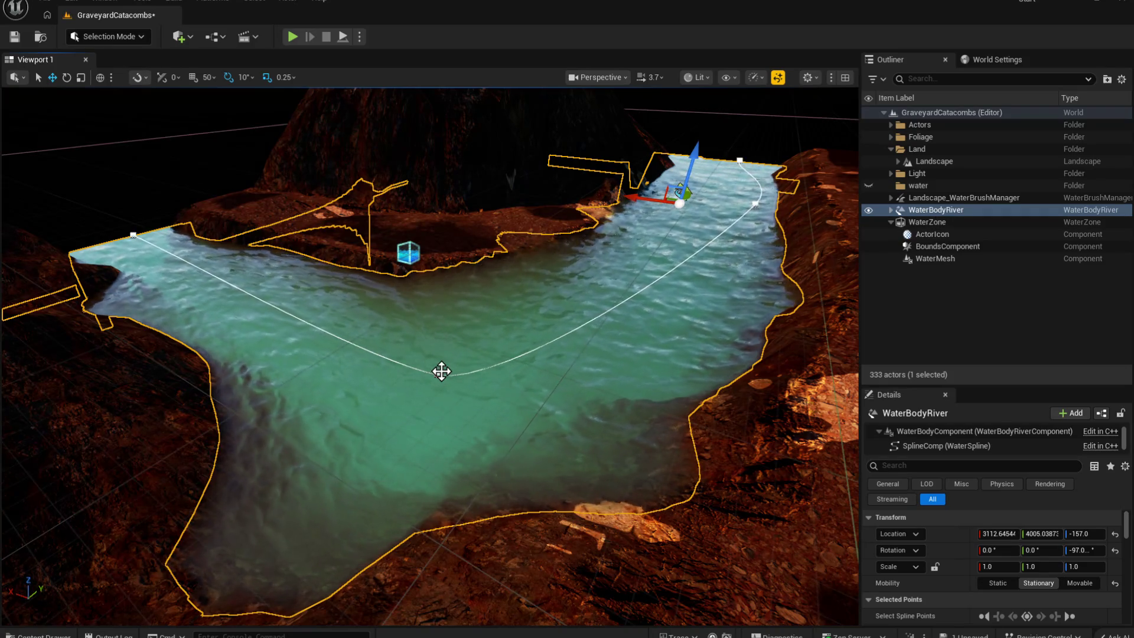
Step: Lower the middle spline point so the water surface drops within the channel
{"action": "left_click", "coordinate": [437, 374]}
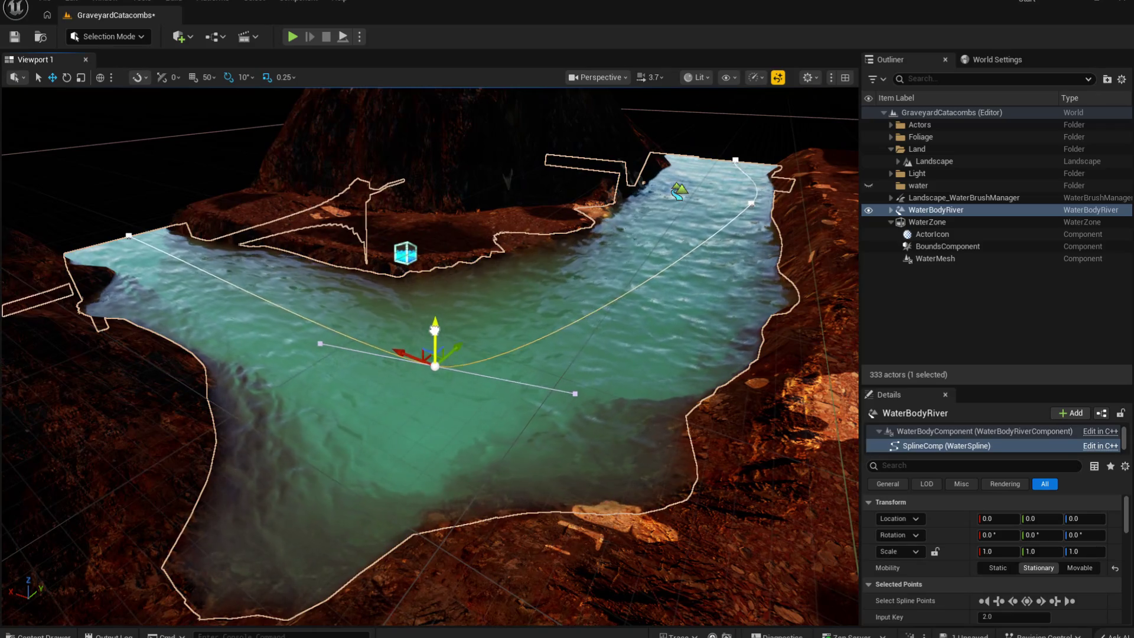
{"action": "key", "text": "f"}
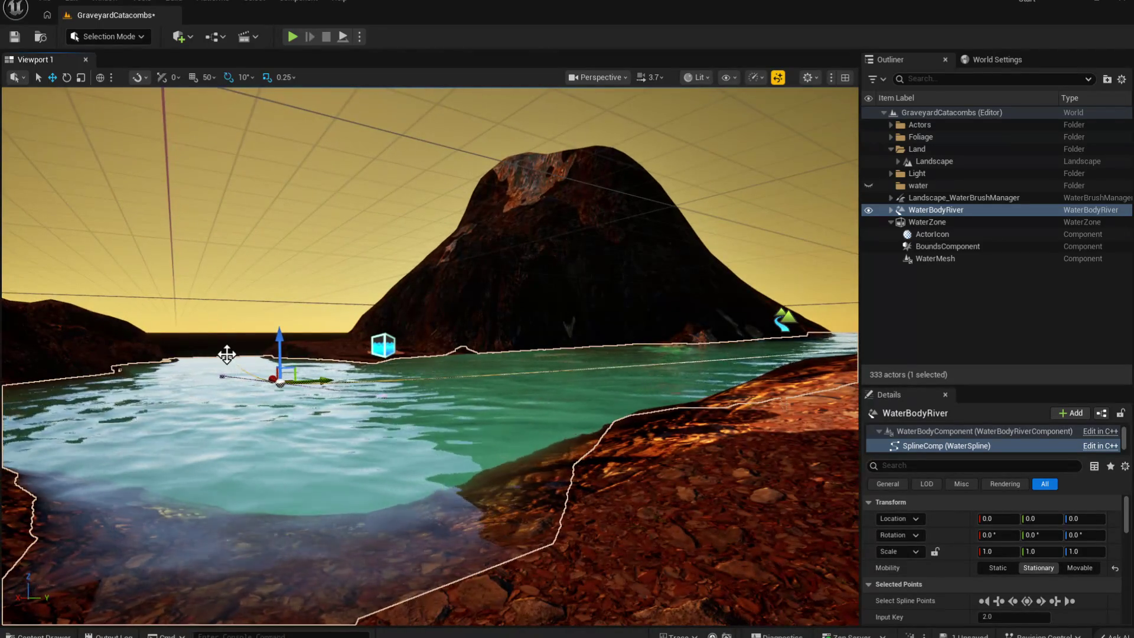
{"action": "left_click_drag", "start_coordinate": [228, 303], "coordinate": [226, 310]}
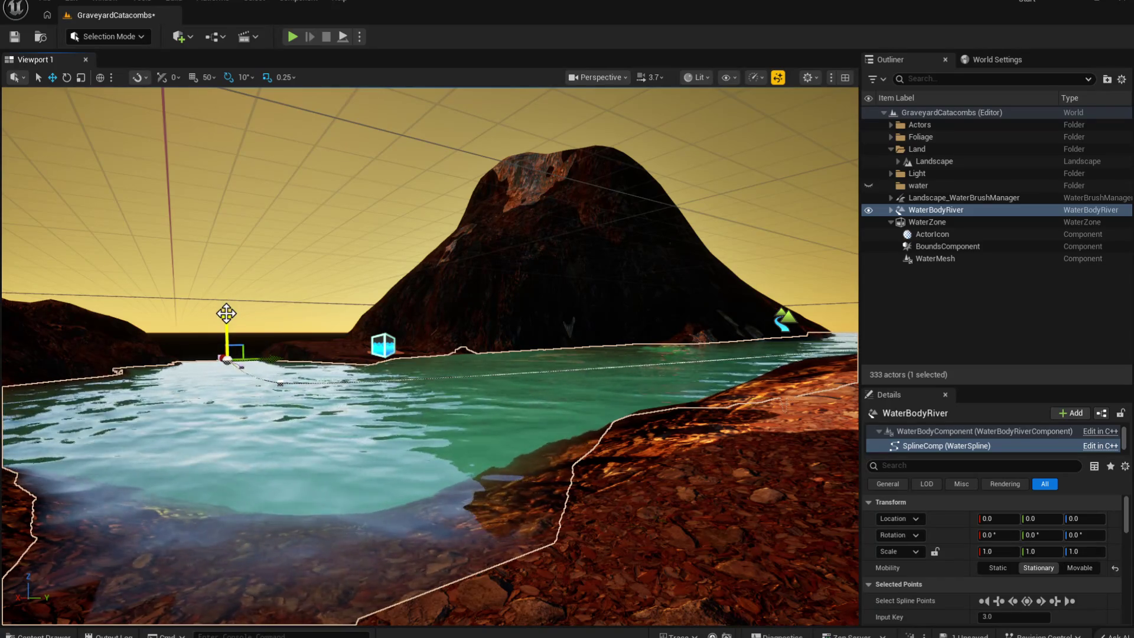
{"action": "left_click_drag", "start_coordinate": [118, 86], "coordinate": [118, 86]}
{"action": "left_click", "coordinate": [132, 37]}
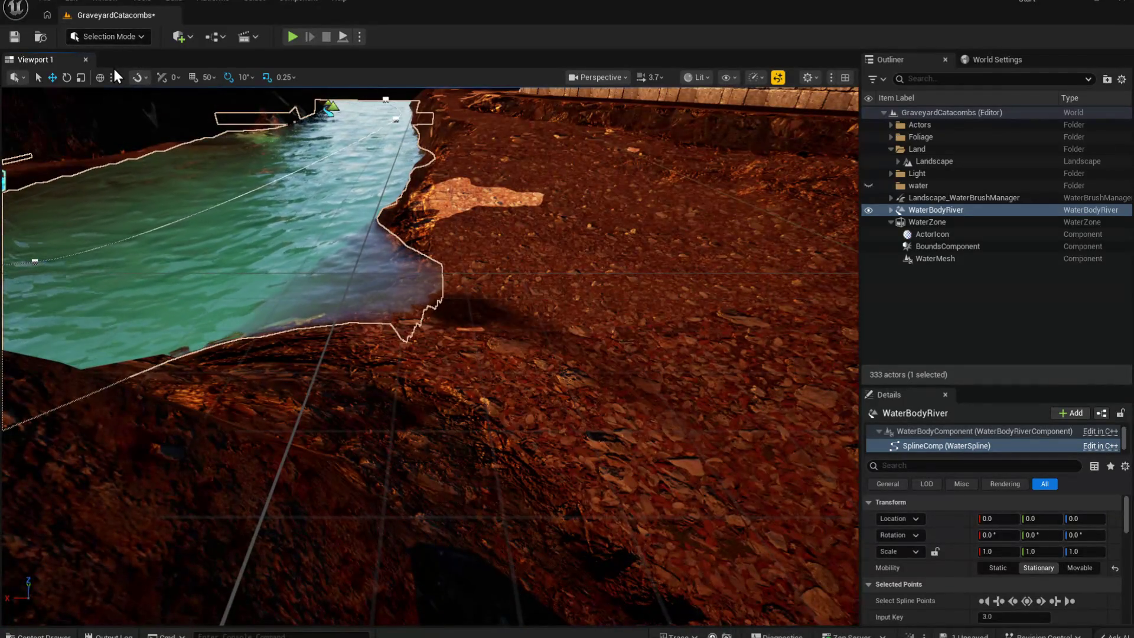
Step: Sculpt the riverbank beside the water in Landscape Mode, then return to Selection Mode
{"action": "left_click", "coordinate": [120, 63]}
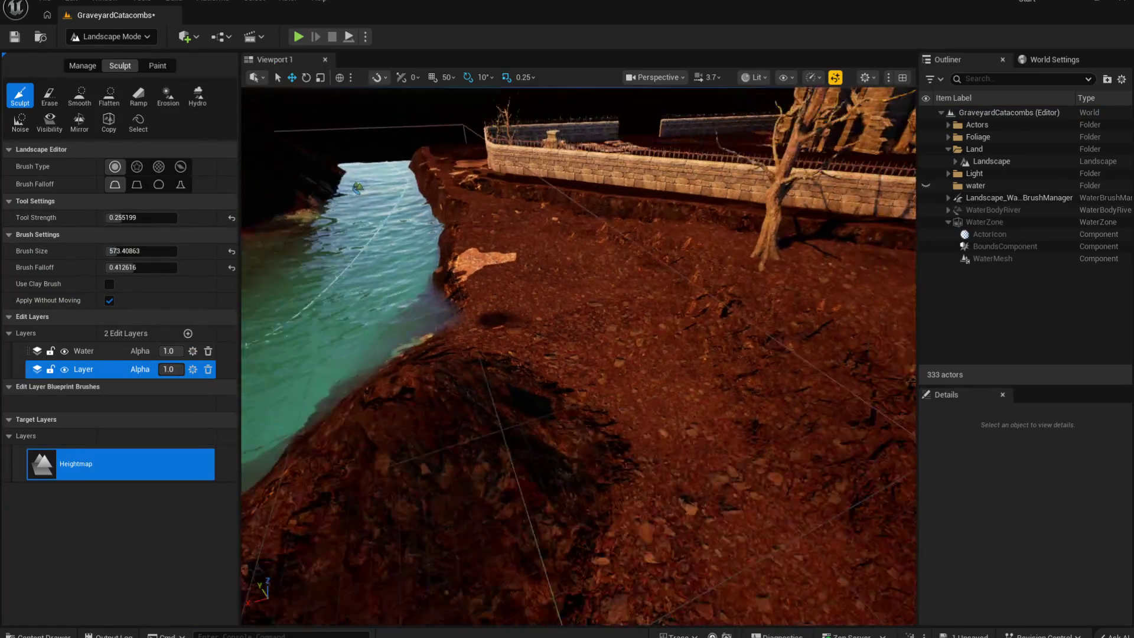
{"action": "left_click_drag", "start_coordinate": [587, 322], "coordinate": [621, 331]}
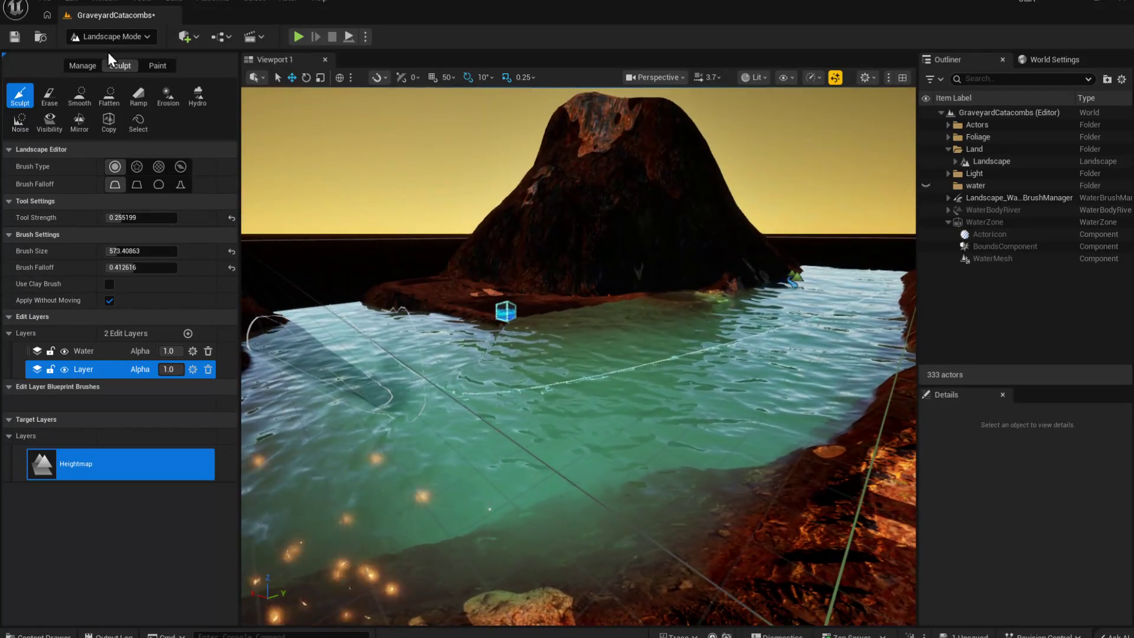
{"action": "key", "text": "shift+1"}
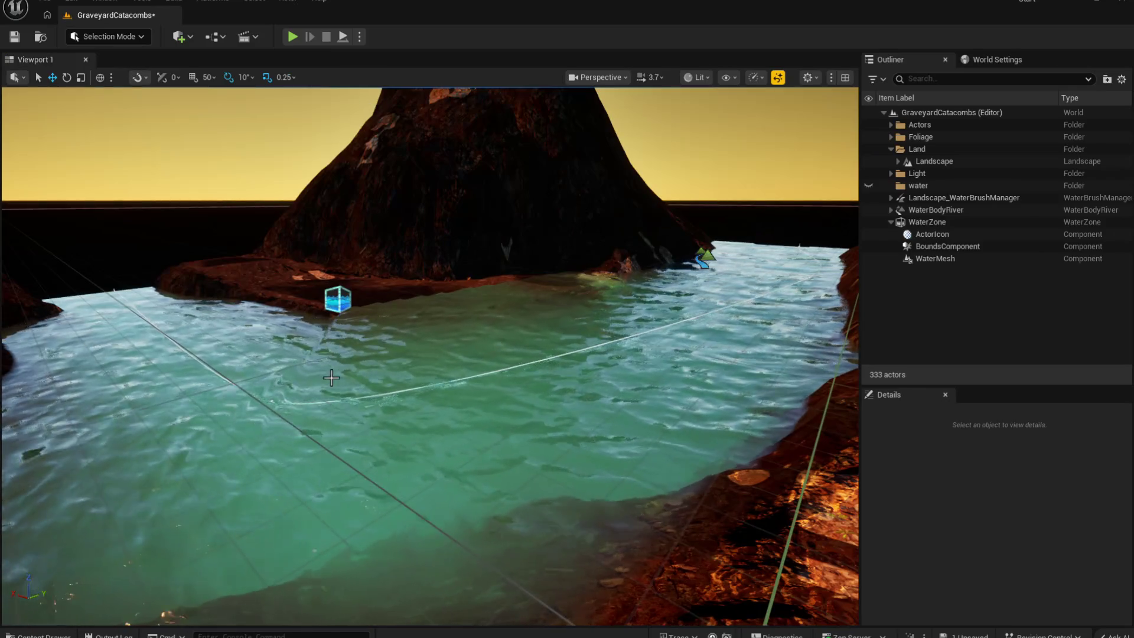
Step: Lower the near spline point and the point before the far end of the river
{"action": "left_click", "coordinate": [703, 258]}
{"action": "left_click", "coordinate": [271, 403]}
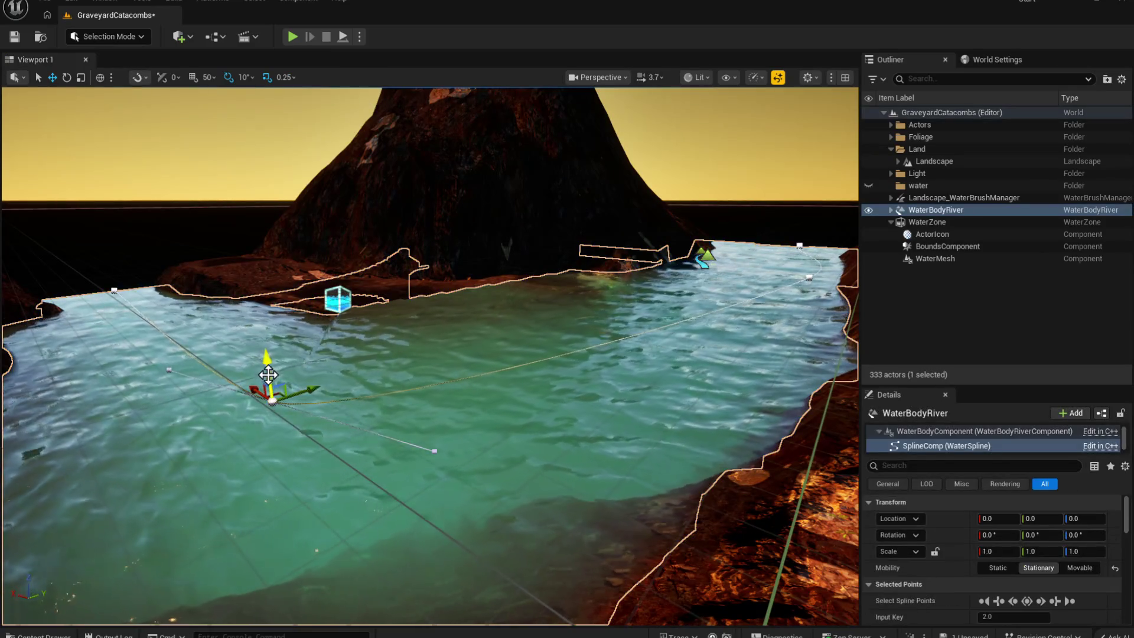
{"action": "left_click_drag", "start_coordinate": [268, 371], "coordinate": [270, 376]}
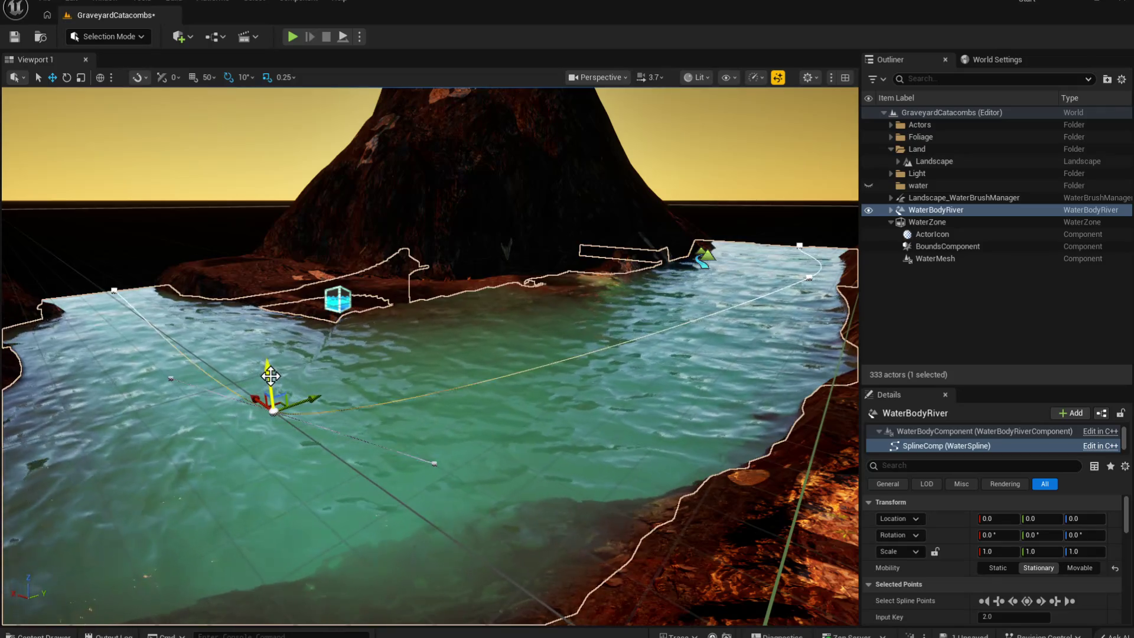
{"action": "left_click", "coordinate": [800, 245]}
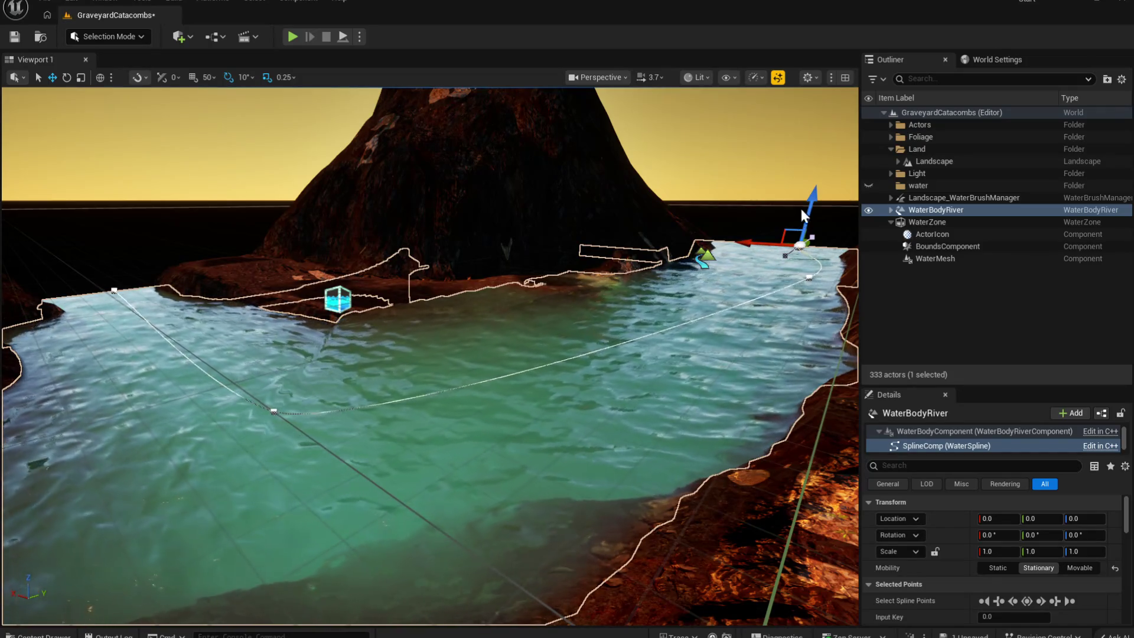
{"action": "left_click", "coordinate": [808, 277]}
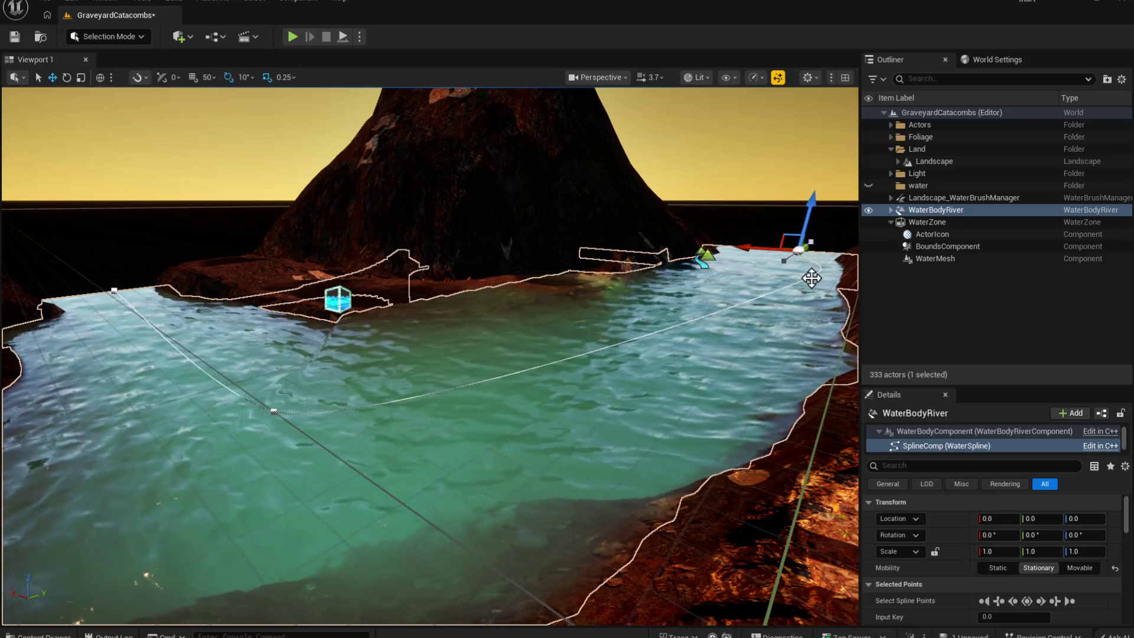
{"action": "left_click_drag", "start_coordinate": [807, 278], "coordinate": [806, 288]}
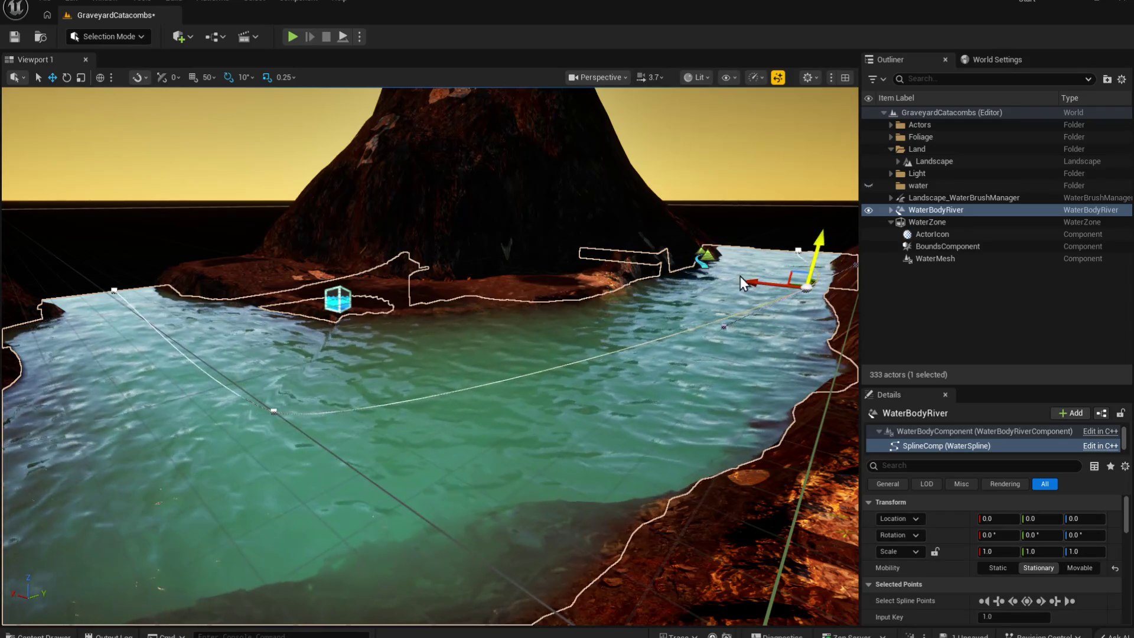
Step: Start a Play-in-Editor test and move the character through the river water
{"action": "mouse_move", "coordinate": [399, 310]}
{"action": "left_mouse_down"}
{"action": "mouse_move", "coordinate": [499, 397]}
{"action": "mouse_move", "coordinate": [437, 402]}
{"action": "mouse_move", "coordinate": [390, 343]}
{"action": "left_mouse_up"}
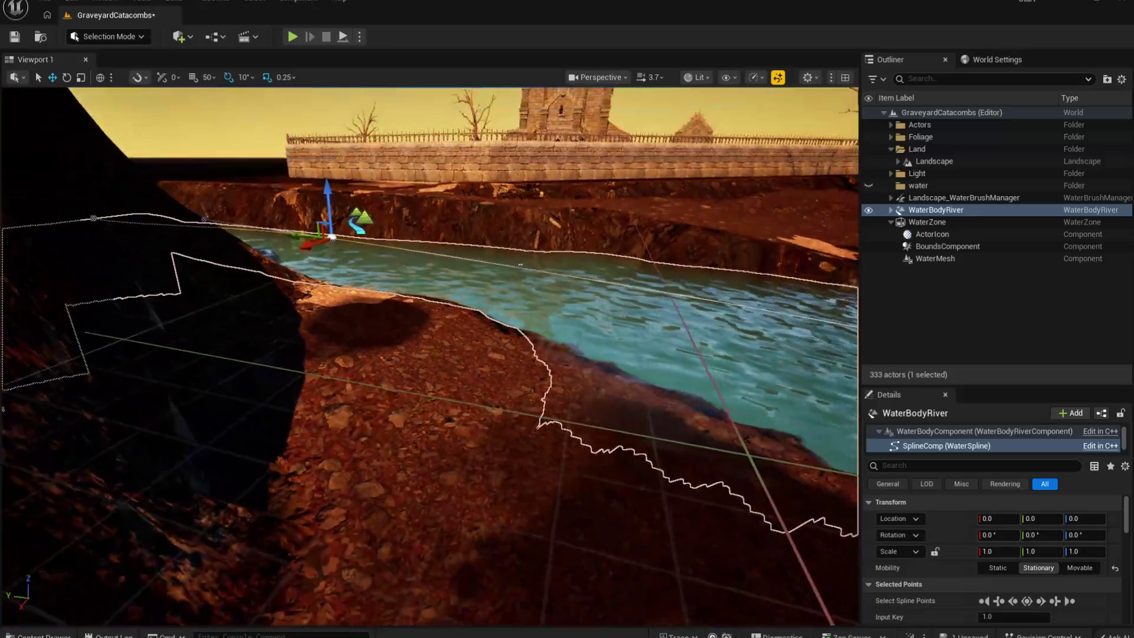
{"action": "left_click", "coordinate": [292, 37]}
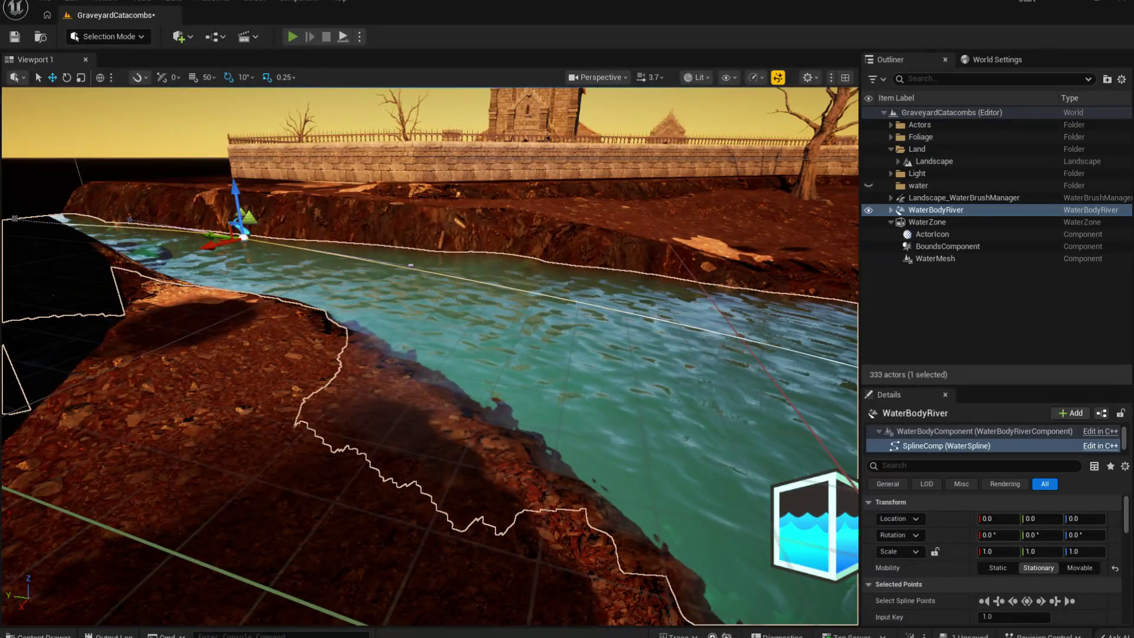
{"action": "key", "text": "w"}
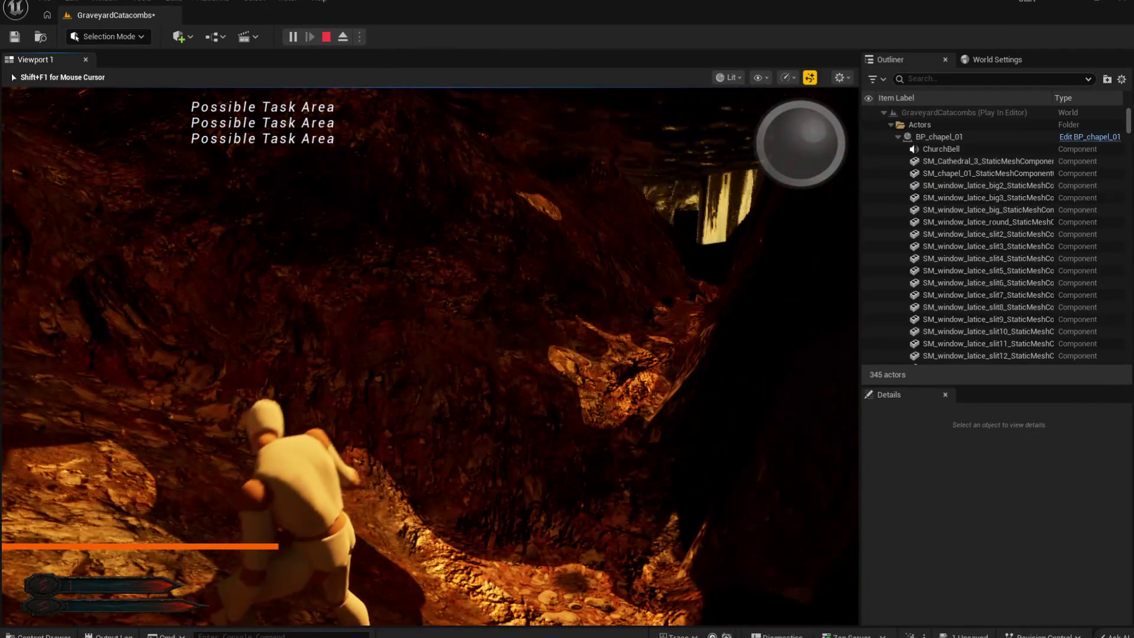
Step: Swim the character across the green pool, run along its shore and ridge, then end the playtest
{"action": "key", "text": "w"}
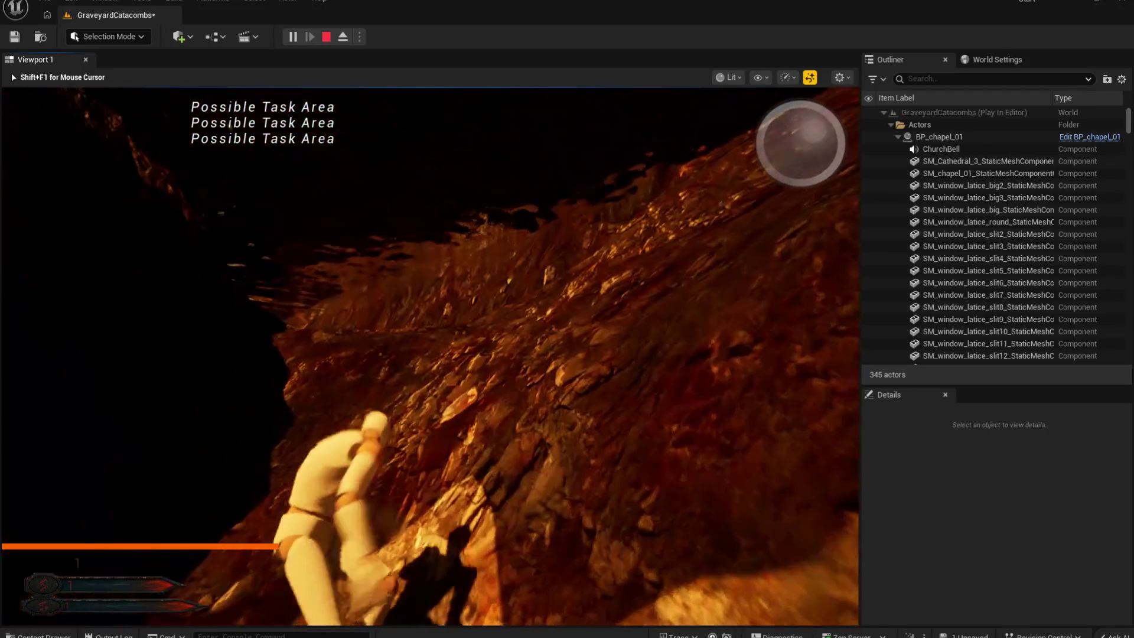
{"action": "key", "text": "w"}
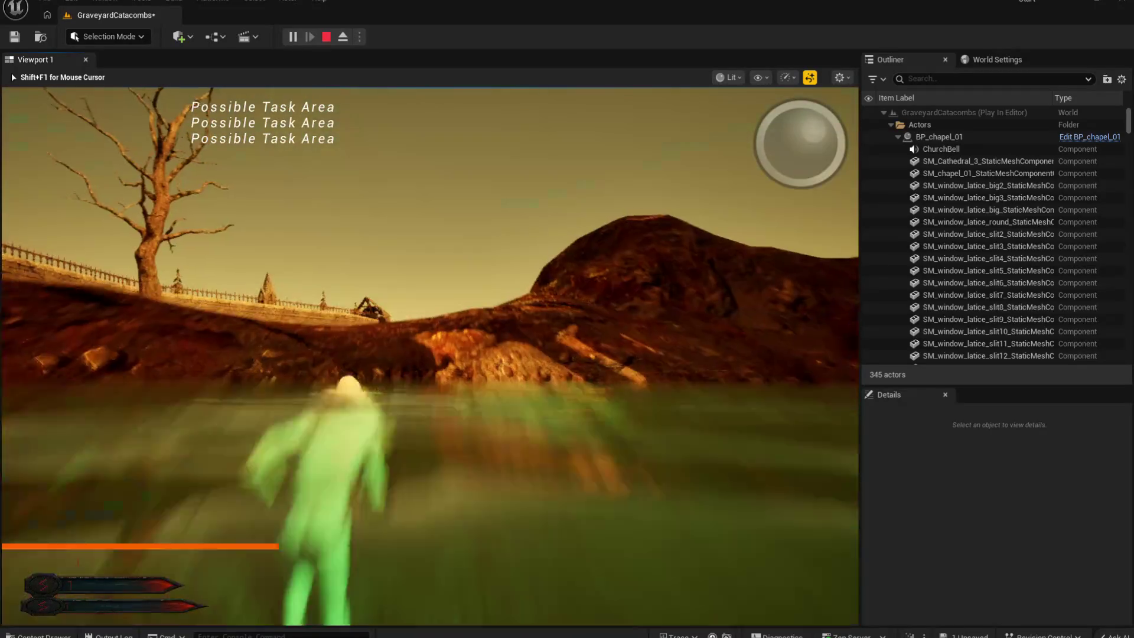
{"action": "key", "text": "w"}
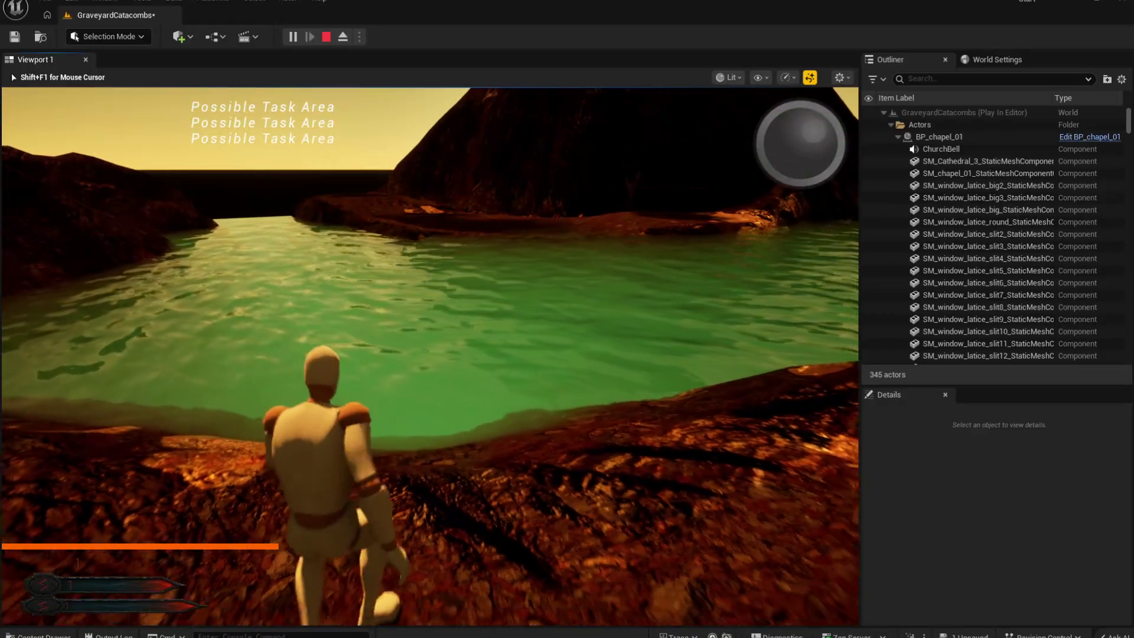
{"action": "key", "text": "w"}
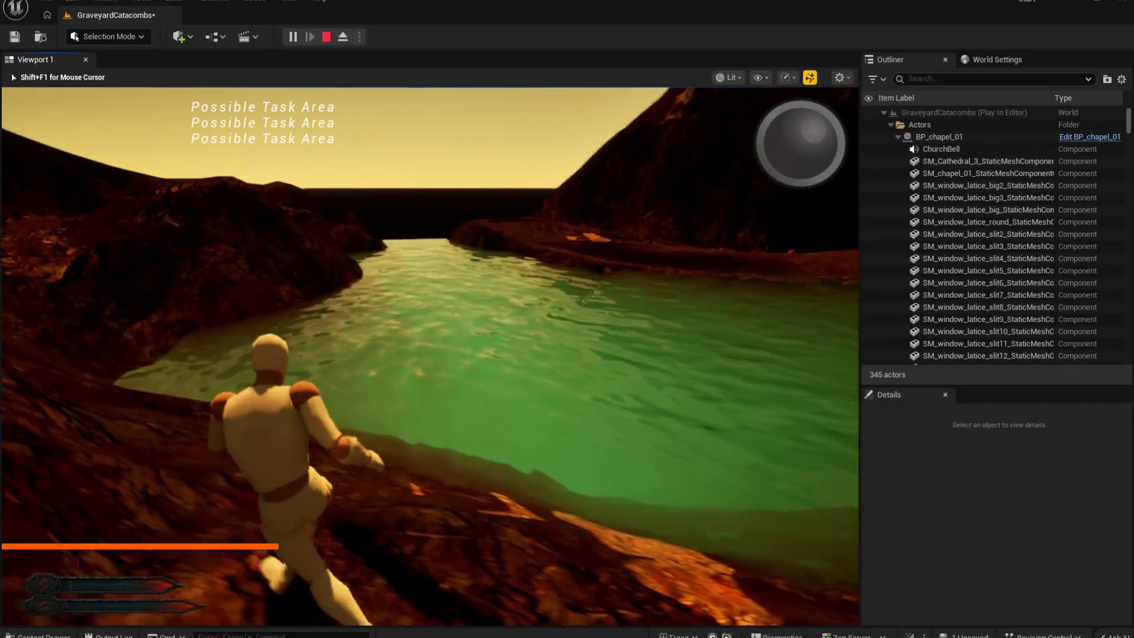
{"action": "key", "text": "w"}
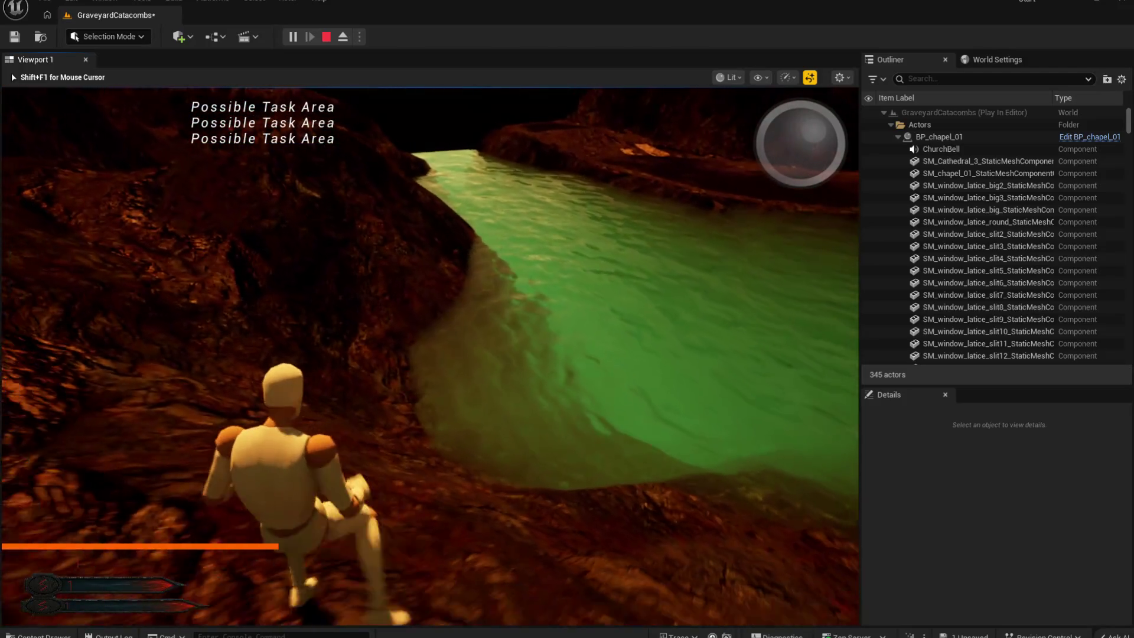
{"action": "key", "text": "w"}
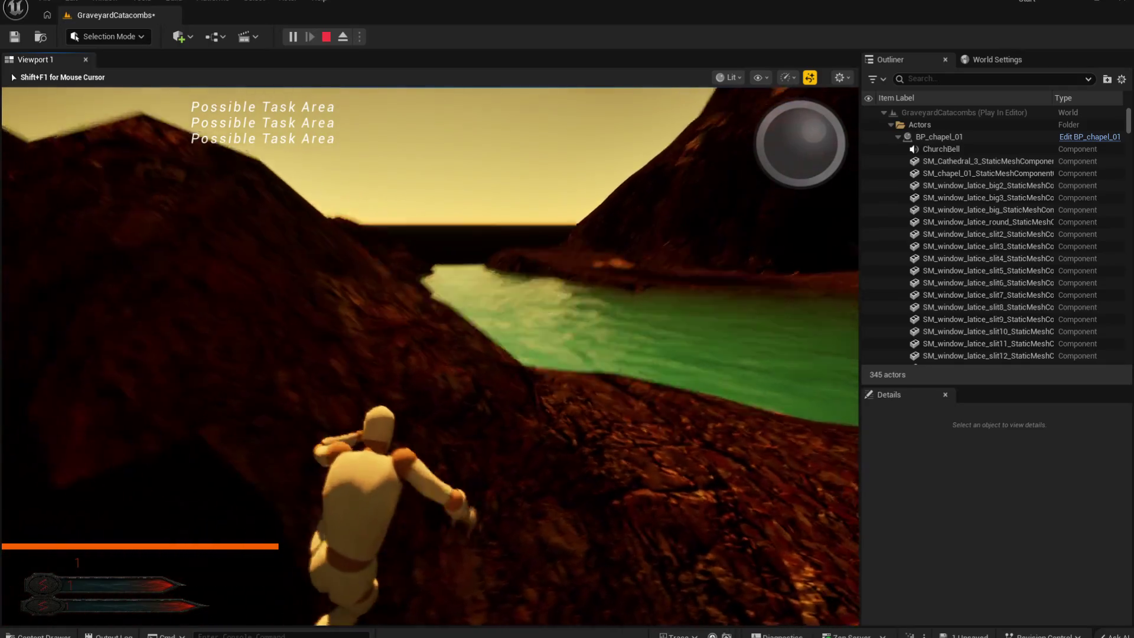
{"action": "key", "text": "w"}
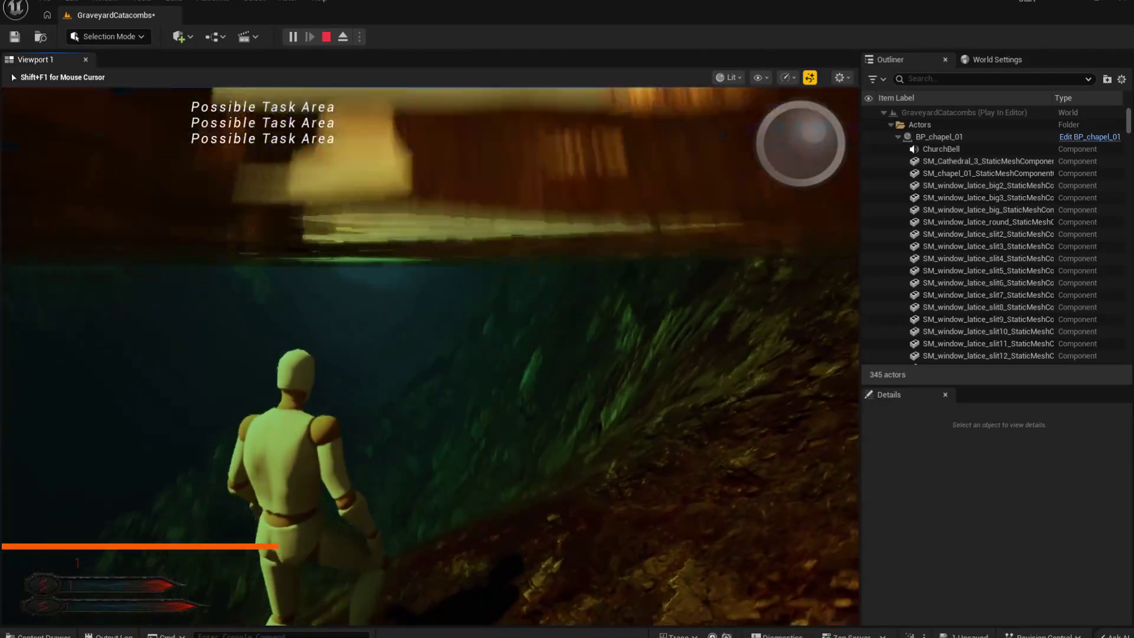
{"action": "key", "text": "w"}
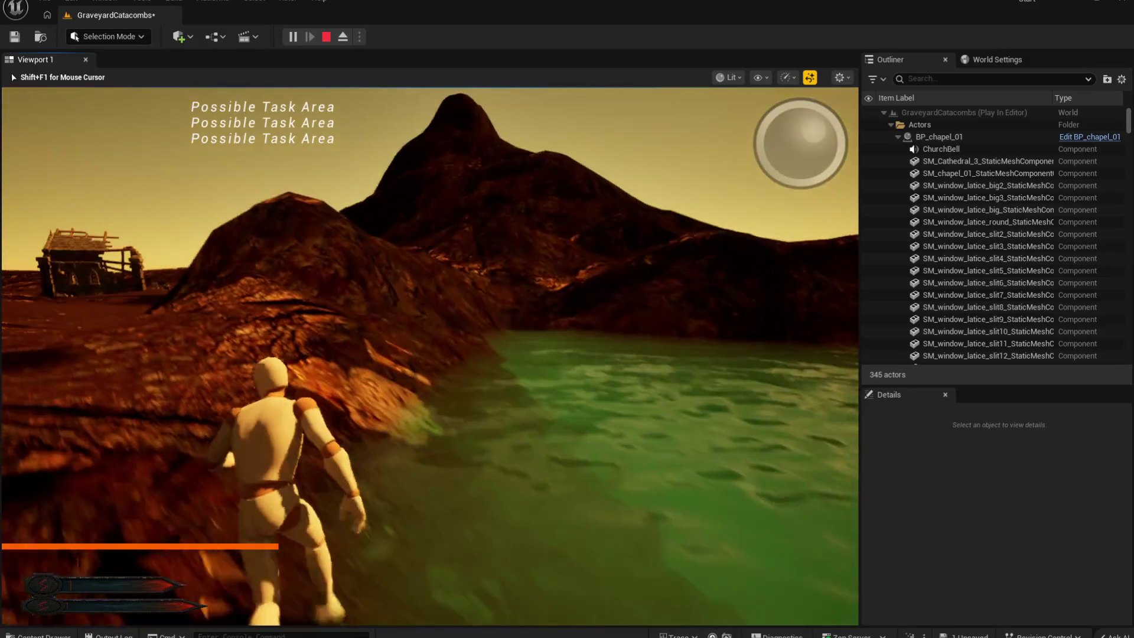
{"action": "key", "text": "Escape"}
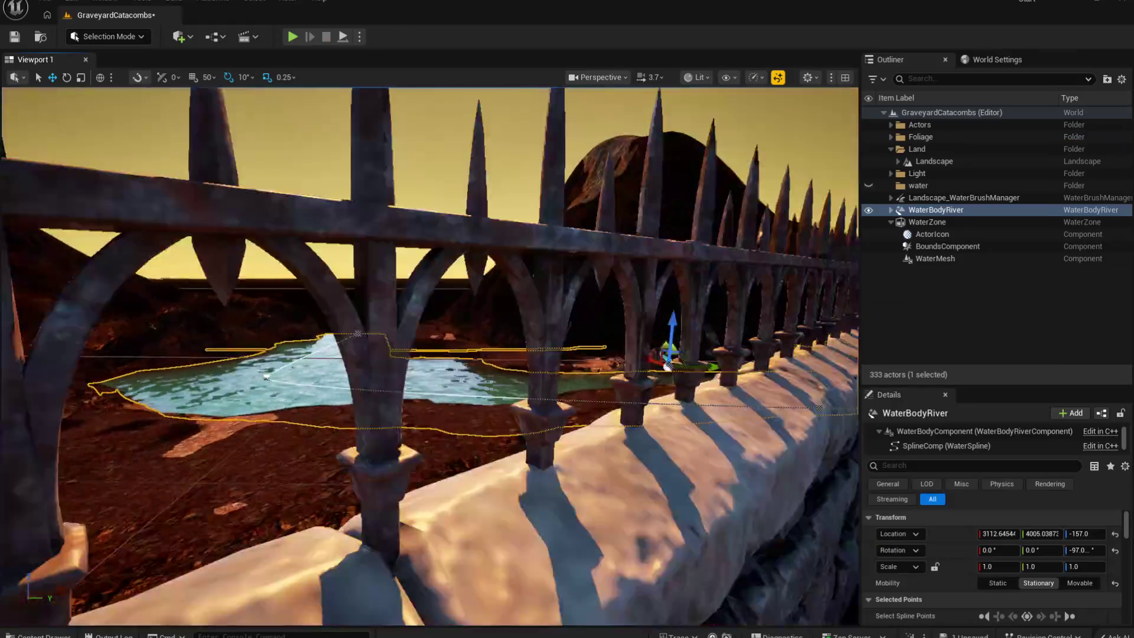
Step: Bring the river spline into view and select the WaterZone in the Outliner
{"action": "key", "text": "s"}
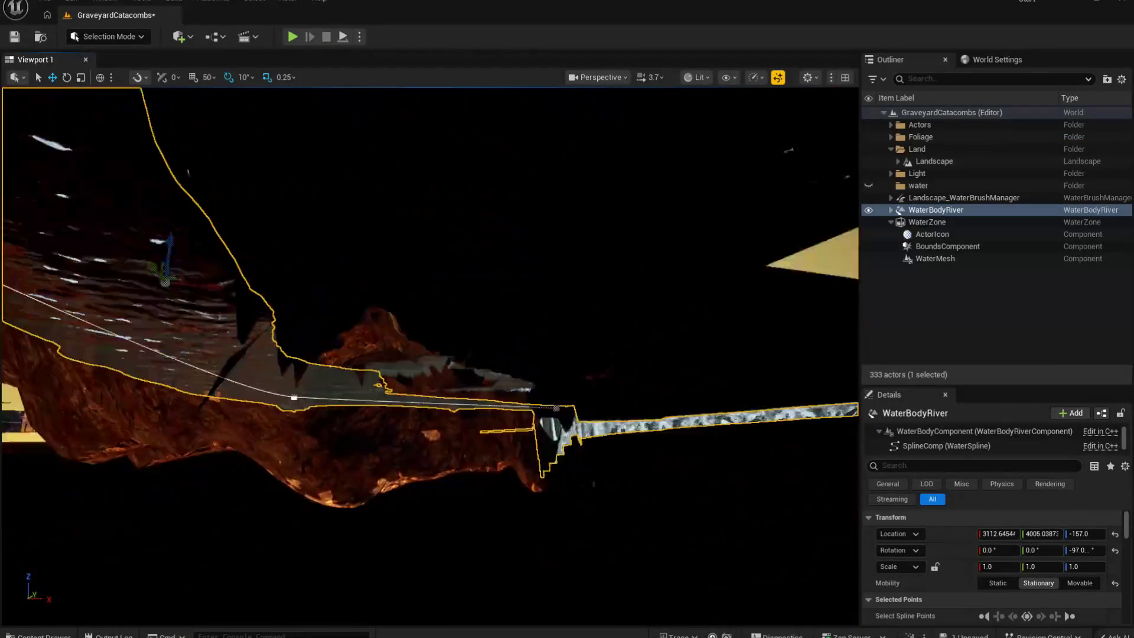
{"action": "key", "text": "w"}
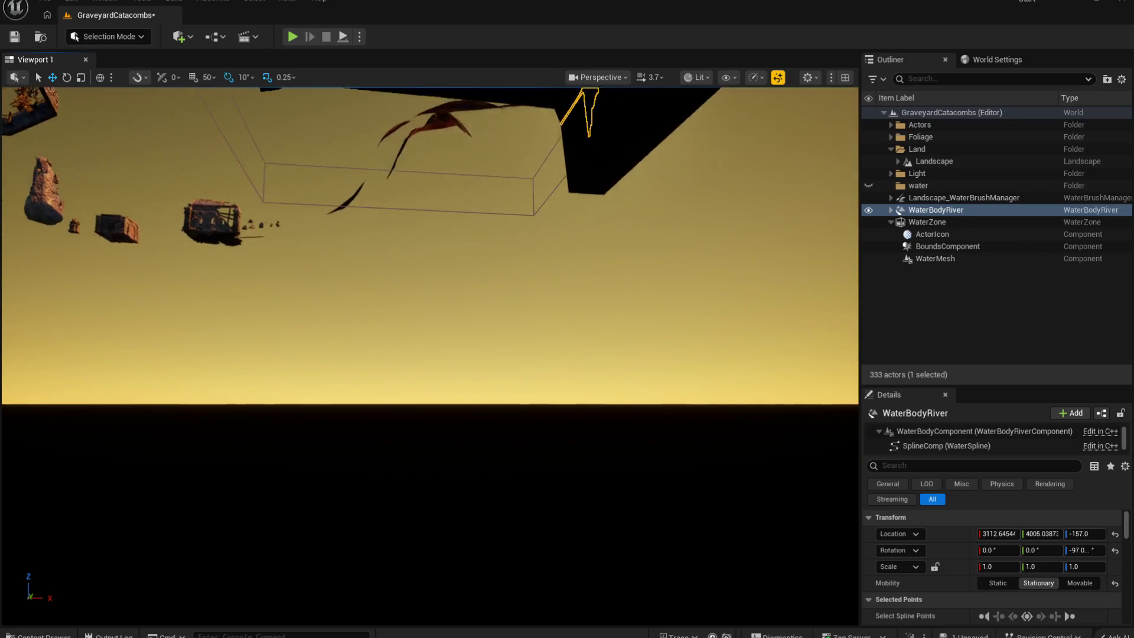
{"action": "key", "text": "a"}
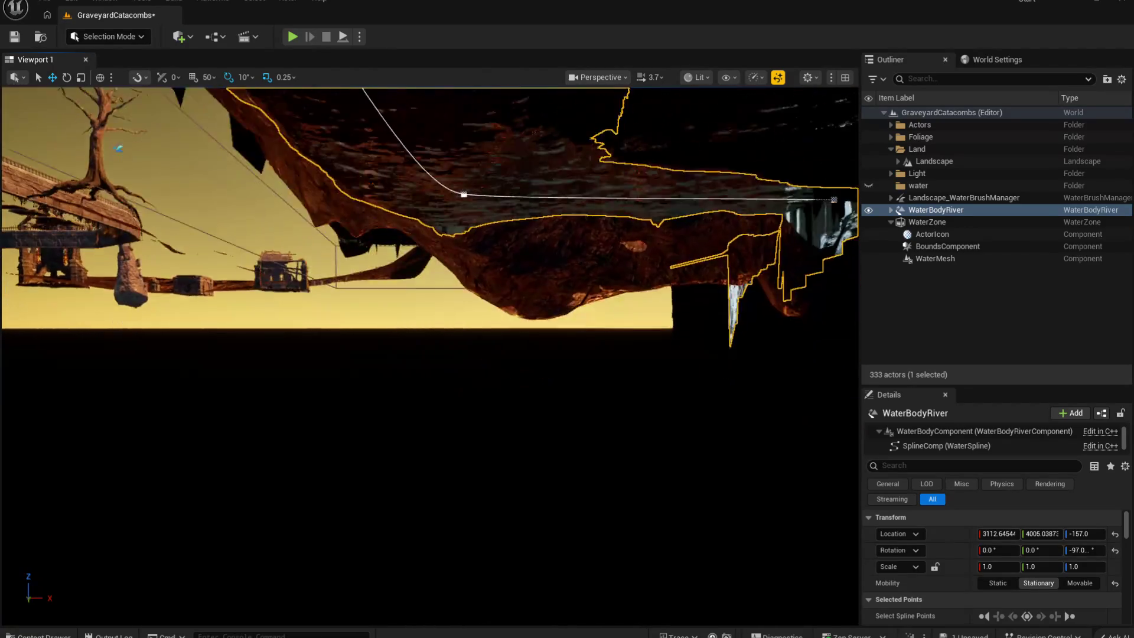
{"action": "key", "text": "a"}
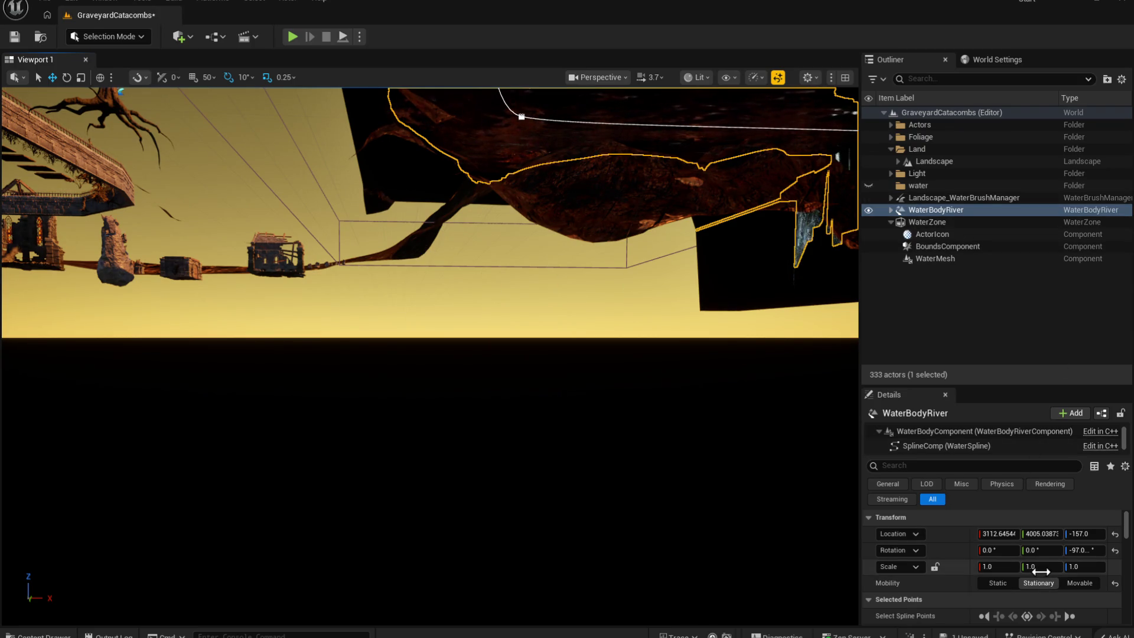
{"action": "mouse_move", "coordinate": [701, 355]}
{"action": "left_mouse_down"}
{"action": "mouse_move", "coordinate": [531, 354]}
{"action": "mouse_move", "coordinate": [579, 341]}
{"action": "left_mouse_up"}
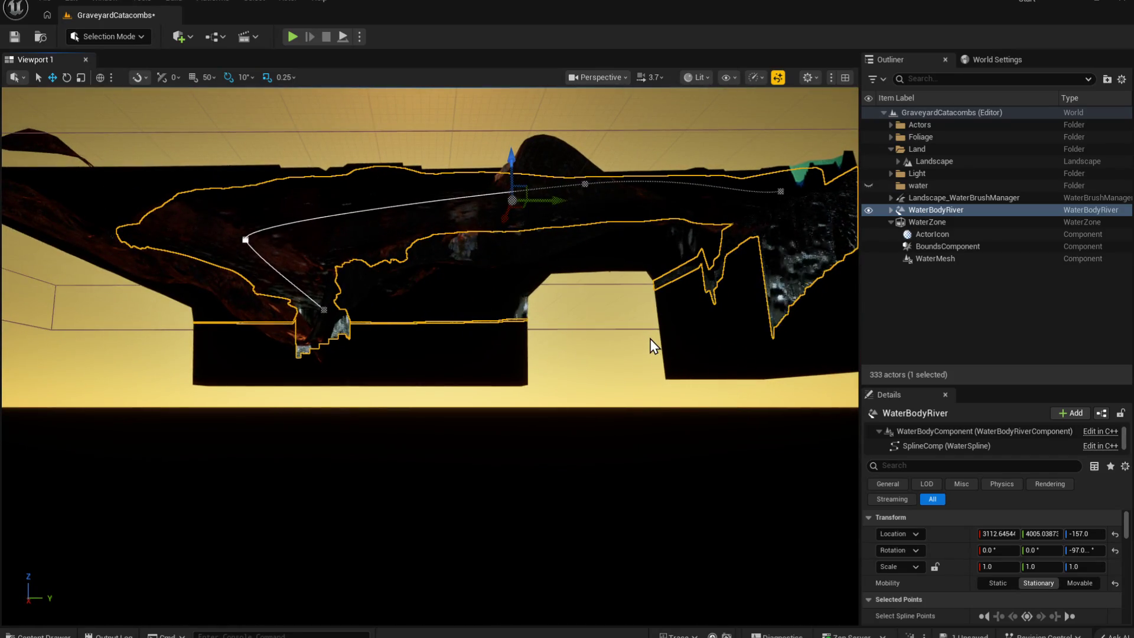
{"action": "left_click", "coordinate": [903, 223]}
{"action": "mouse_move", "coordinate": [532, 354]}
{"action": "left_mouse_down"}
{"action": "mouse_move", "coordinate": [449, 354]}
{"action": "mouse_move", "coordinate": [610, 435]}
{"action": "left_mouse_up"}
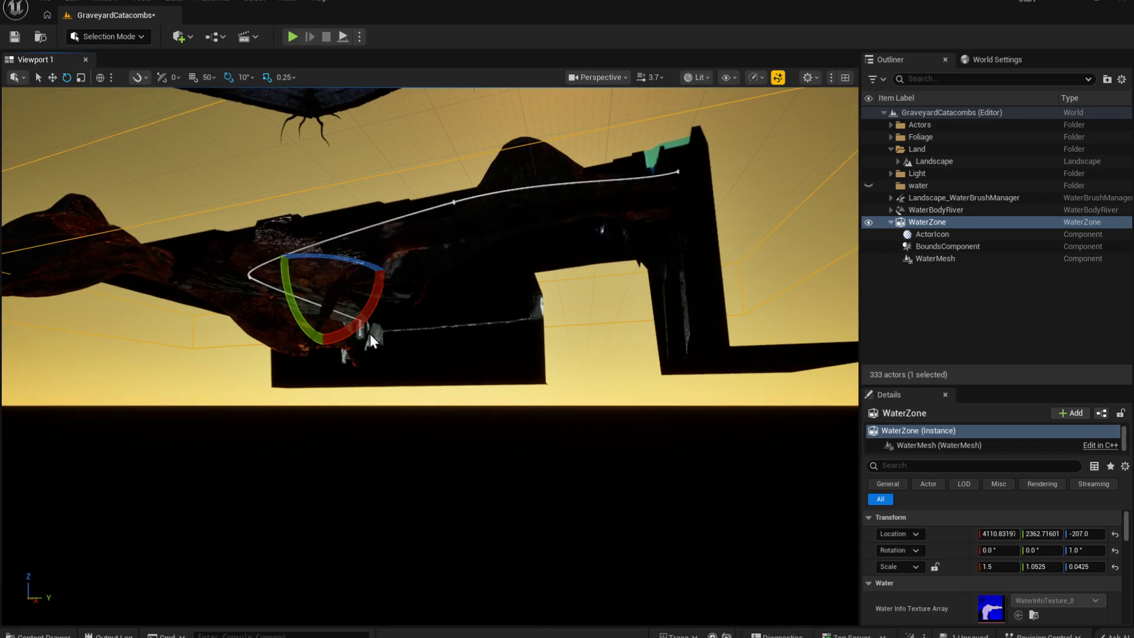
Step: Scale the WaterZone's Z from 0.0425 up to 0.25 with the scale gizmo
{"action": "key", "text": "r"}
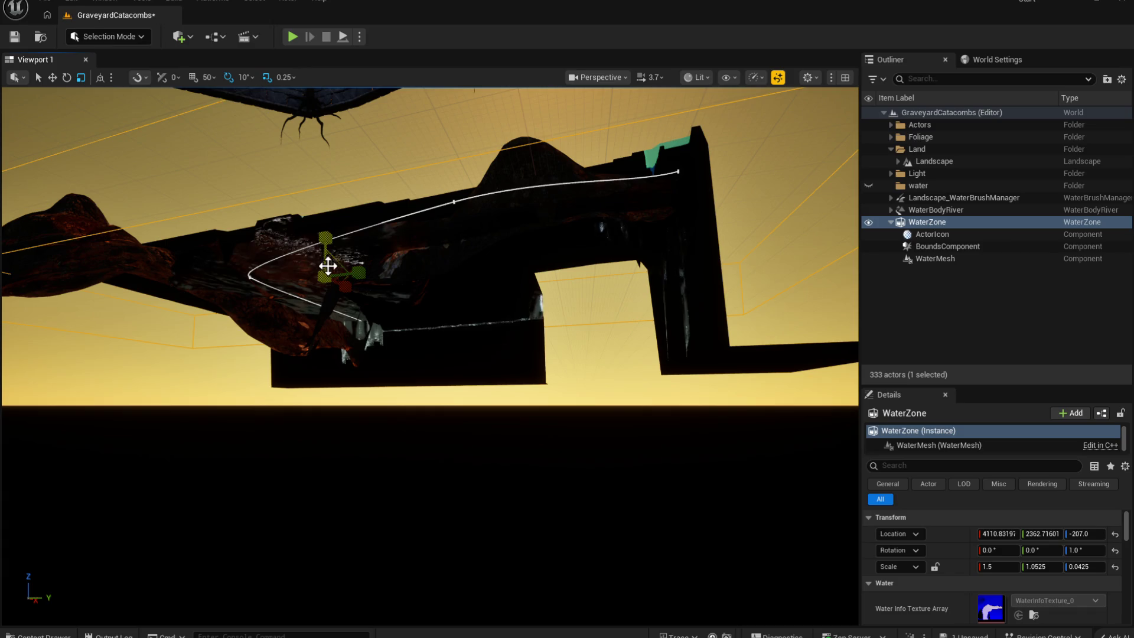
{"action": "left_click_drag", "start_coordinate": [324, 238], "coordinate": [330, 277]}
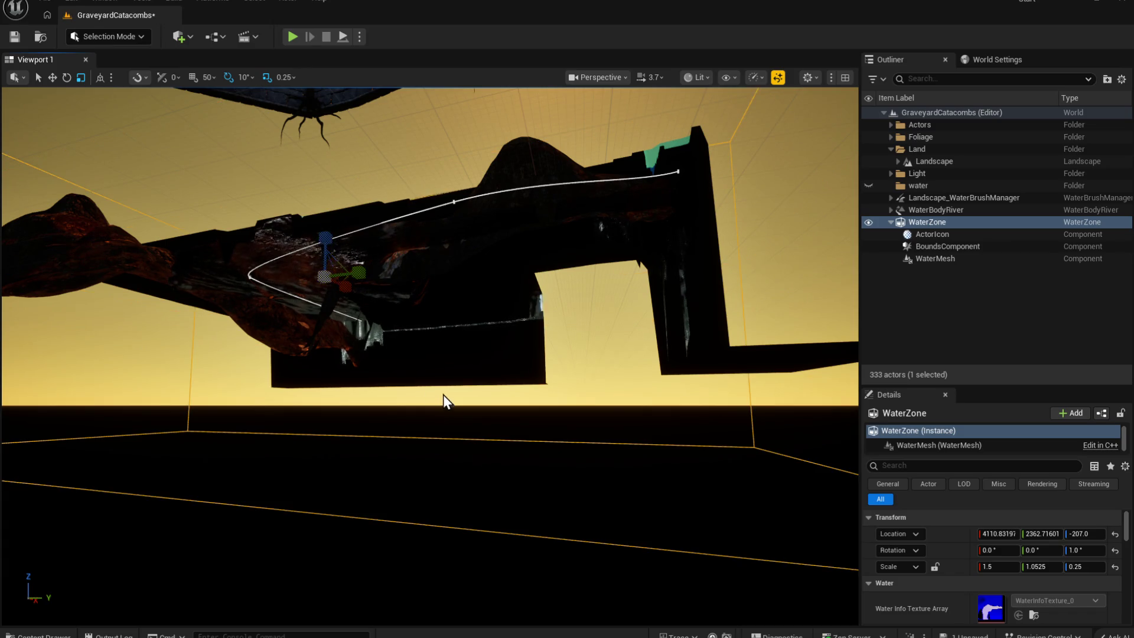
{"action": "left_click_drag", "start_coordinate": [445, 397], "coordinate": [414, 397]}
{"action": "mouse_move", "coordinate": [430, 354]}
{"action": "left_mouse_down"}
{"action": "mouse_move", "coordinate": [413, 348]}
{"action": "mouse_move", "coordinate": [402, 355]}
{"action": "mouse_move", "coordinate": [413, 366]}
{"action": "mouse_move", "coordinate": [426, 354]}
{"action": "mouse_move", "coordinate": [408, 360]}
{"action": "left_mouse_up"}
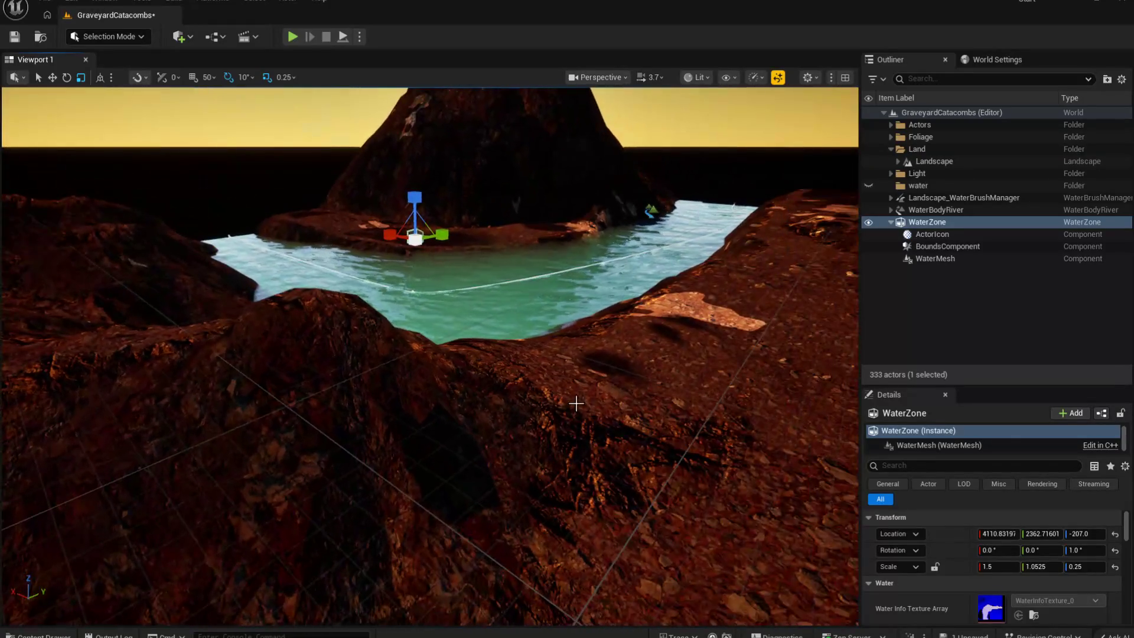
{"action": "left_click", "coordinate": [342, 294]}
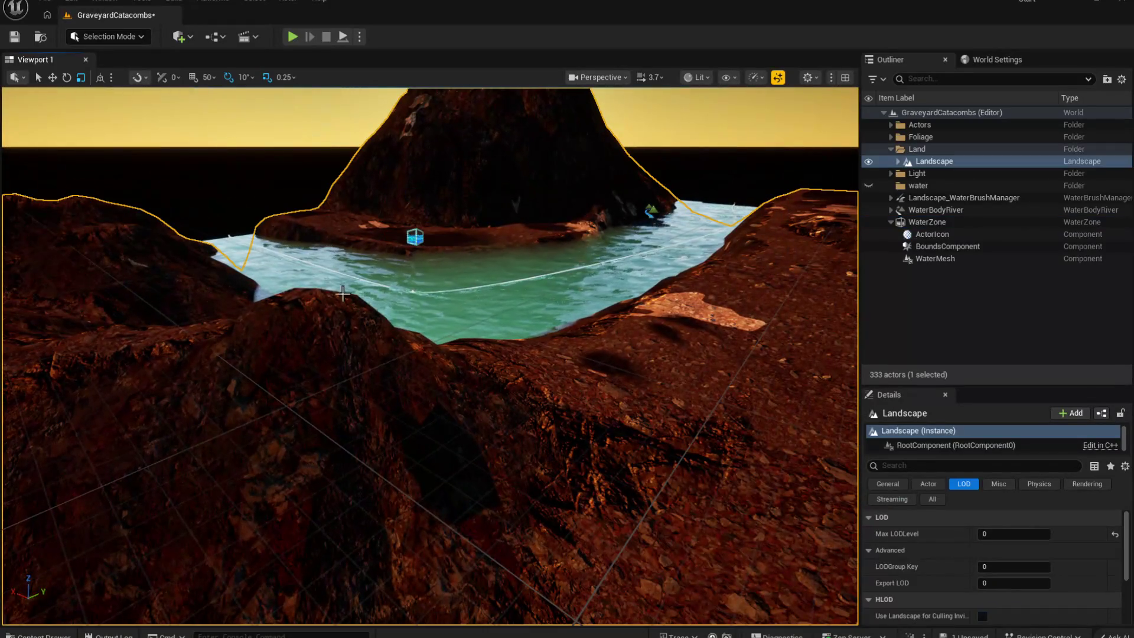
{"action": "left_click", "coordinate": [292, 37]}
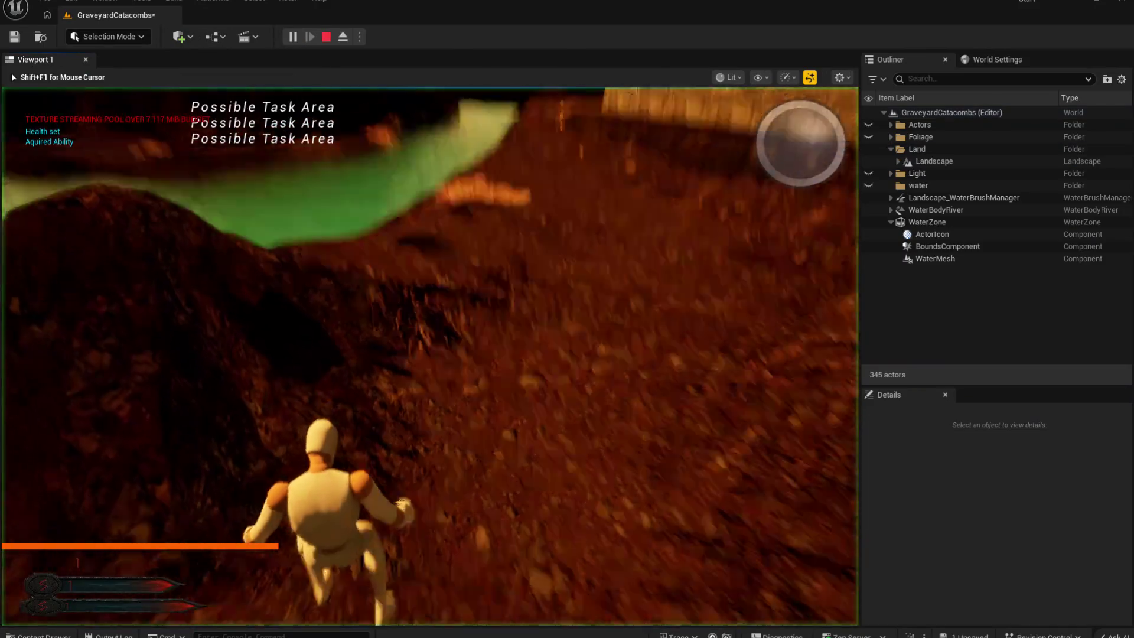
{"action": "key", "text": "w"}
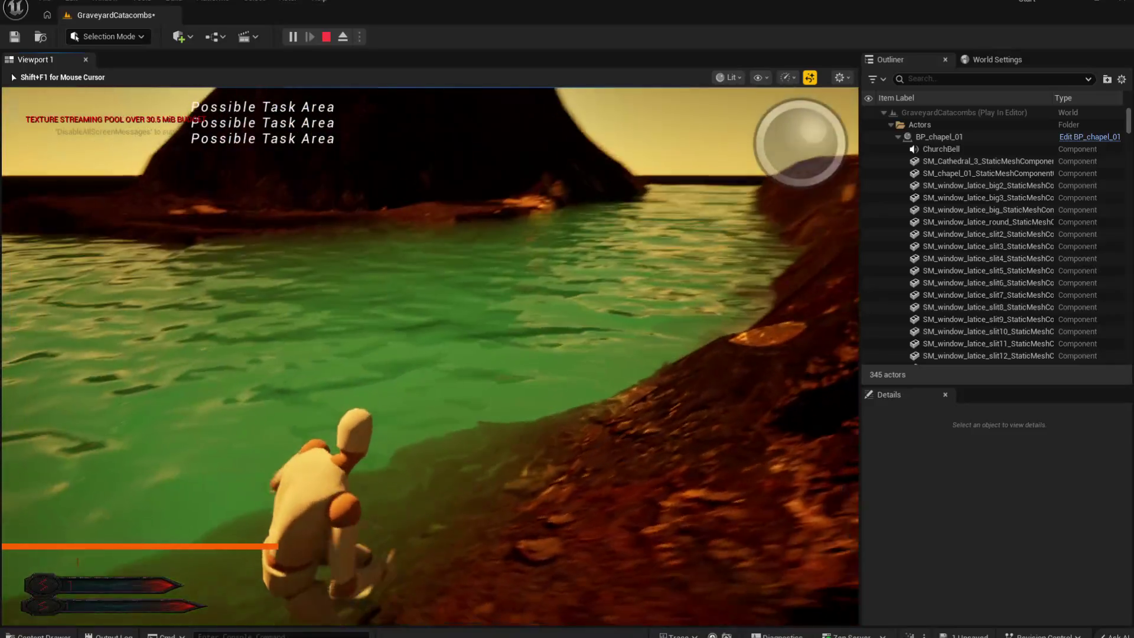
{"action": "key", "text": "Escape"}
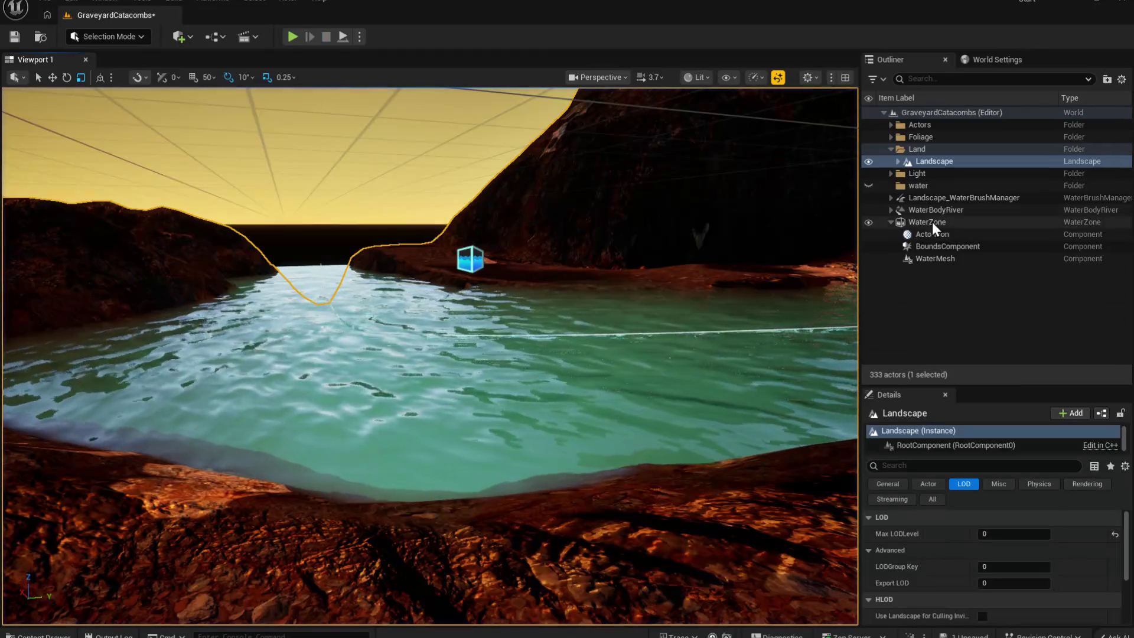
{"action": "left_click", "coordinate": [933, 208]}
{"action": "key", "text": "f"}
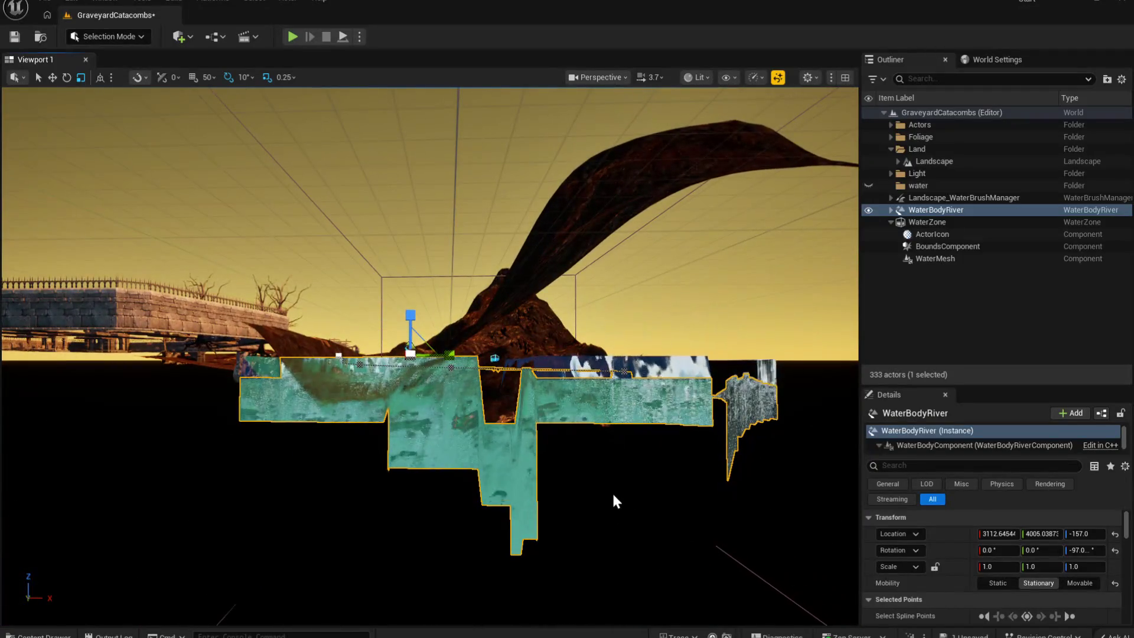
Step: Rotate the WaterBodyRiver to -100° around Z and check its fit from side angles
{"action": "left_click", "coordinate": [410, 315]}
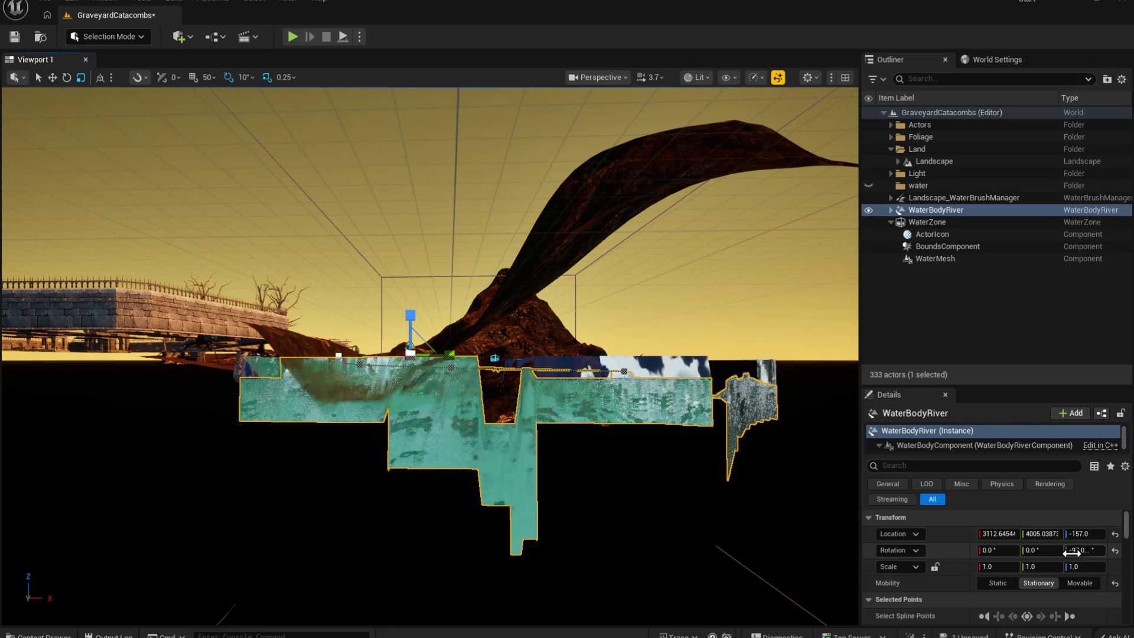
{"action": "left_click_drag", "start_coordinate": [1084, 549], "coordinate": [1084, 549]}
{"action": "mouse_move", "coordinate": [784, 577]}
{"action": "left_mouse_down"}
{"action": "mouse_move", "coordinate": [785, 531]}
{"action": "mouse_move", "coordinate": [805, 585]}
{"action": "left_mouse_up"}
{"action": "left_click_drag", "start_coordinate": [607, 545], "coordinate": [607, 493]}
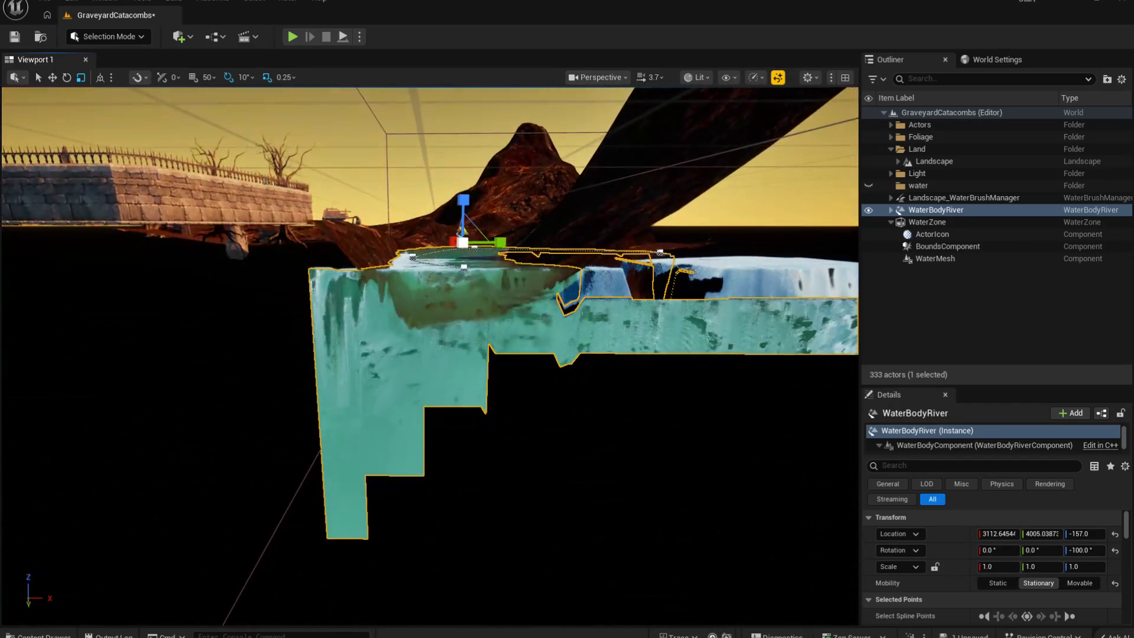
{"action": "left_click_drag", "start_coordinate": [459, 378], "coordinate": [458, 358]}
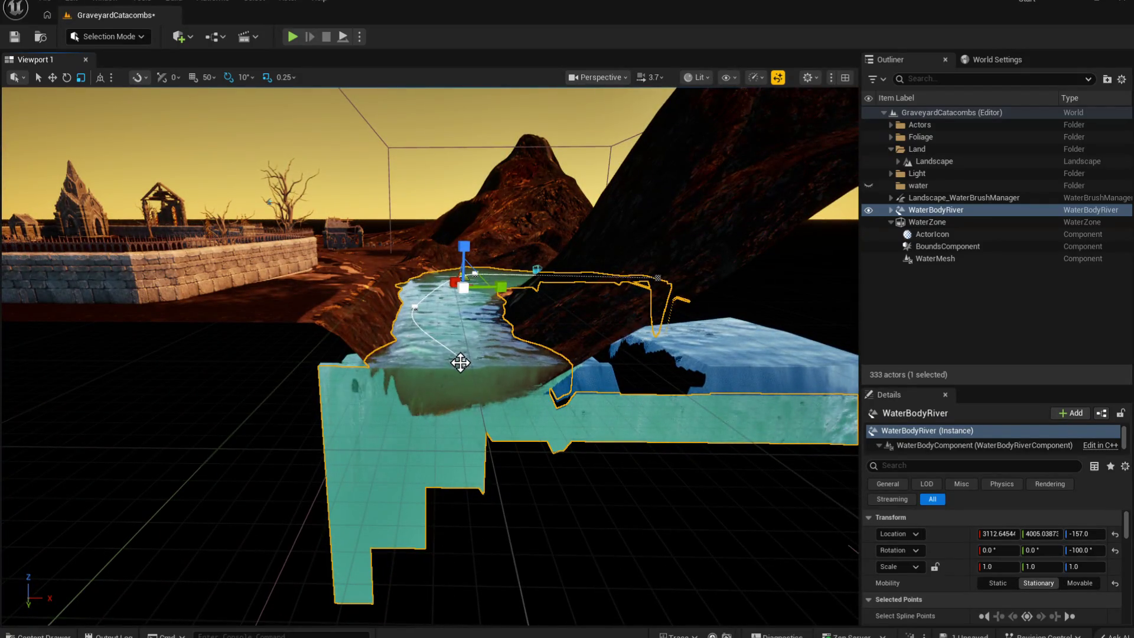
{"action": "left_click", "coordinate": [460, 362]}
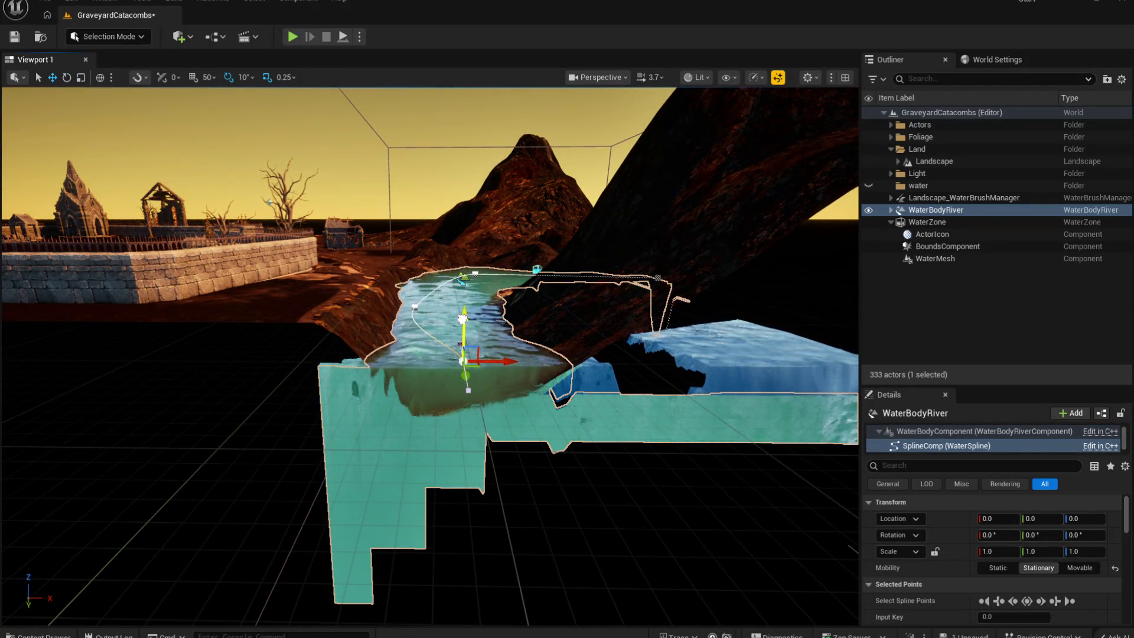
{"action": "mouse_move", "coordinate": [460, 362]}
{"action": "left_mouse_down"}
{"action": "mouse_move", "coordinate": [422, 343]}
{"action": "mouse_move", "coordinate": [523, 399]}
{"action": "mouse_move", "coordinate": [328, 295]}
{"action": "mouse_move", "coordinate": [840, 501]}
{"action": "left_mouse_up"}
Step: Filter the Details properties by 'eff' and select the WaterZone
{"action": "scroll", "coordinate": [1024, 549], "scroll_direction": "down", "scroll_amount": 2}
{"action": "scroll", "coordinate": [997, 523], "scroll_direction": "up", "scroll_amount": 2}
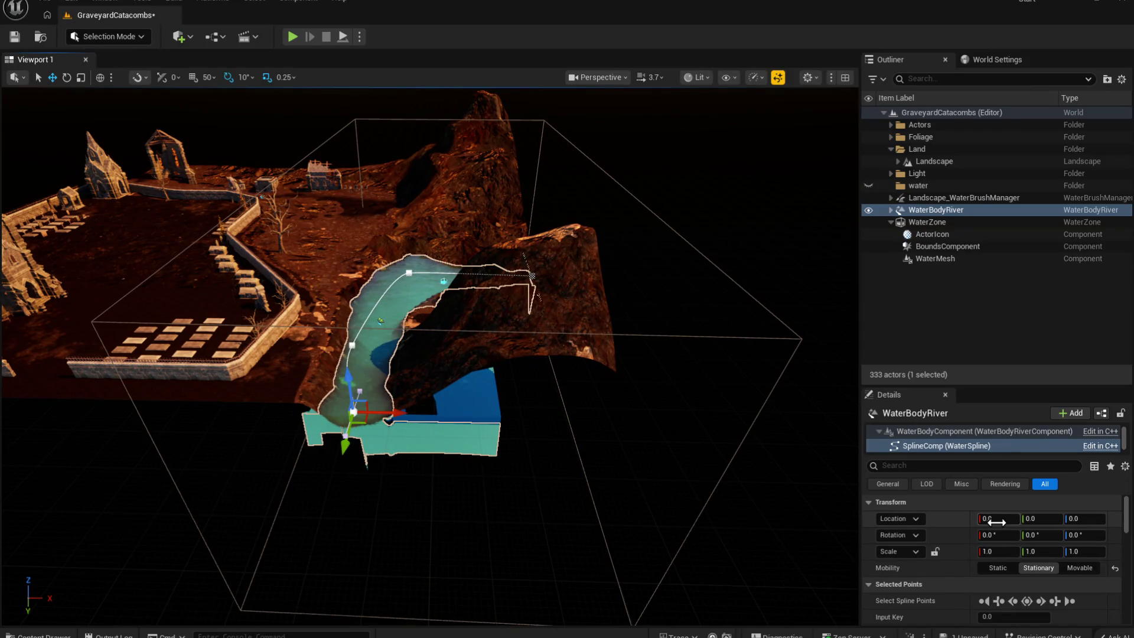
{"action": "type", "text": "l"}
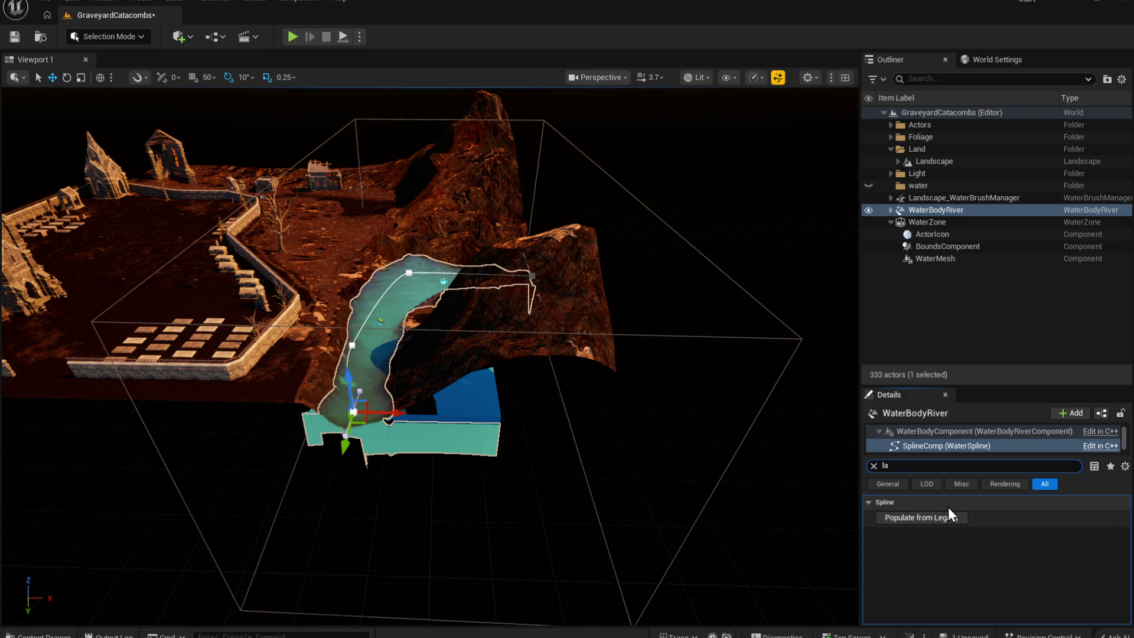
{"action": "key", "text": "BackSpace"}
{"action": "scroll", "coordinate": [930, 580], "scroll_direction": "down", "scroll_amount": 3}
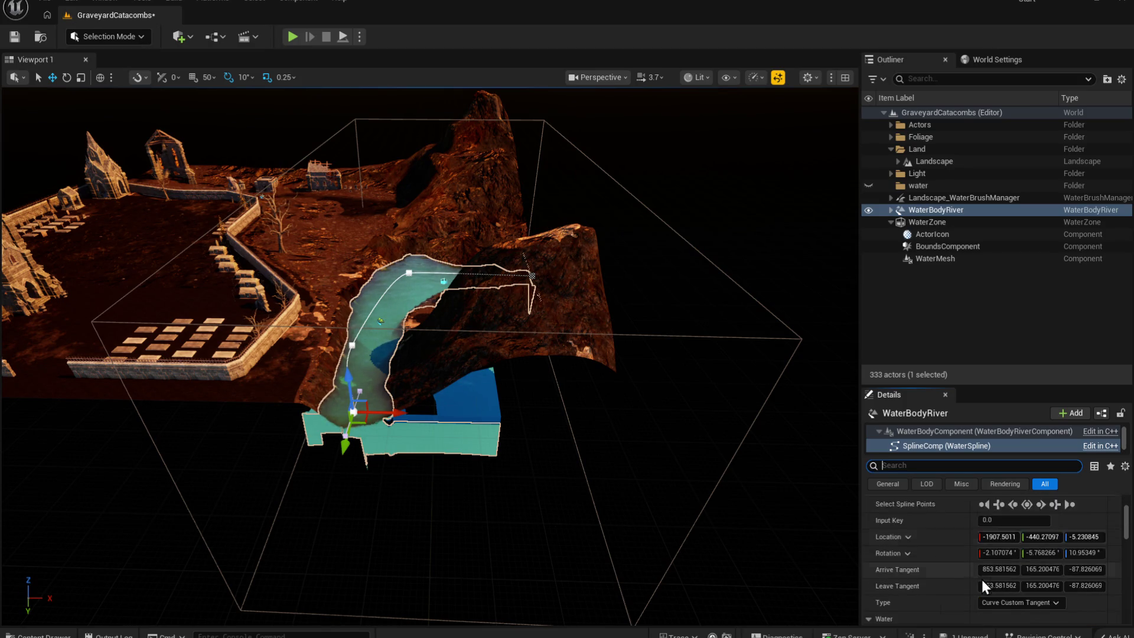
{"action": "type", "text": "eff"}
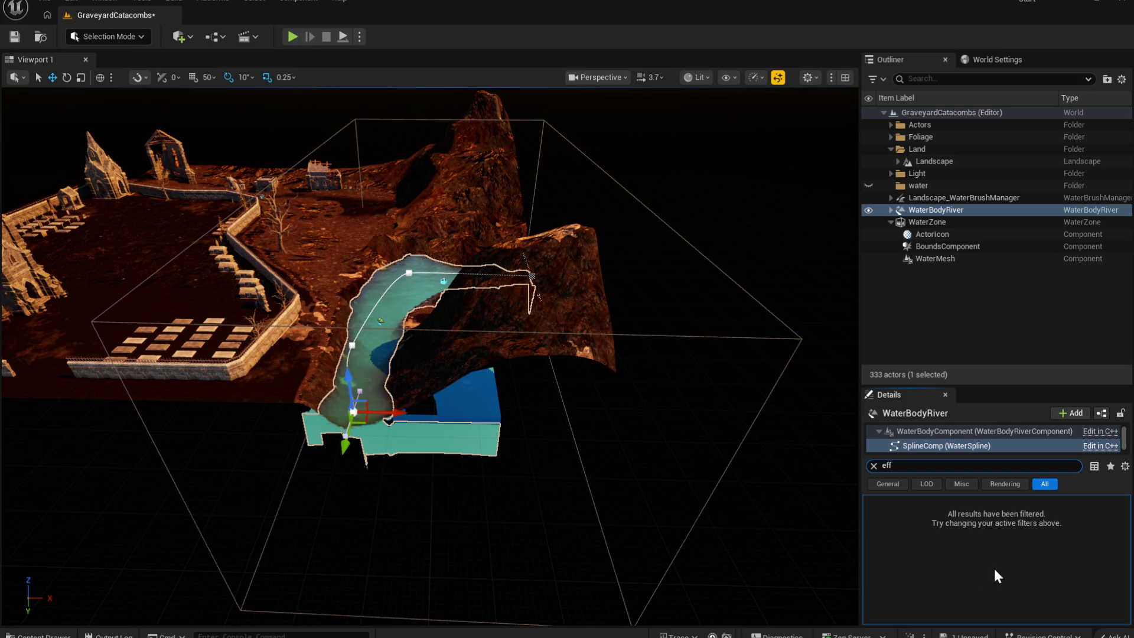
{"action": "left_click", "coordinate": [930, 223]}
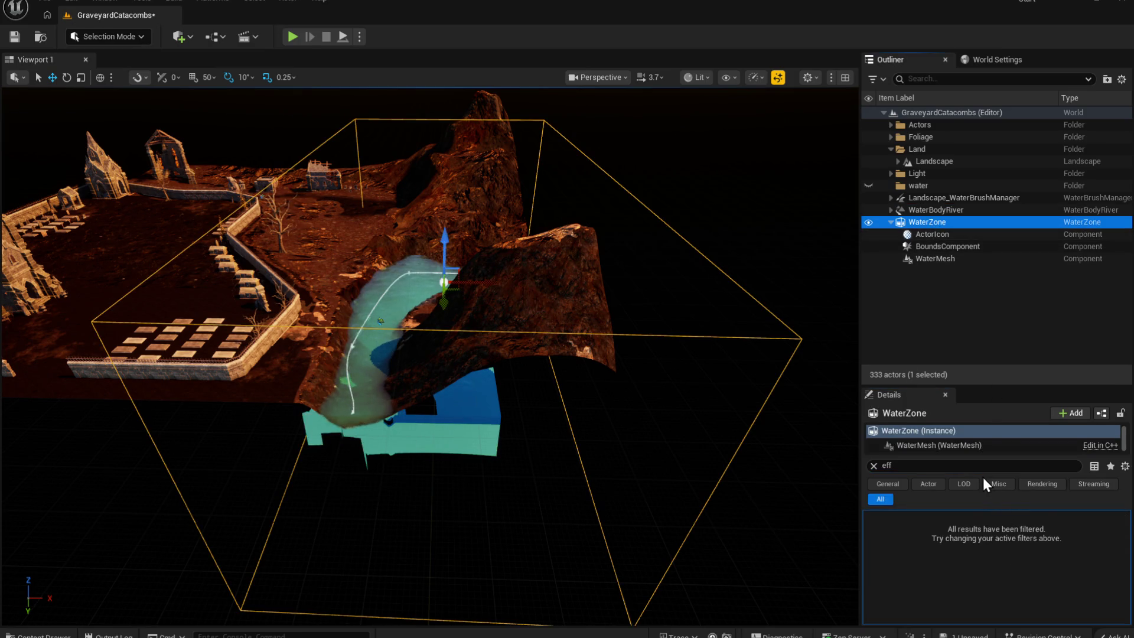
Step: Filter Details by 'land' and uncheck the WaterZone's Auto Include Landscapes as Terrain
{"action": "double_click", "coordinate": [937, 467]}
{"action": "type", "text": "land"}
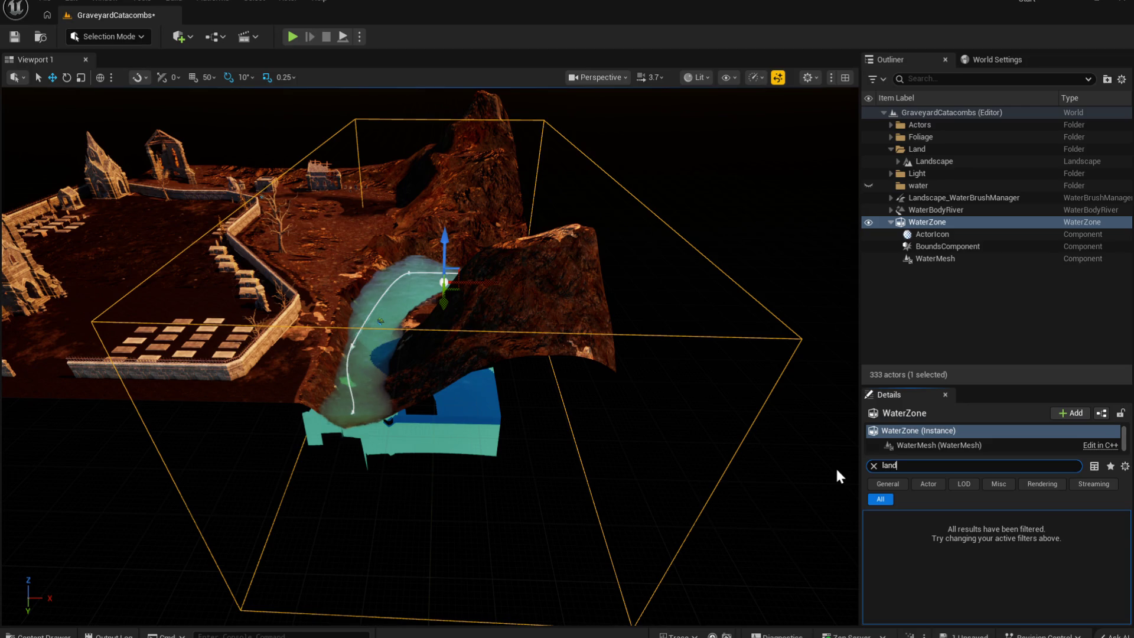
{"action": "left_click", "coordinate": [986, 533]}
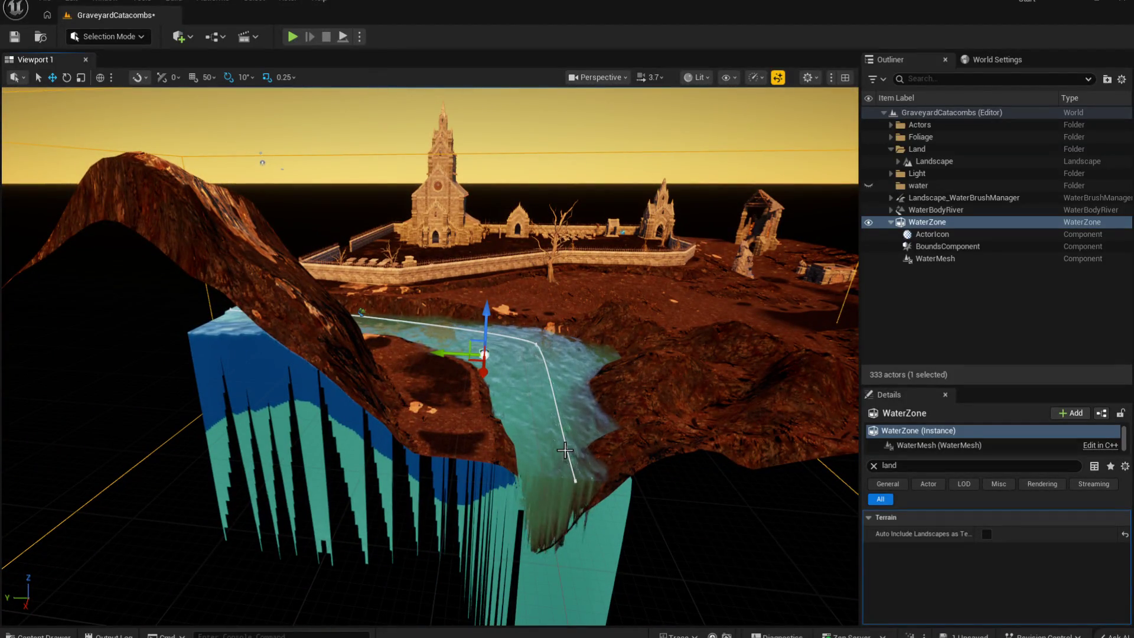
{"action": "scroll", "coordinate": [370, 466], "scroll_direction": "up", "scroll_amount": 5}
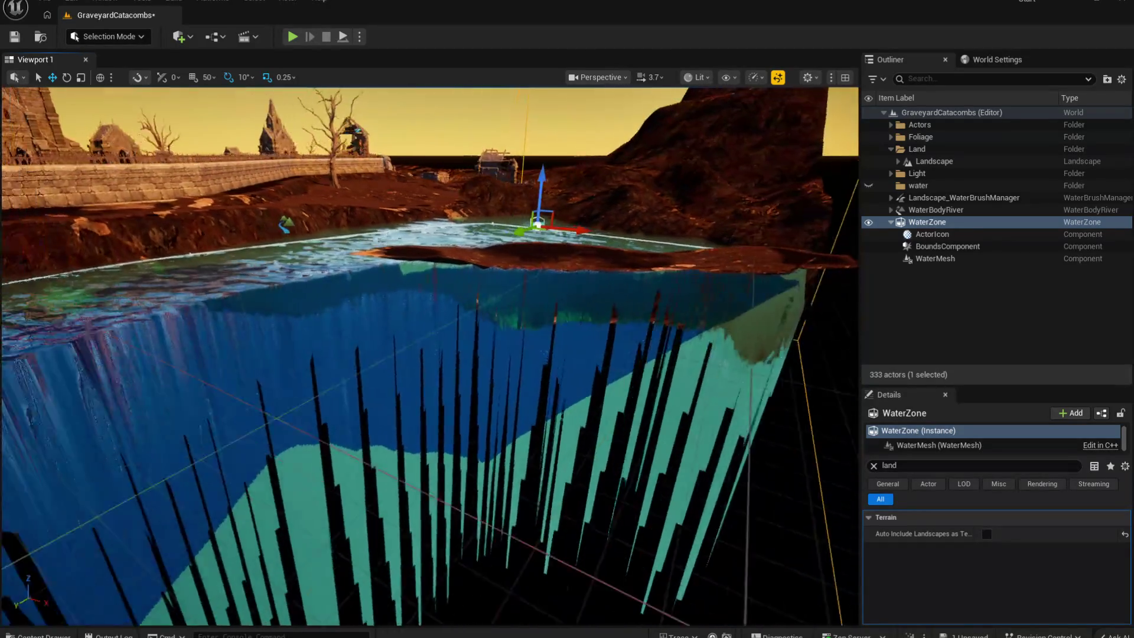
{"action": "scroll", "coordinate": [77, 306], "scroll_direction": "down", "scroll_amount": 5}
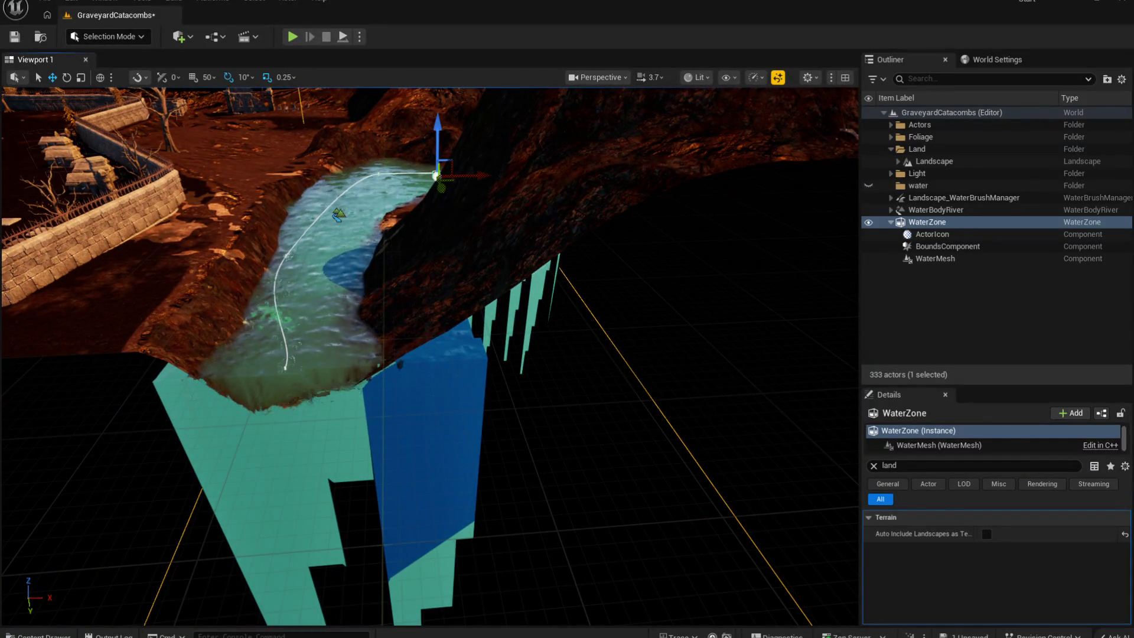
{"action": "left_click", "coordinate": [286, 366]}
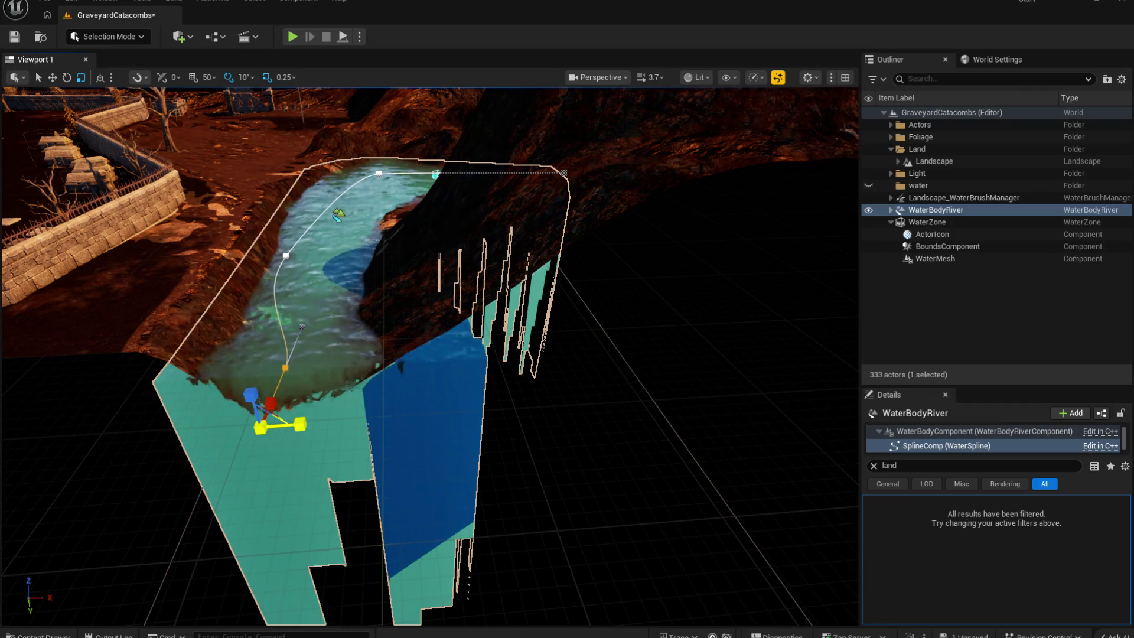
Step: Slide the river's lowest spline point right along X, then clear the 'land' Details filter
{"action": "key", "text": "w"}
{"action": "left_click_drag", "start_coordinate": [305, 427], "coordinate": [344, 421]}
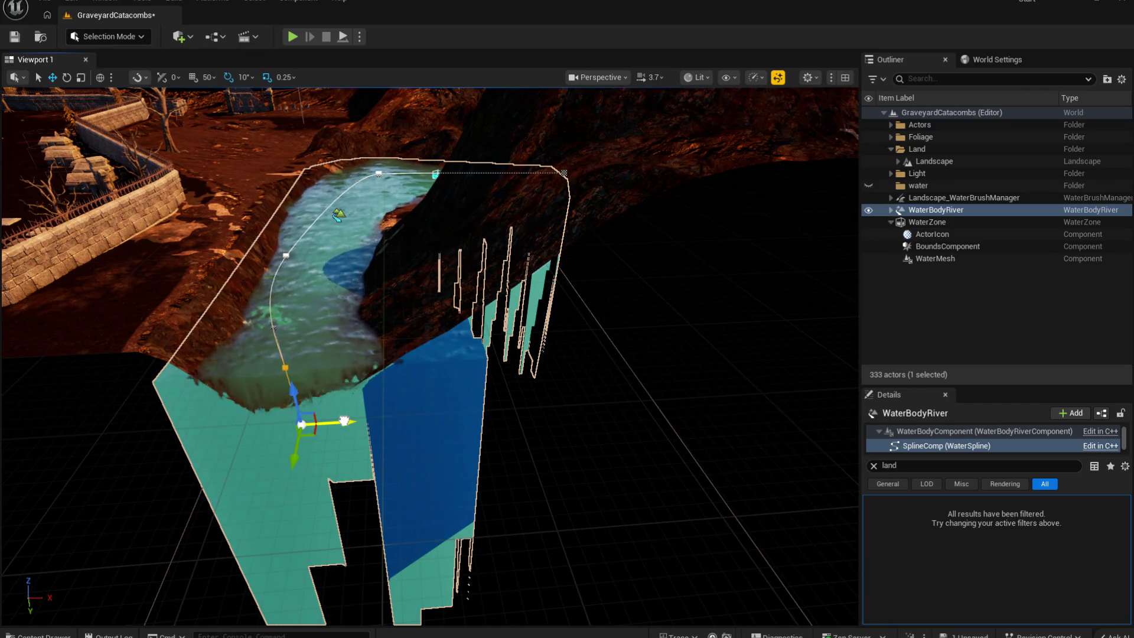
{"action": "mouse_move", "coordinate": [256, 419]}
{"action": "left_mouse_down"}
{"action": "mouse_move", "coordinate": [220, 425]}
{"action": "mouse_move", "coordinate": [325, 432]}
{"action": "left_mouse_up"}
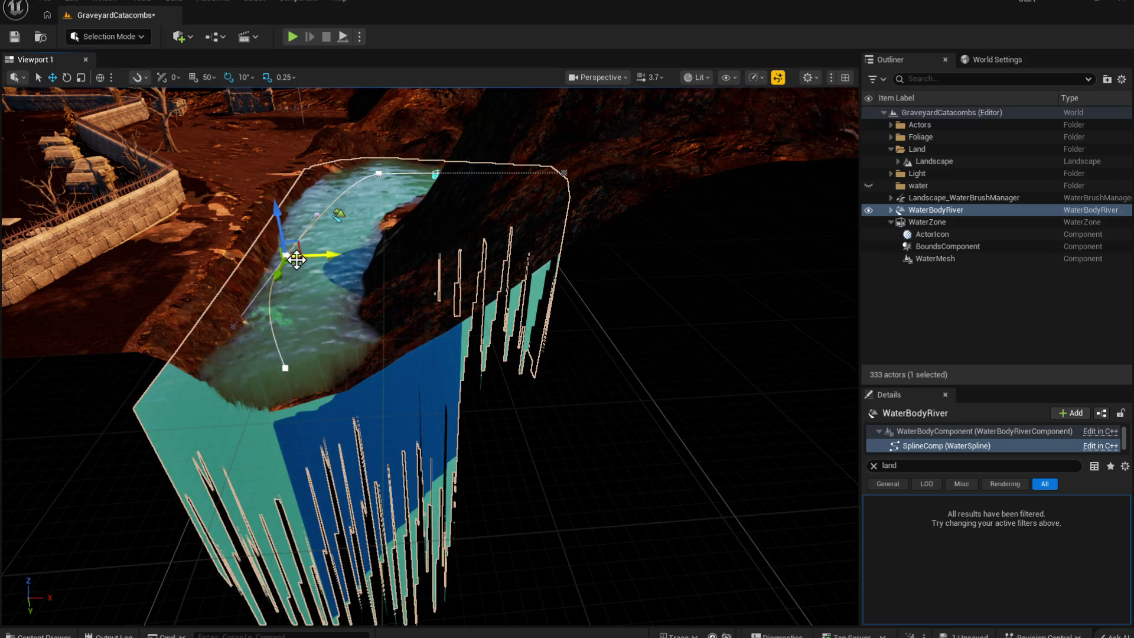
{"action": "mouse_move", "coordinate": [375, 351]}
{"action": "left_mouse_down"}
{"action": "mouse_move", "coordinate": [380, 295]}
{"action": "mouse_move", "coordinate": [378, 307]}
{"action": "mouse_move", "coordinate": [393, 301]}
{"action": "mouse_move", "coordinate": [410, 334]}
{"action": "mouse_move", "coordinate": [404, 298]}
{"action": "mouse_move", "coordinate": [501, 397]}
{"action": "left_mouse_up"}
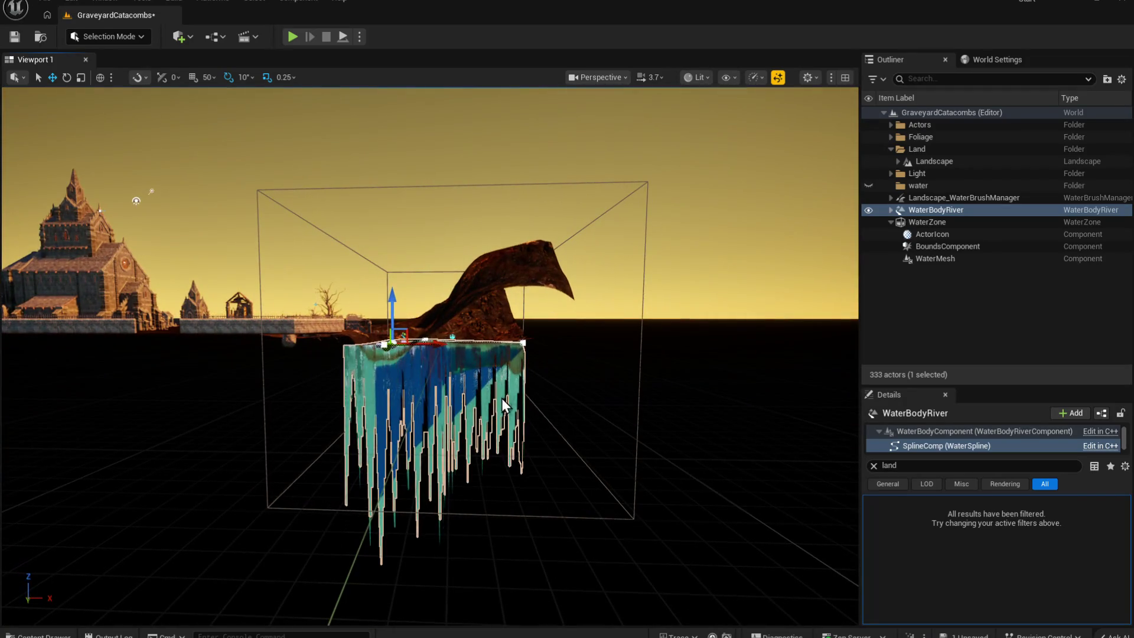
{"action": "key", "text": "ctrl+a"}
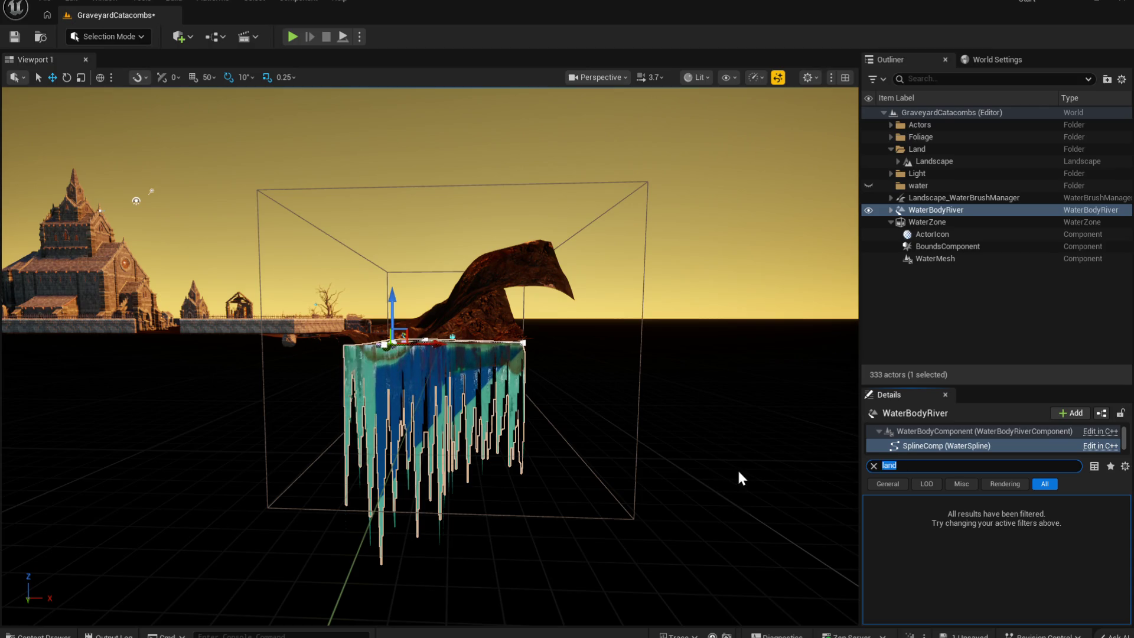
{"action": "key", "text": "BackSpace"}
{"action": "left_click", "coordinate": [932, 223]}
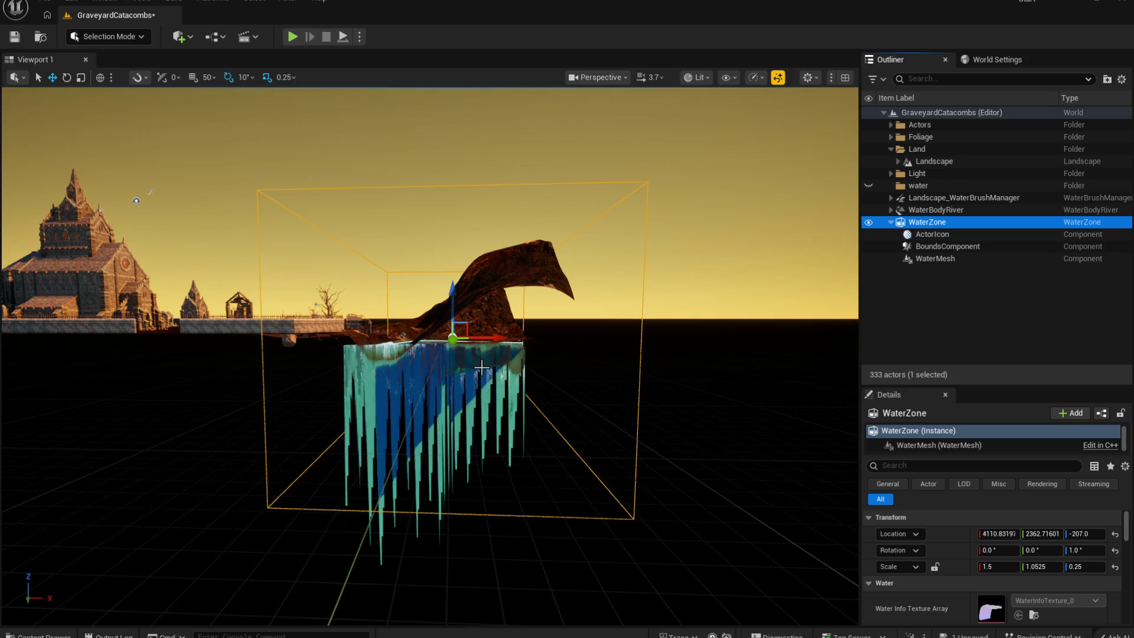
Step: Try flattening the WaterZone's Z scale, undo back to 0.25, and frame the WaterZone
{"action": "left_click_drag", "start_coordinate": [454, 297], "coordinate": [454, 322]}
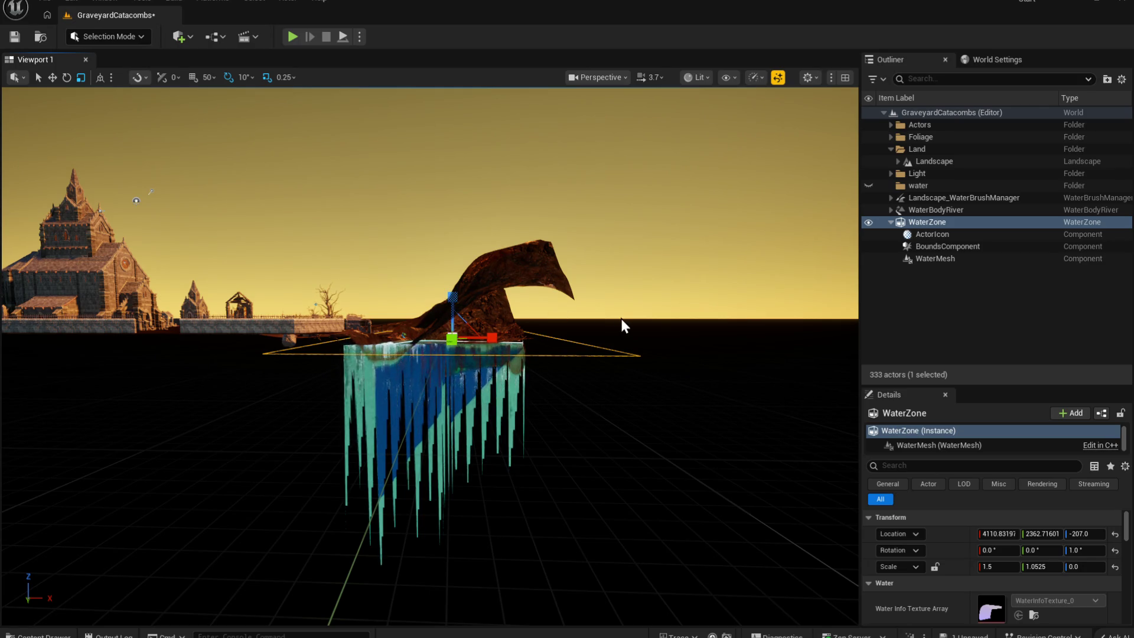
{"action": "key", "text": "ctrl+z"}
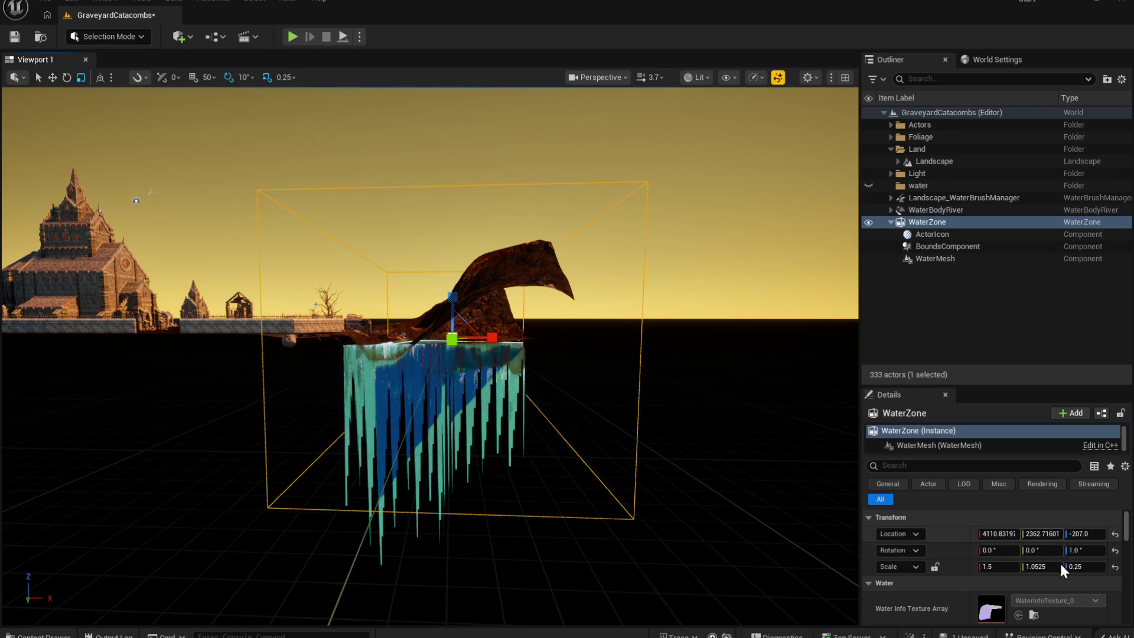
{"action": "left_click_drag", "start_coordinate": [1050, 567], "coordinate": [1052, 567]}
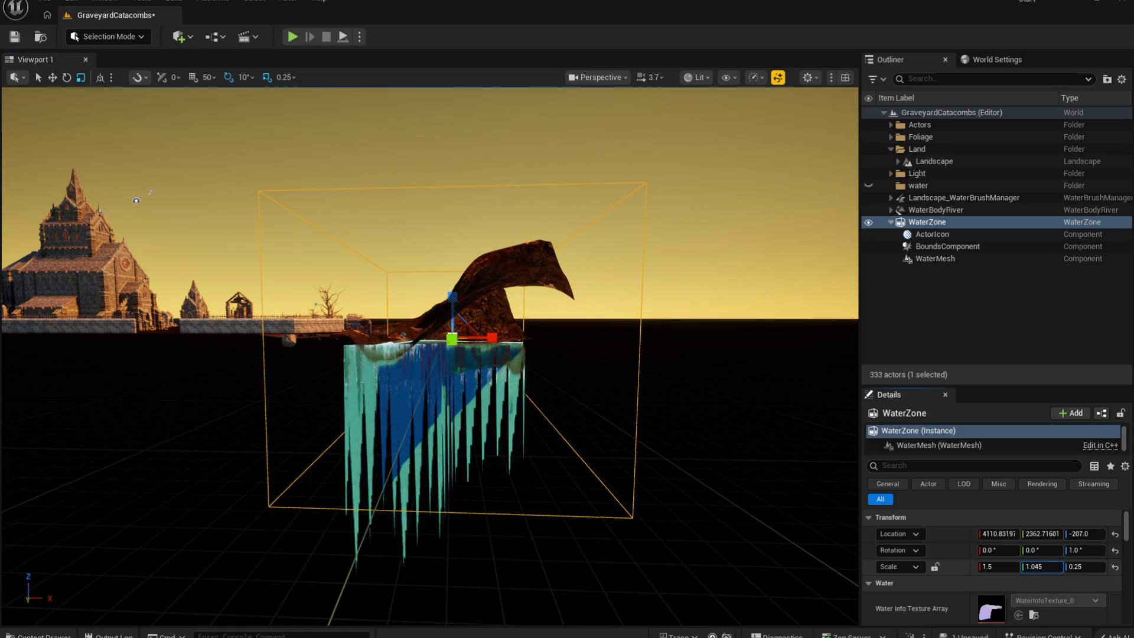
{"action": "key", "text": "w"}
{"action": "left_click_drag", "start_coordinate": [385, 444], "coordinate": [366, 431]}
{"action": "key", "text": "f"}
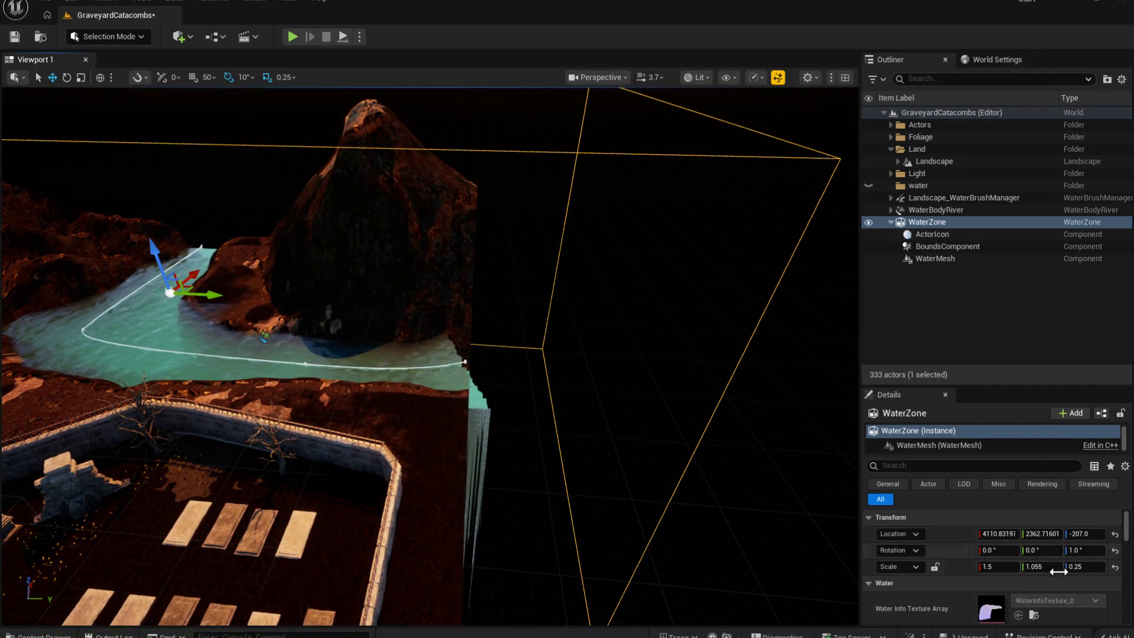
Step: Scrub the WaterZone's Y scale down to about 0.99, then up to 1.095
{"action": "left_click_drag", "start_coordinate": [1052, 566], "coordinate": [1029, 565]}
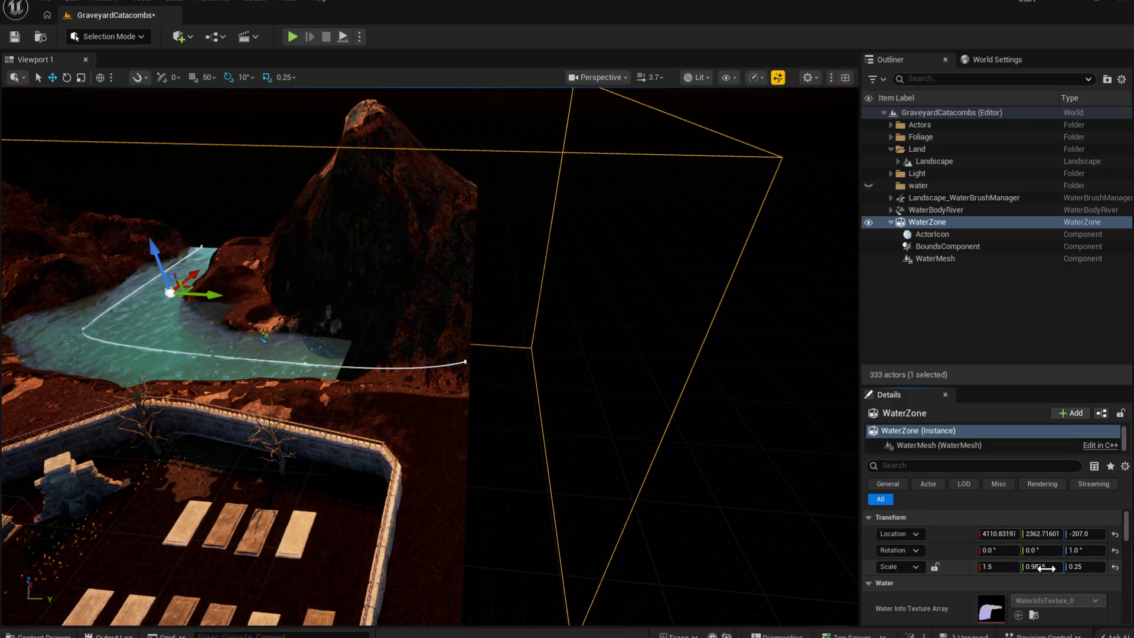
{"action": "scroll", "coordinate": [1045, 585], "scroll_direction": "down", "scroll_amount": 2}
{"action": "scroll", "coordinate": [653, 438], "scroll_direction": "up", "scroll_amount": 1}
{"action": "scroll", "coordinate": [653, 438], "scroll_direction": "down", "scroll_amount": 2}
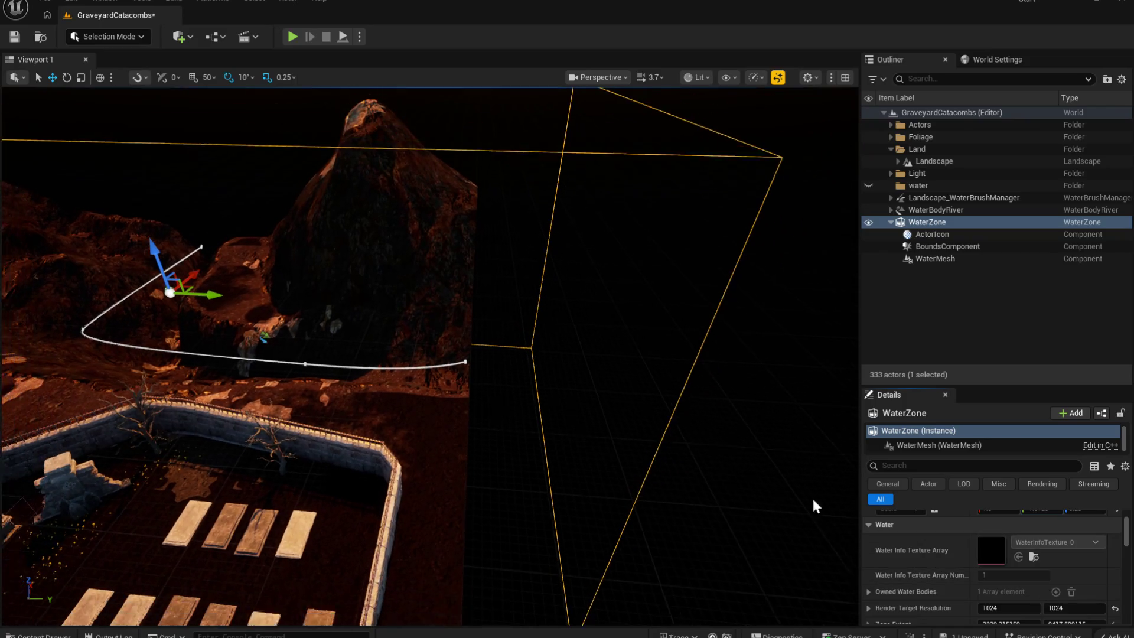
{"action": "scroll", "coordinate": [1037, 567], "scroll_direction": "up", "scroll_amount": 2}
{"action": "left_click_drag", "start_coordinate": [1046, 566], "coordinate": [1045, 567]}
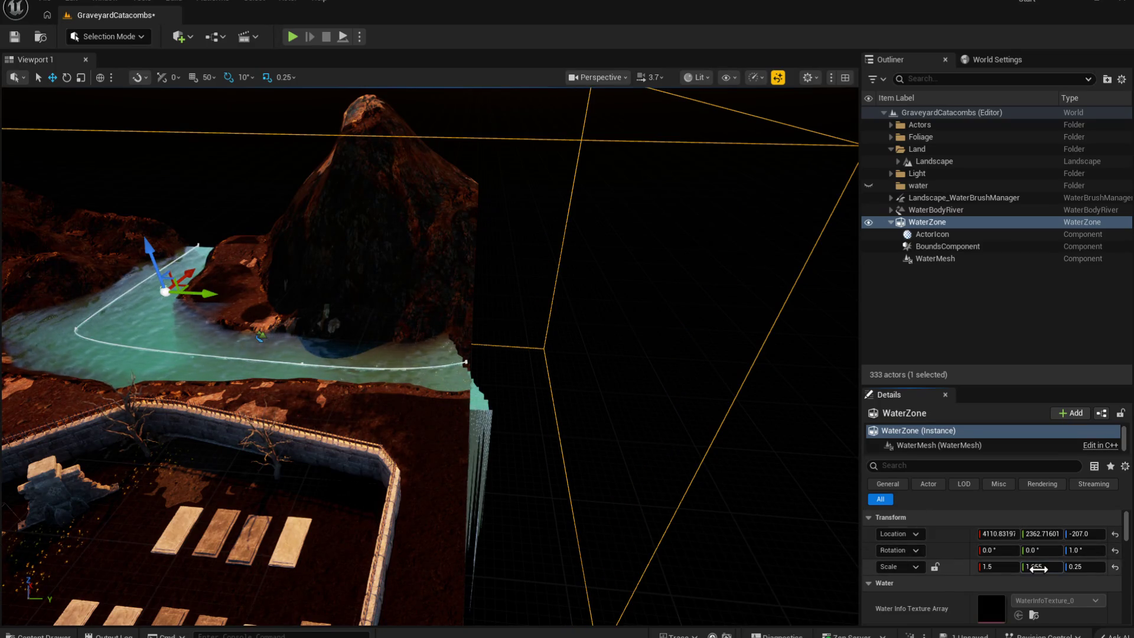
{"action": "left_click_drag", "start_coordinate": [1045, 566], "coordinate": [1046, 566]}
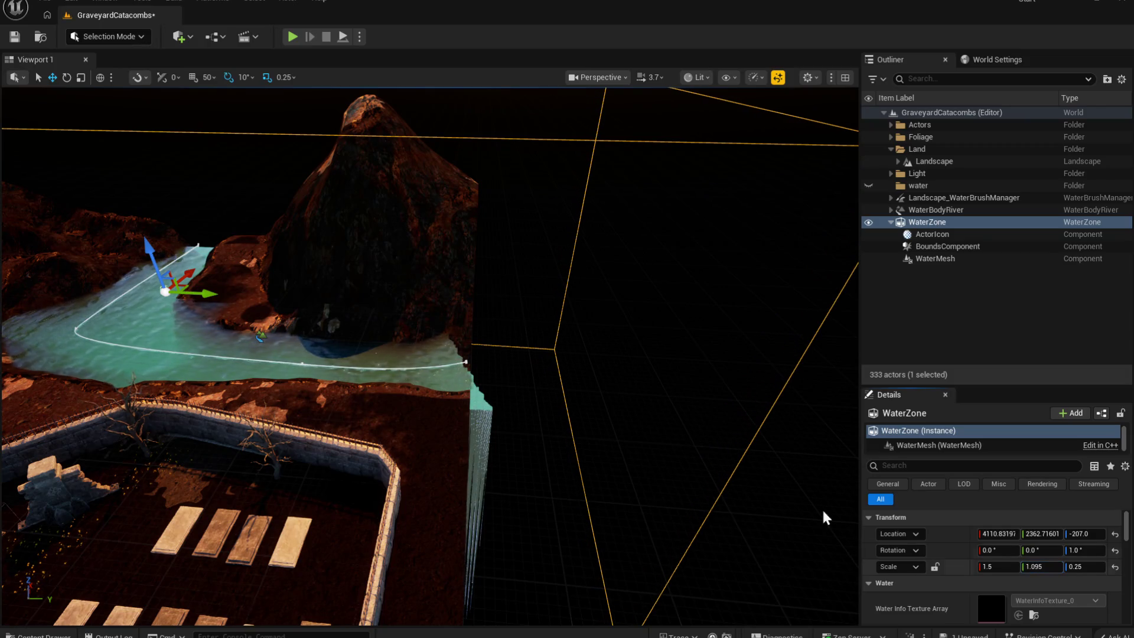
{"action": "left_click", "coordinate": [469, 365]}
{"action": "left_click", "coordinate": [475, 363]}
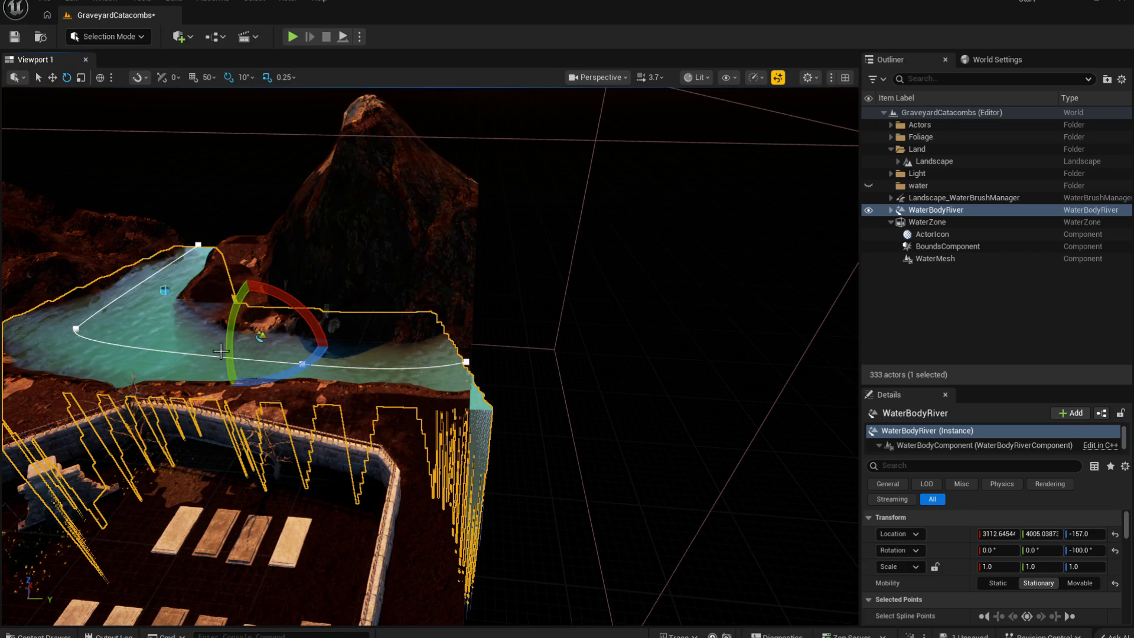
Step: Rotate the WaterBodyRiver 10° on Z, turn its end point to bend the river, and save
{"action": "mouse_move", "coordinate": [292, 370]}
{"action": "left_mouse_down"}
{"action": "mouse_move", "coordinate": [307, 368]}
{"action": "mouse_move", "coordinate": [293, 370]}
{"action": "left_mouse_up"}
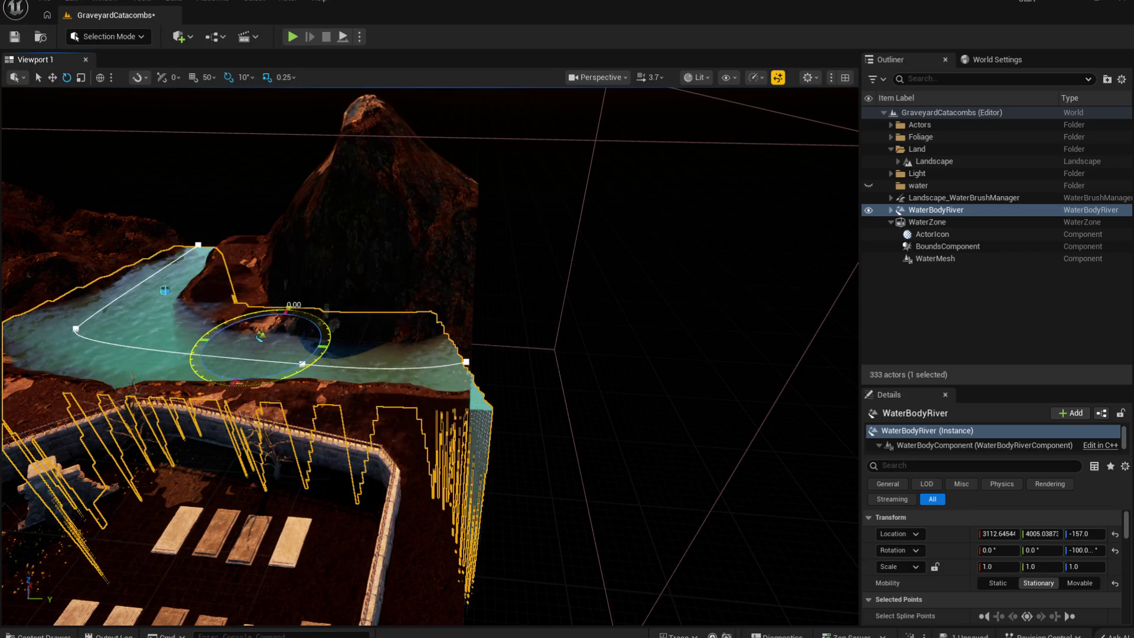
{"action": "left_click", "coordinate": [467, 362]}
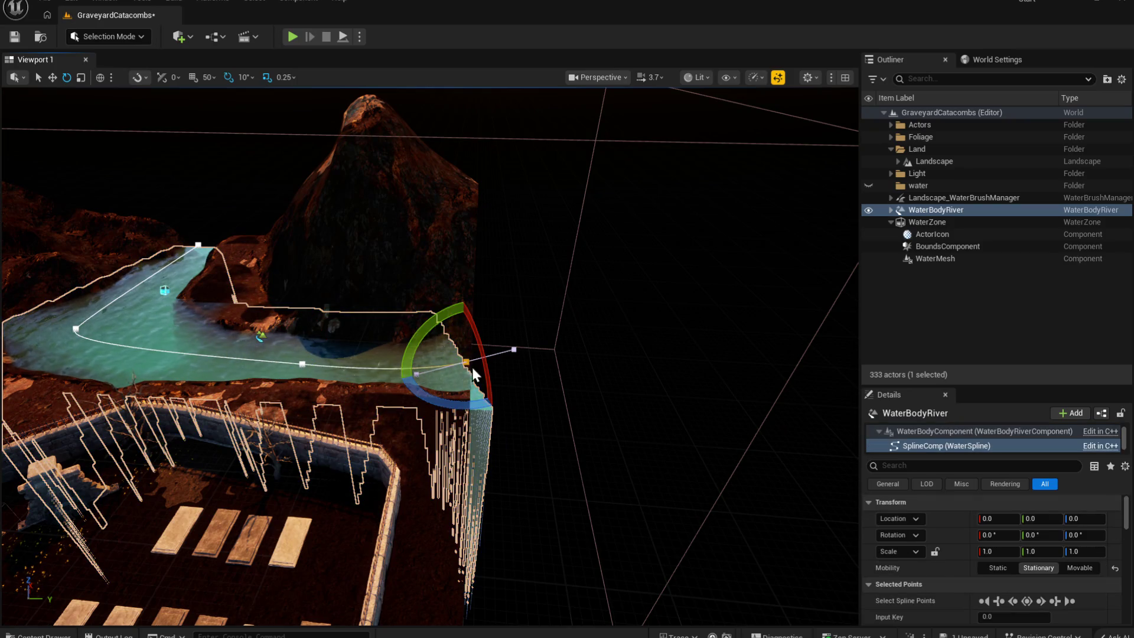
{"action": "left_click_drag", "start_coordinate": [449, 404], "coordinate": [502, 391]}
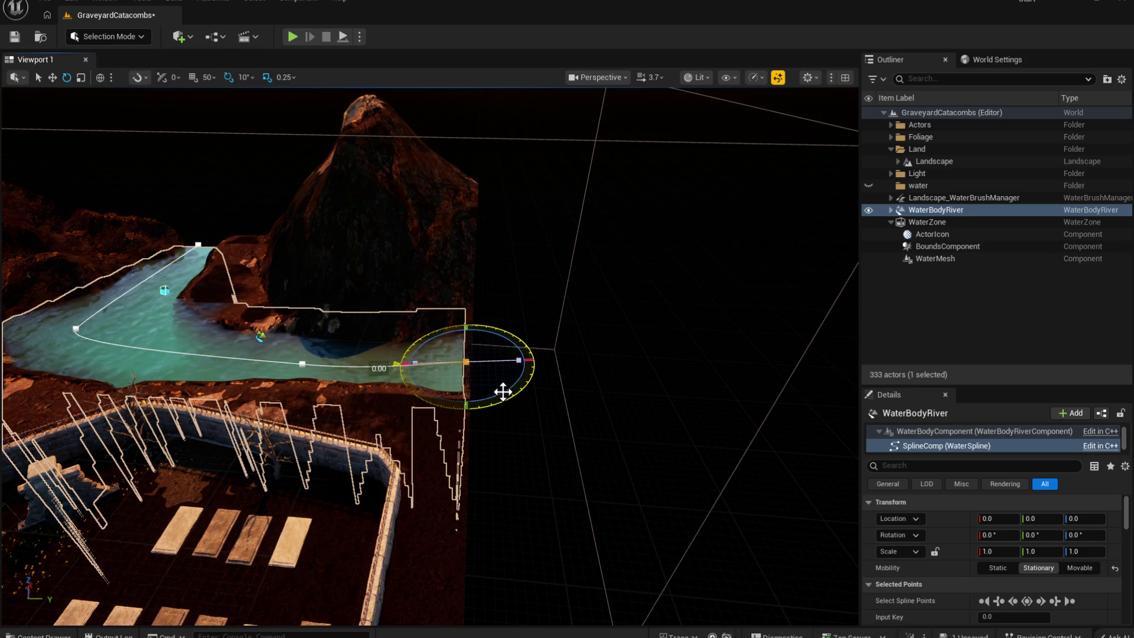
{"action": "key", "text": "w"}
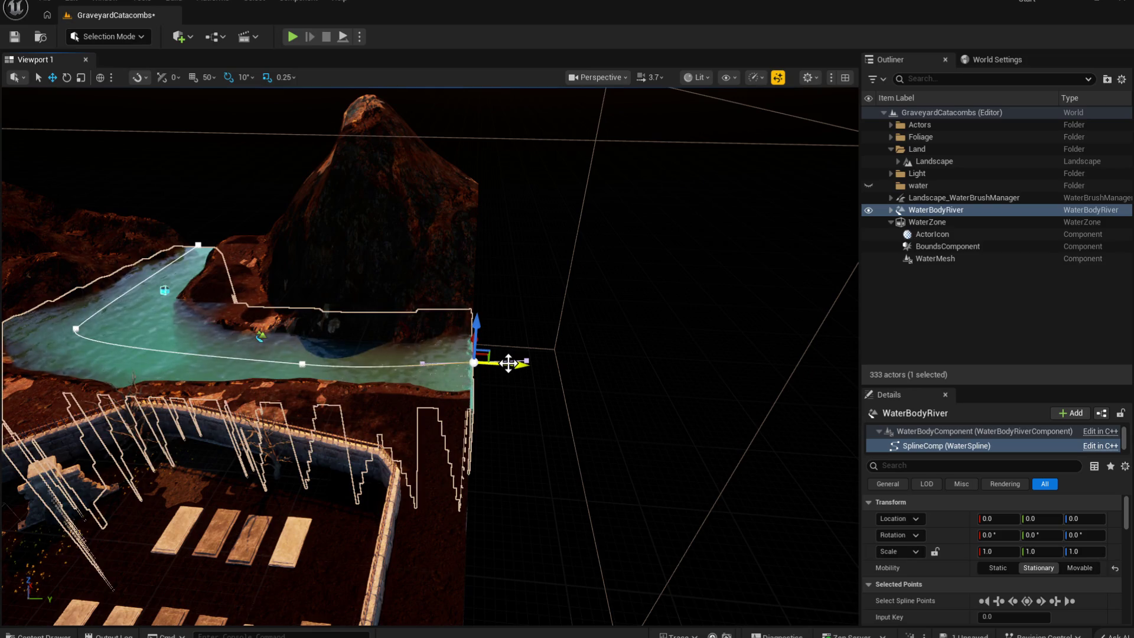
{"action": "left_click_drag", "start_coordinate": [548, 440], "coordinate": [383, 537]}
{"action": "left_click_drag", "start_coordinate": [413, 489], "coordinate": [427, 482]}
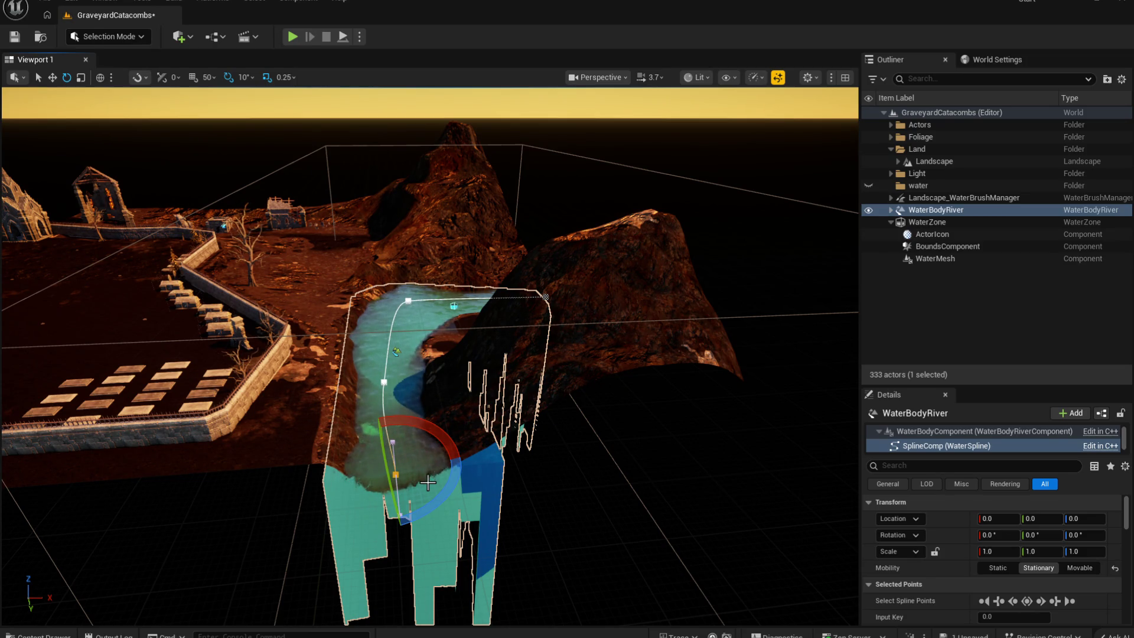
{"action": "key", "text": "ctrl+s"}
{"action": "mouse_move", "coordinate": [617, 392]}
{"action": "left_mouse_down"}
{"action": "mouse_move", "coordinate": [617, 378]}
{"action": "mouse_move", "coordinate": [840, 239]}
{"action": "left_mouse_up"}
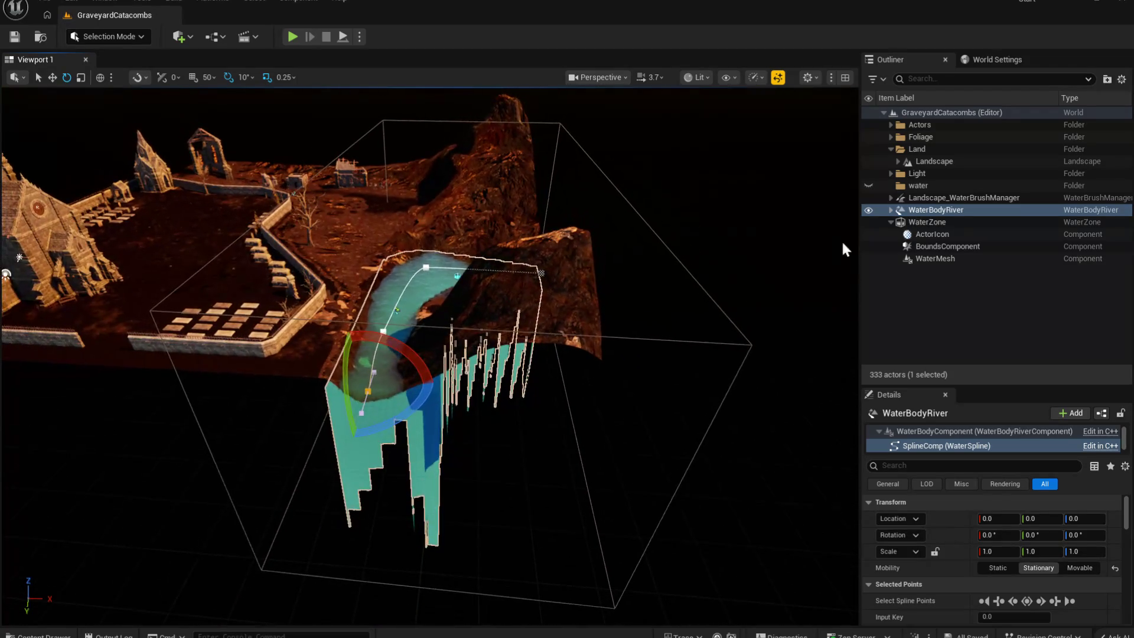
Step: Set the WaterZone bounds component's Zone Extent X from about 3230 to about 2512
{"action": "left_click", "coordinate": [946, 246]}
{"action": "scroll", "coordinate": [1039, 591], "scroll_direction": "down", "scroll_amount": 3}
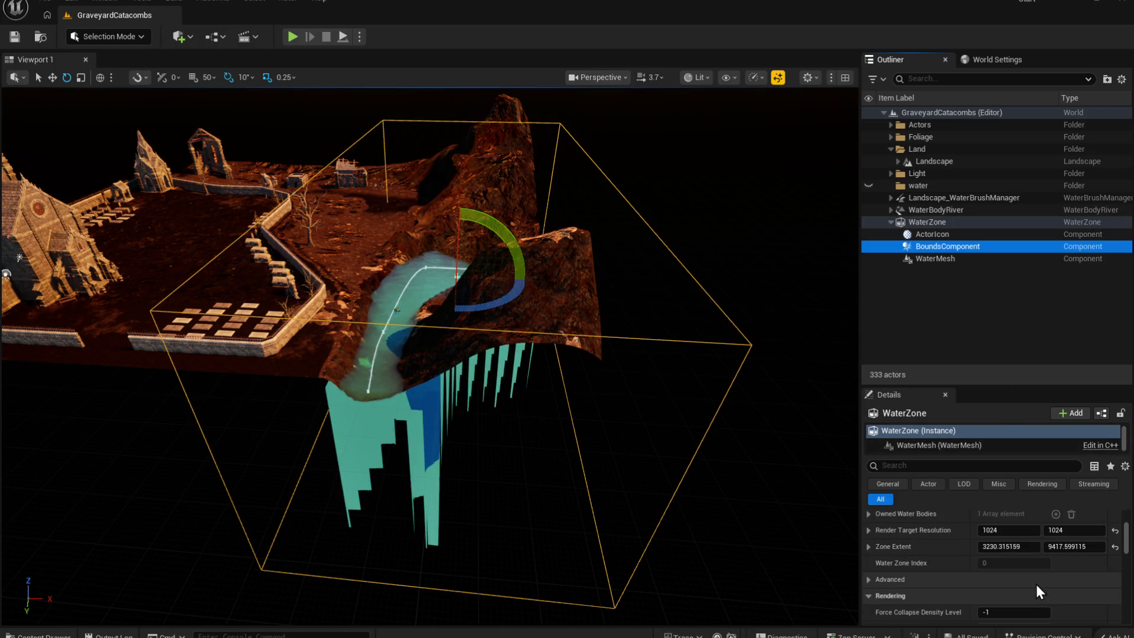
{"action": "mouse_move", "coordinate": [1023, 546]}
{"action": "left_mouse_down"}
{"action": "mouse_move", "coordinate": [959, 546]}
{"action": "mouse_move", "coordinate": [1004, 546]}
{"action": "left_mouse_up"}
{"action": "left_click_drag", "start_coordinate": [1009, 547], "coordinate": [997, 546]}
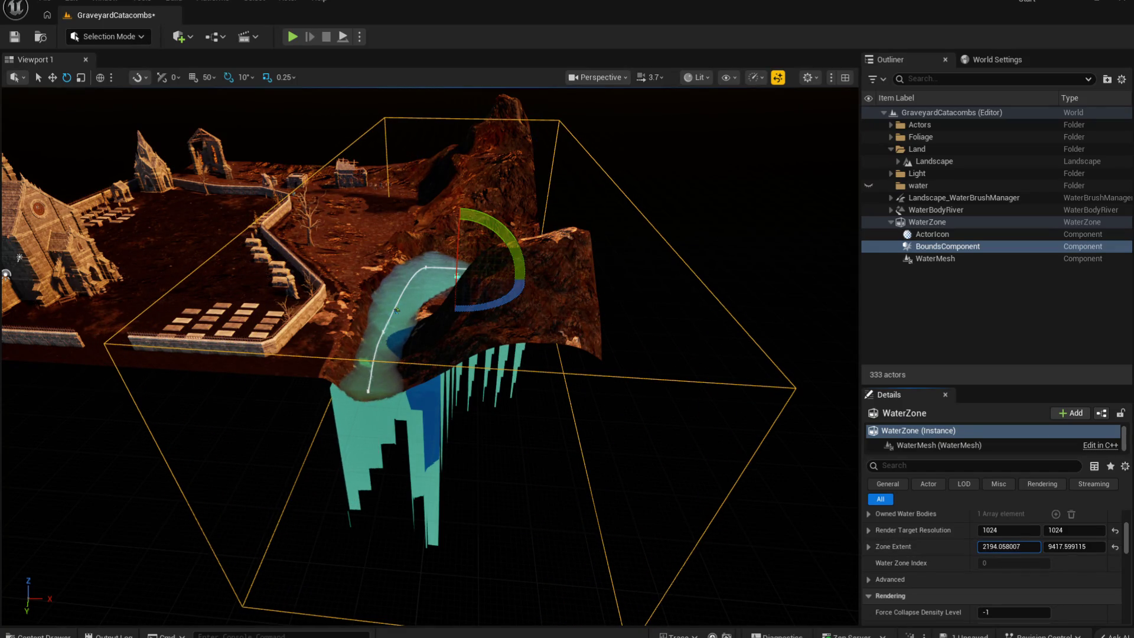
{"action": "key", "text": "w"}
{"action": "key", "text": "f"}
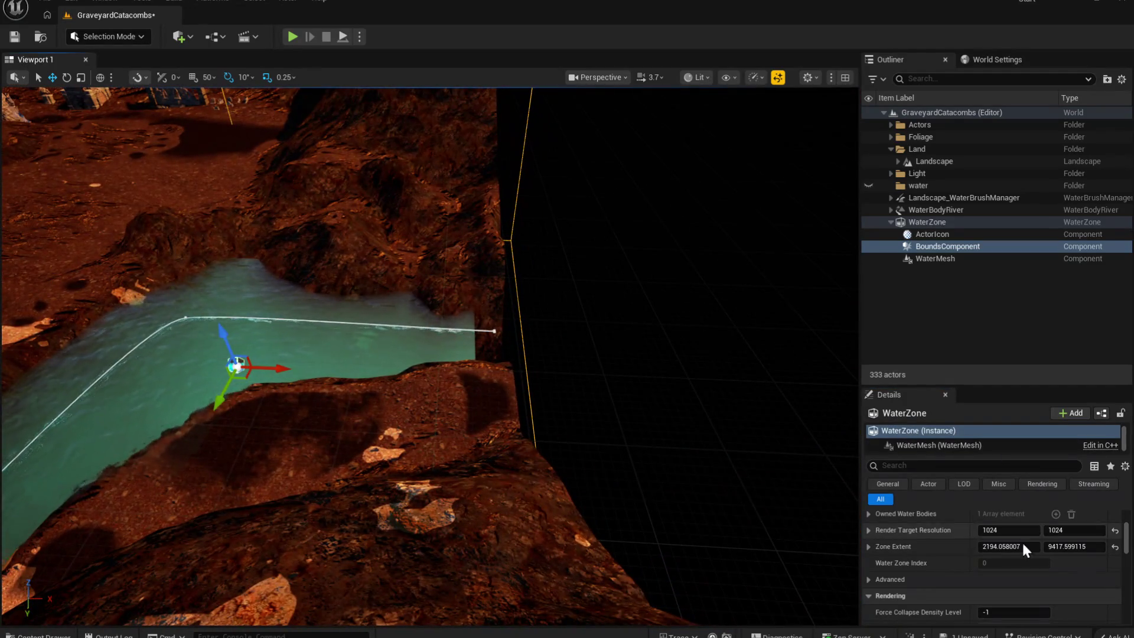
{"action": "left_click_drag", "start_coordinate": [1014, 548], "coordinate": [1030, 548]}
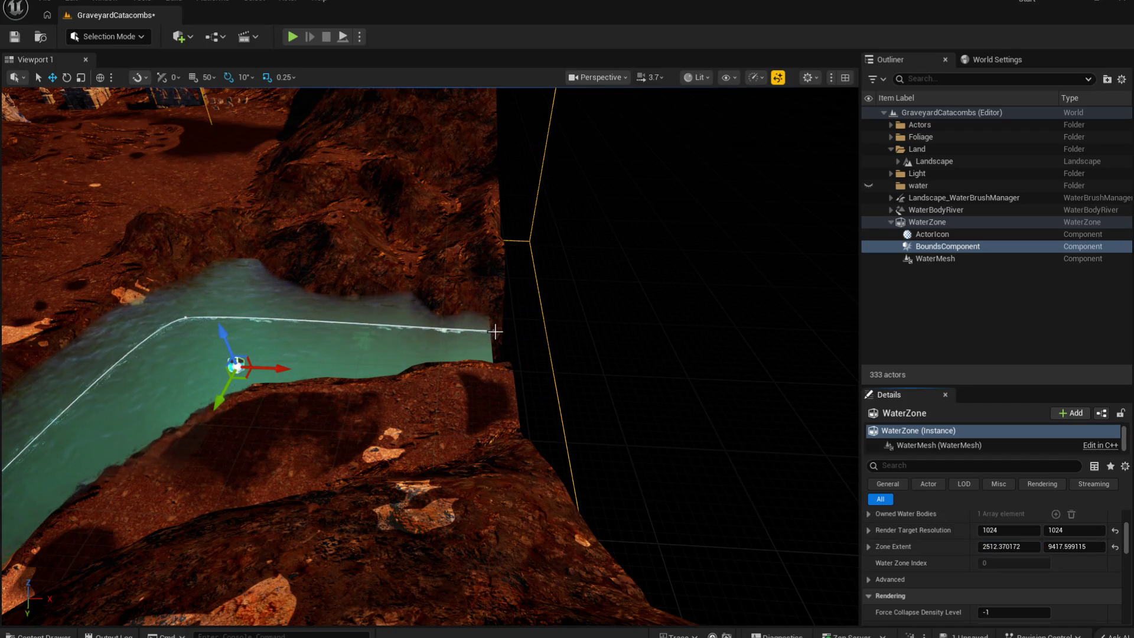
{"action": "left_click", "coordinate": [493, 331]}
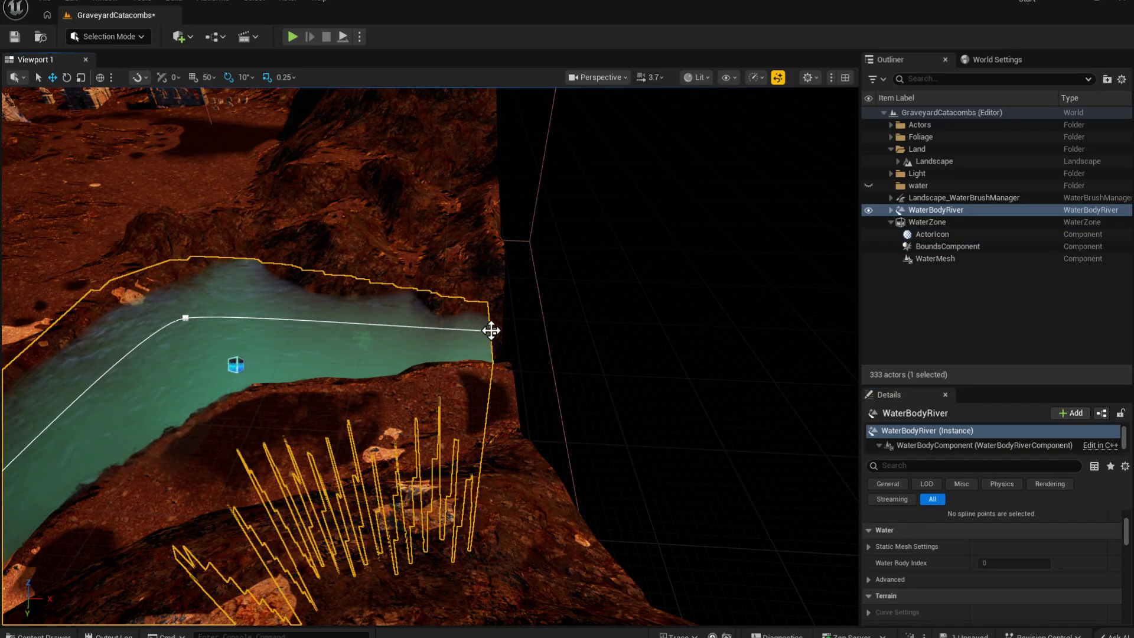
Step: Drag the river spline's end point further to the right
{"action": "left_click", "coordinate": [497, 330]}
{"action": "left_click_drag", "start_coordinate": [526, 330], "coordinate": [539, 332]}
{"action": "mouse_move", "coordinate": [541, 400]}
{"action": "left_mouse_down"}
{"action": "mouse_move", "coordinate": [519, 413]}
{"action": "mouse_move", "coordinate": [170, 239]}
{"action": "left_mouse_up"}
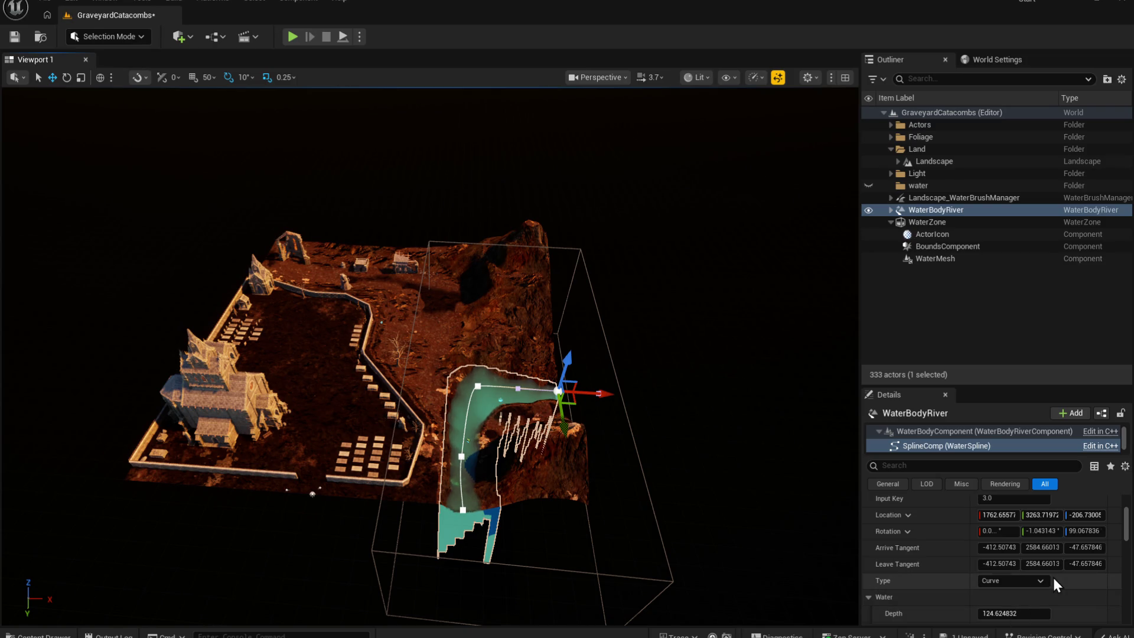
Step: Reduce the spline point's River Width from 506 to about 4.17 and Depth from 124.6 to about 2.2
{"action": "scroll", "coordinate": [1039, 584], "scroll_direction": "down", "scroll_amount": 2}
{"action": "scroll", "coordinate": [1020, 587], "scroll_direction": "down", "scroll_amount": 3}
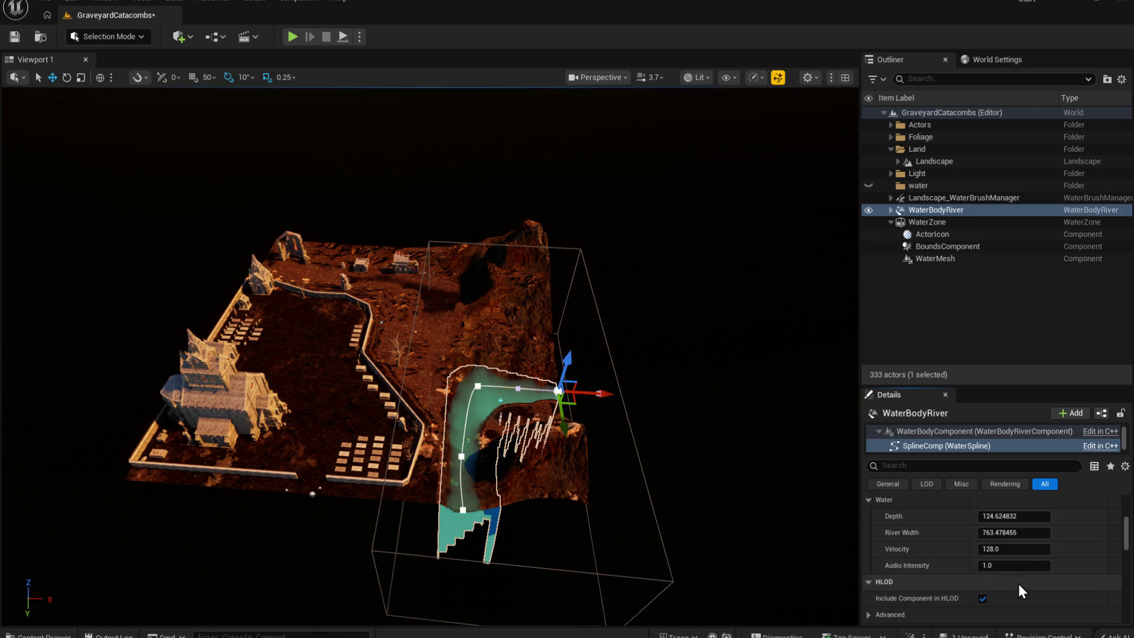
{"action": "mouse_move", "coordinate": [1016, 532]}
{"action": "left_mouse_down"}
{"action": "mouse_move", "coordinate": [1041, 530]}
{"action": "mouse_move", "coordinate": [1032, 535]}
{"action": "mouse_move", "coordinate": [1028, 517]}
{"action": "left_mouse_up"}
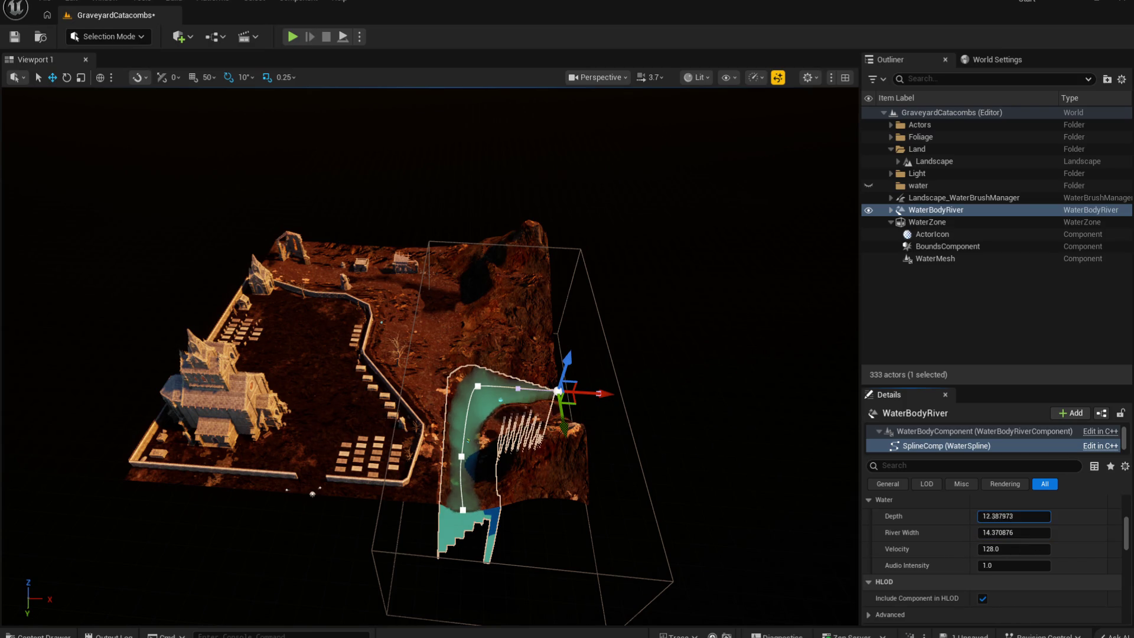
{"action": "left_click_drag", "start_coordinate": [540, 521], "coordinate": [540, 472]}
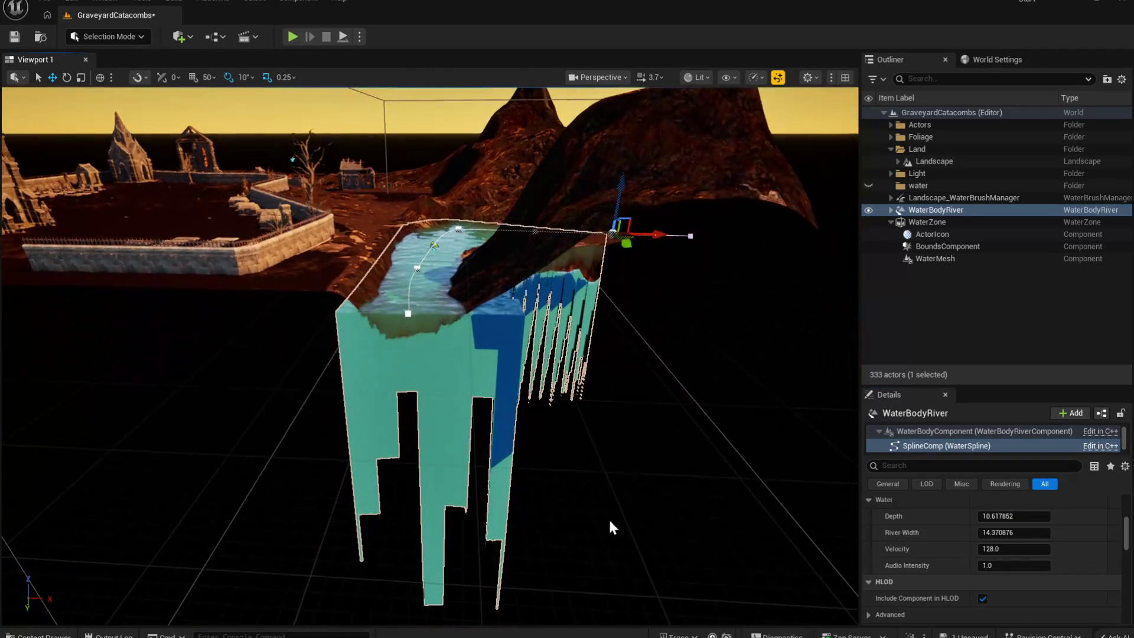
{"action": "mouse_move", "coordinate": [1030, 532]}
{"action": "left_mouse_down"}
{"action": "mouse_move", "coordinate": [1018, 532]}
{"action": "mouse_move", "coordinate": [1030, 534]}
{"action": "mouse_move", "coordinate": [1026, 519]}
{"action": "left_mouse_up"}
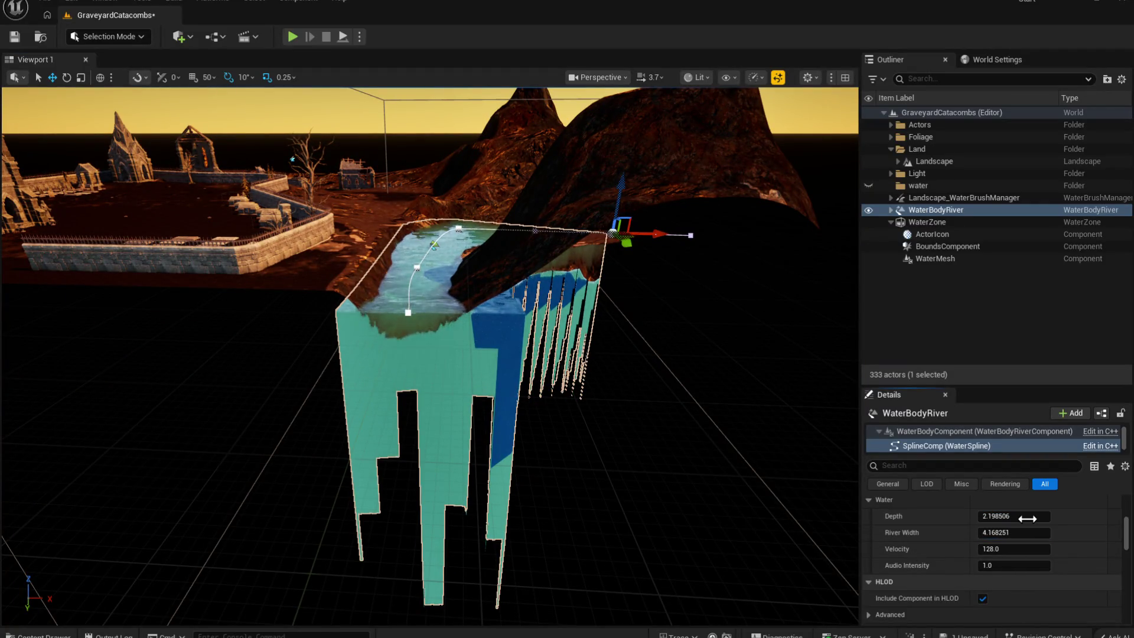
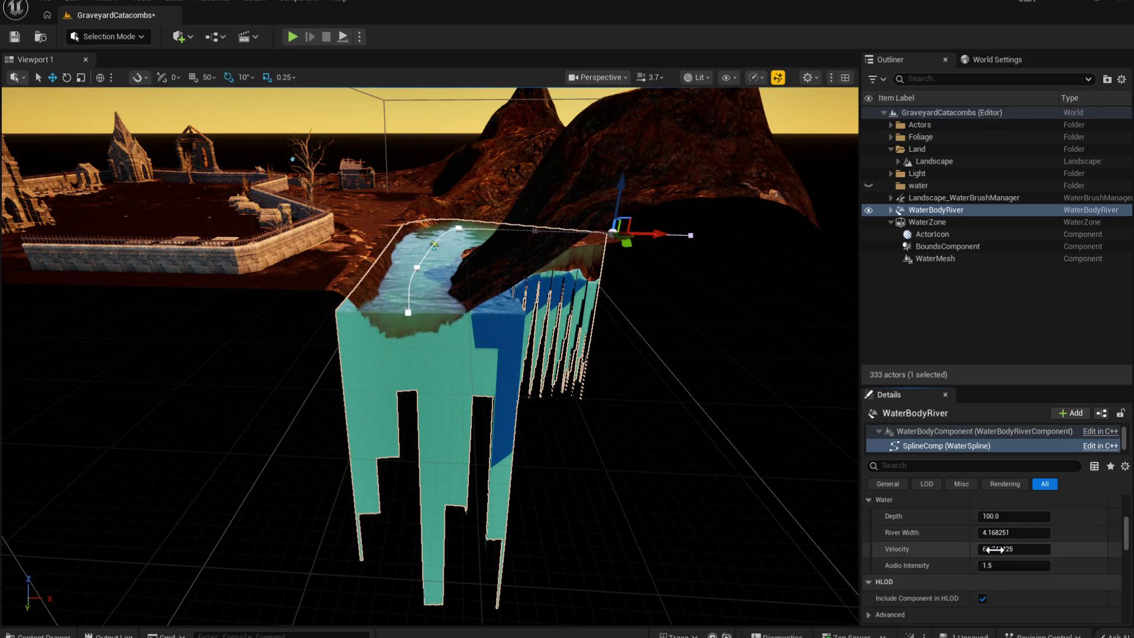
Step: Raise WaterBodyRiver's River Width to about 5 and look through its Spline settings
{"action": "left_click", "coordinate": [1011, 538]}
{"action": "left_click_drag", "start_coordinate": [1002, 530], "coordinate": [995, 531]}
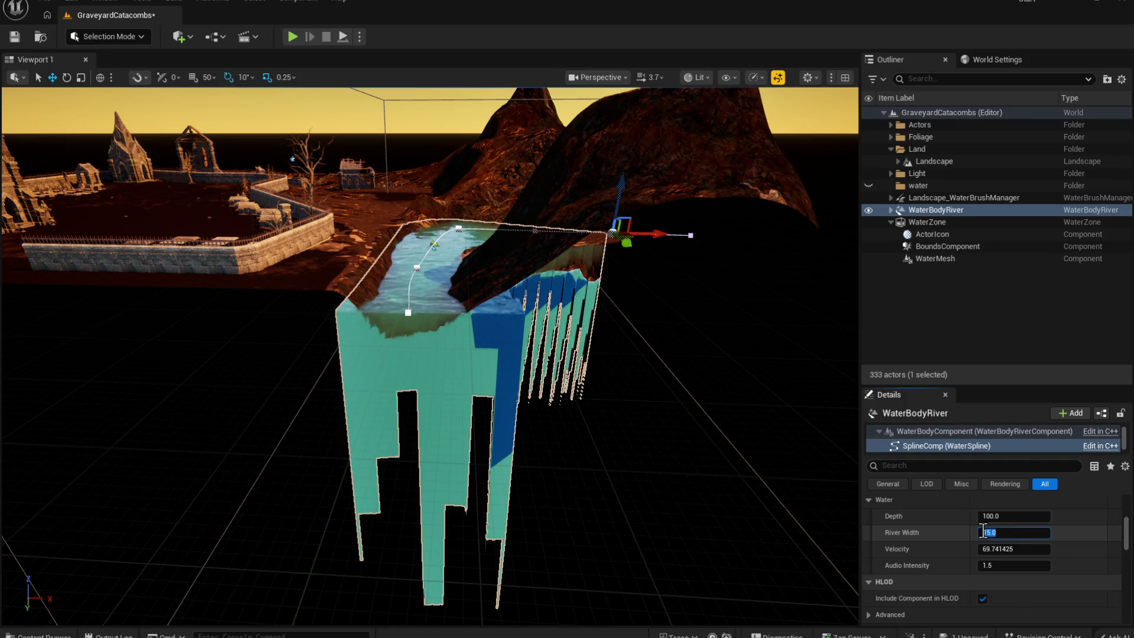
{"action": "scroll", "coordinate": [1025, 601], "scroll_direction": "down", "scroll_amount": 3}
{"action": "scroll", "coordinate": [977, 571], "scroll_direction": "down", "scroll_amount": 1}
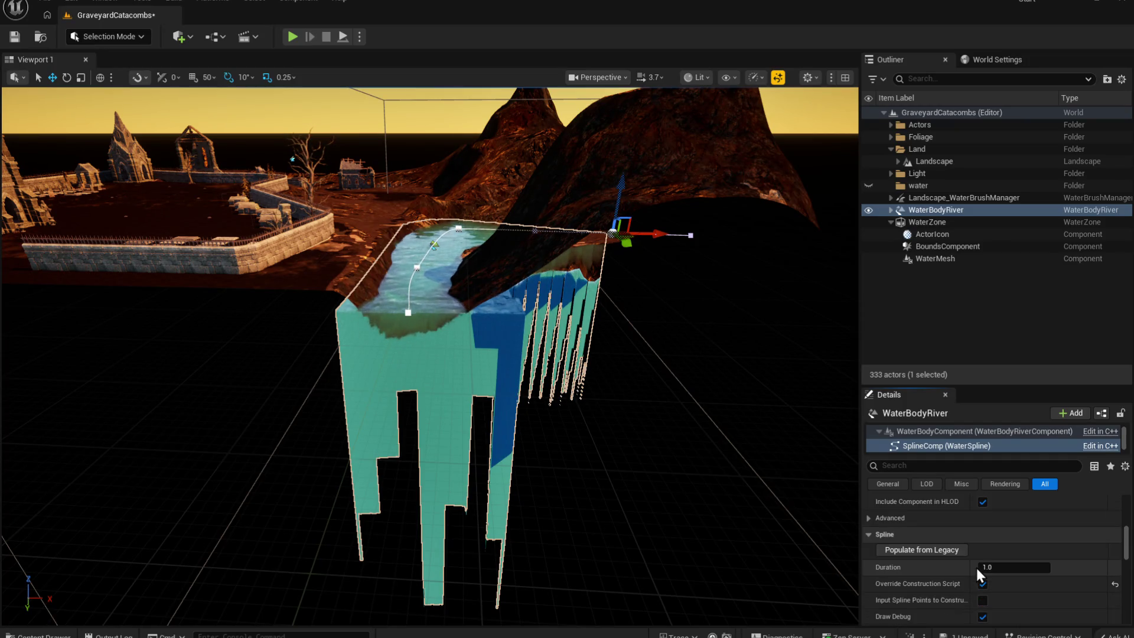
{"action": "scroll", "coordinate": [1004, 554], "scroll_direction": "down", "scroll_amount": 5}
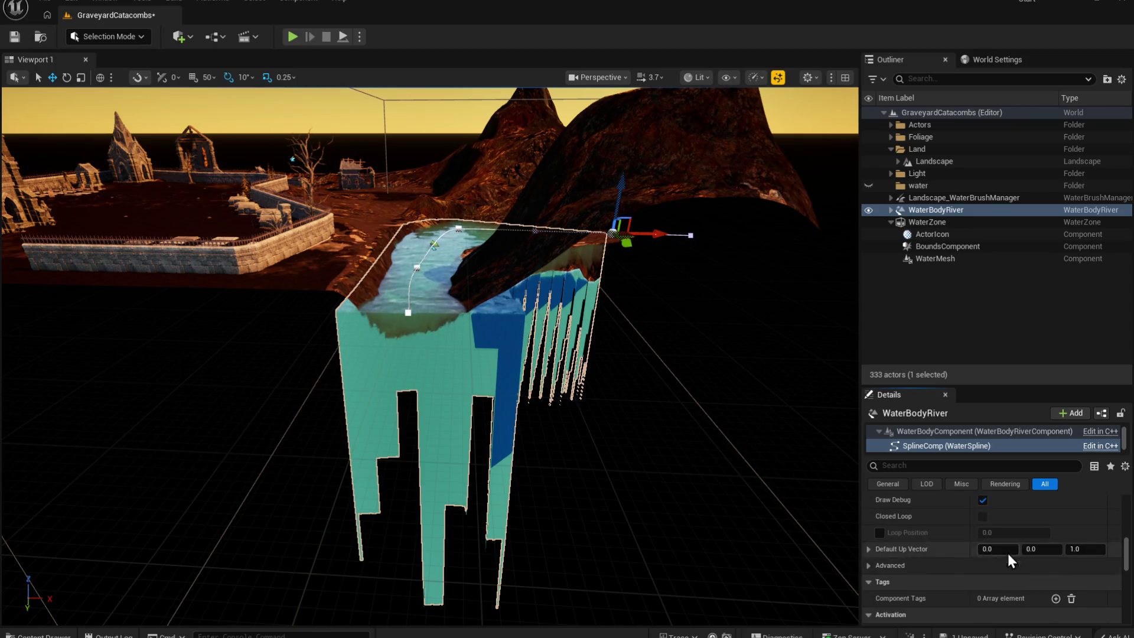
{"action": "scroll", "coordinate": [1008, 558], "scroll_direction": "up", "scroll_amount": 2}
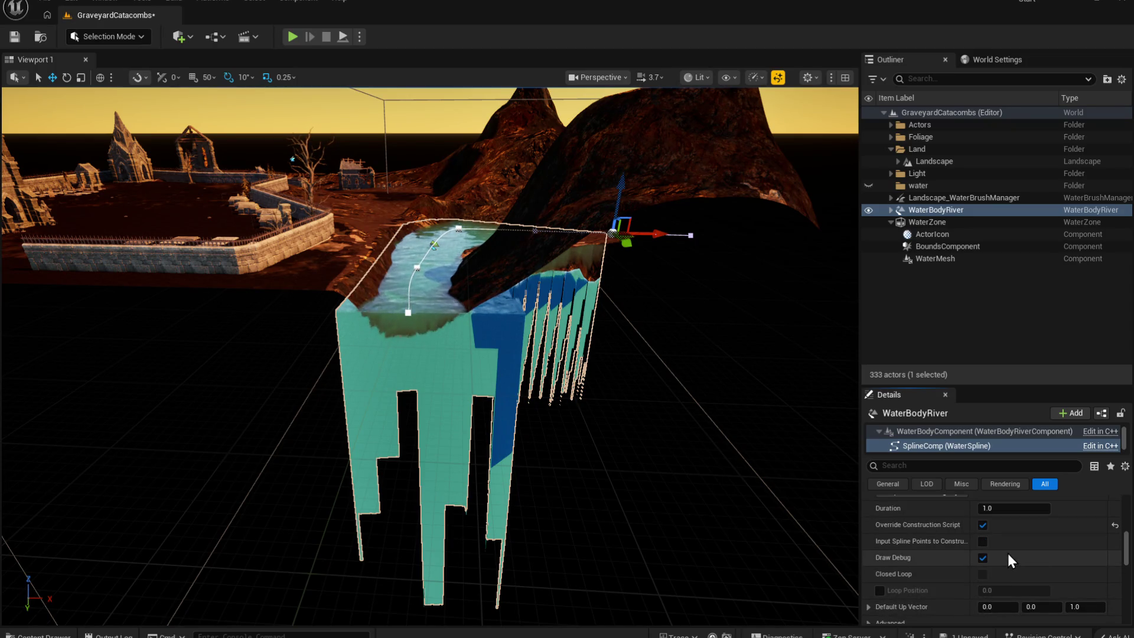
{"action": "scroll", "coordinate": [1007, 555], "scroll_direction": "up", "scroll_amount": 3}
{"action": "scroll", "coordinate": [1007, 552], "scroll_direction": "down", "scroll_amount": 3}
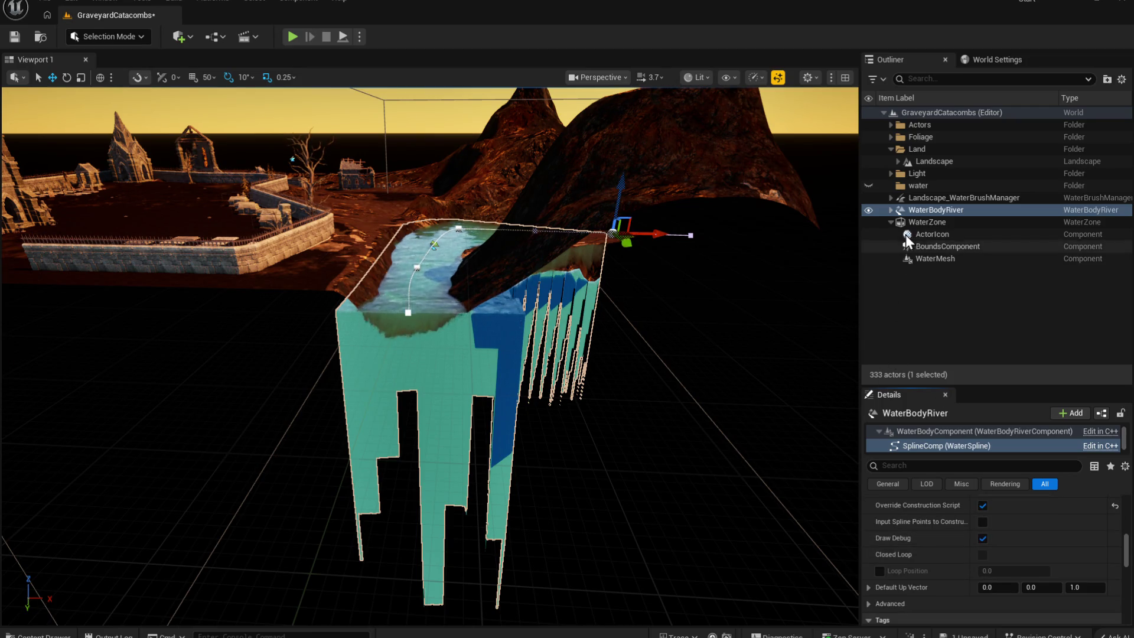
{"action": "left_click", "coordinate": [925, 199]}
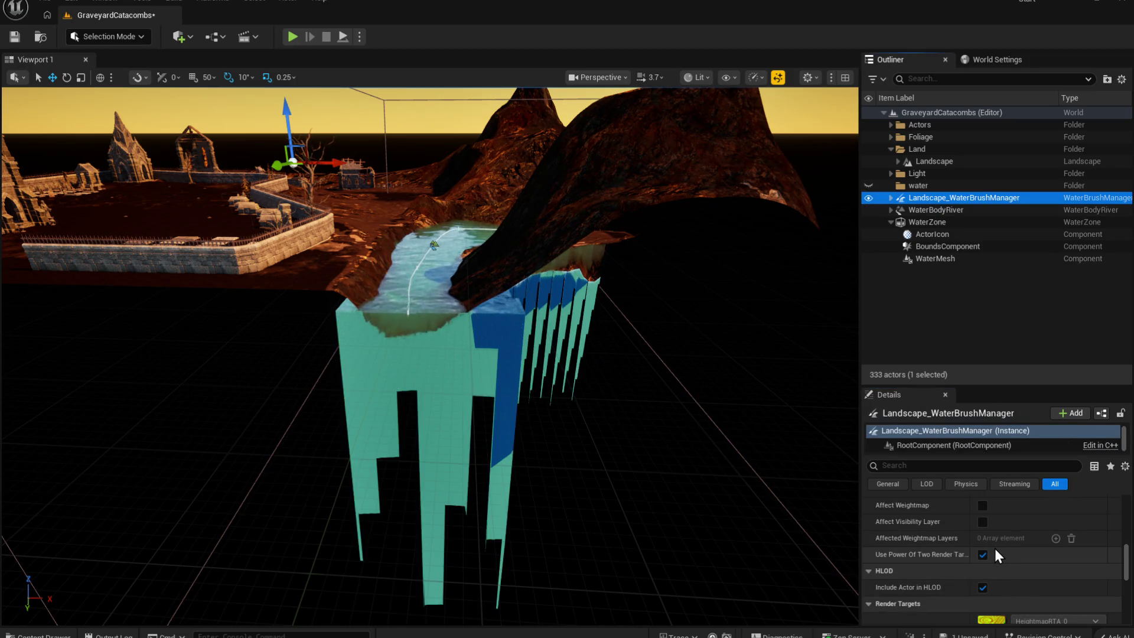
Step: Review the brush manager's Render Targets, Transform and Debug settings, then pull the view back over the river
{"action": "scroll", "coordinate": [995, 549], "scroll_direction": "down", "scroll_amount": 5}
{"action": "scroll", "coordinate": [994, 548], "scroll_direction": "down", "scroll_amount": 4}
{"action": "scroll", "coordinate": [1012, 575], "scroll_direction": "down", "scroll_amount": 5}
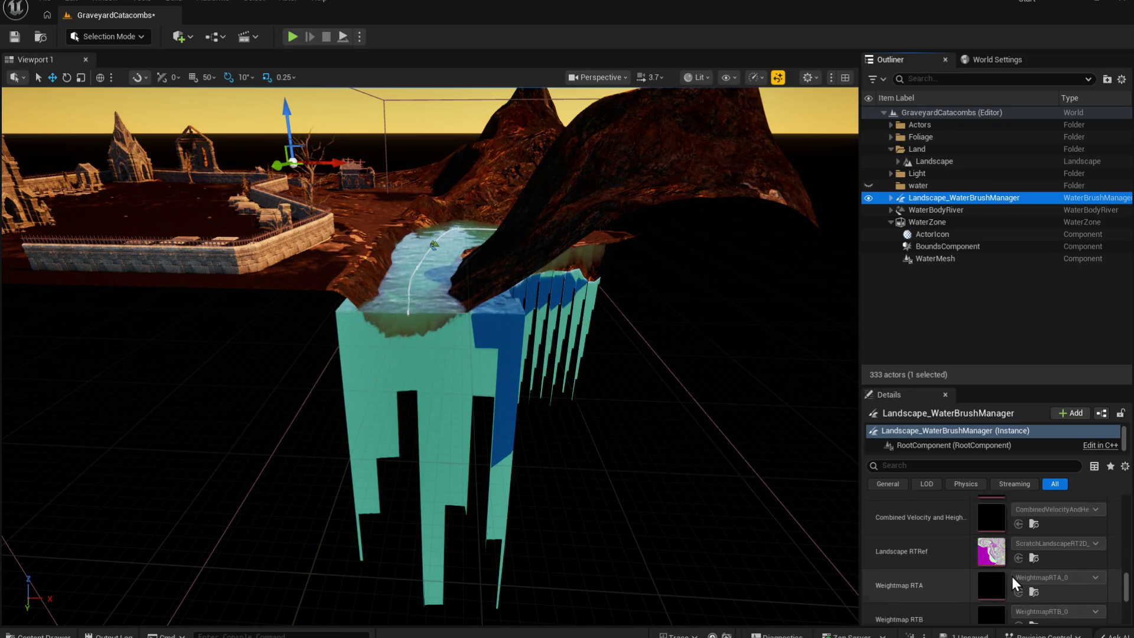
{"action": "scroll", "coordinate": [1012, 574], "scroll_direction": "up", "scroll_amount": 10}
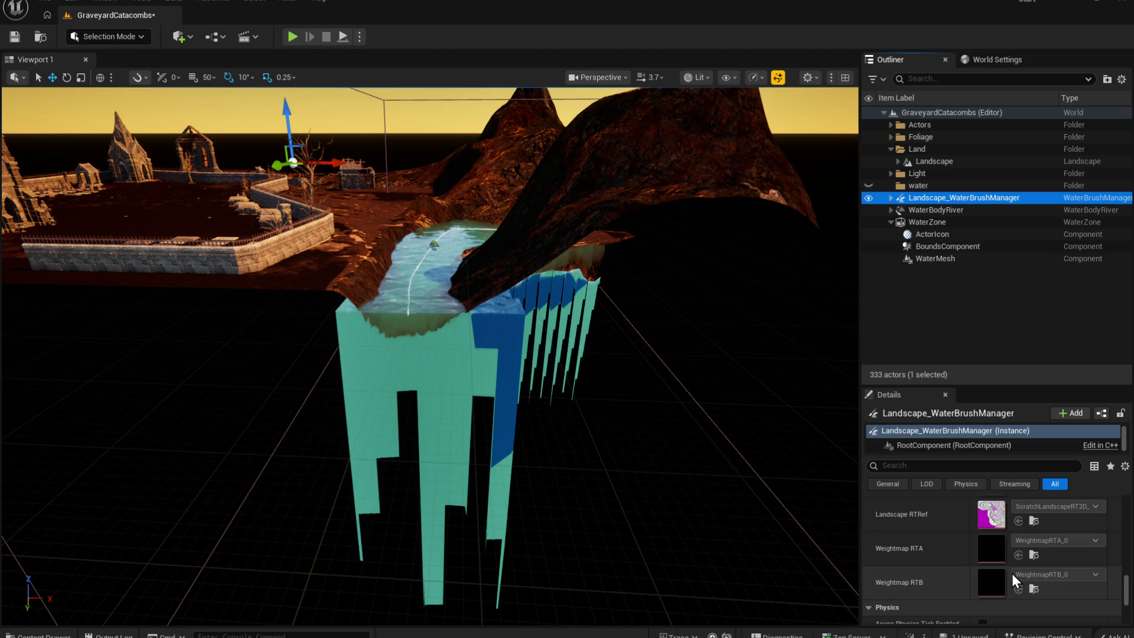
{"action": "scroll", "coordinate": [1012, 573], "scroll_direction": "up", "scroll_amount": 8}
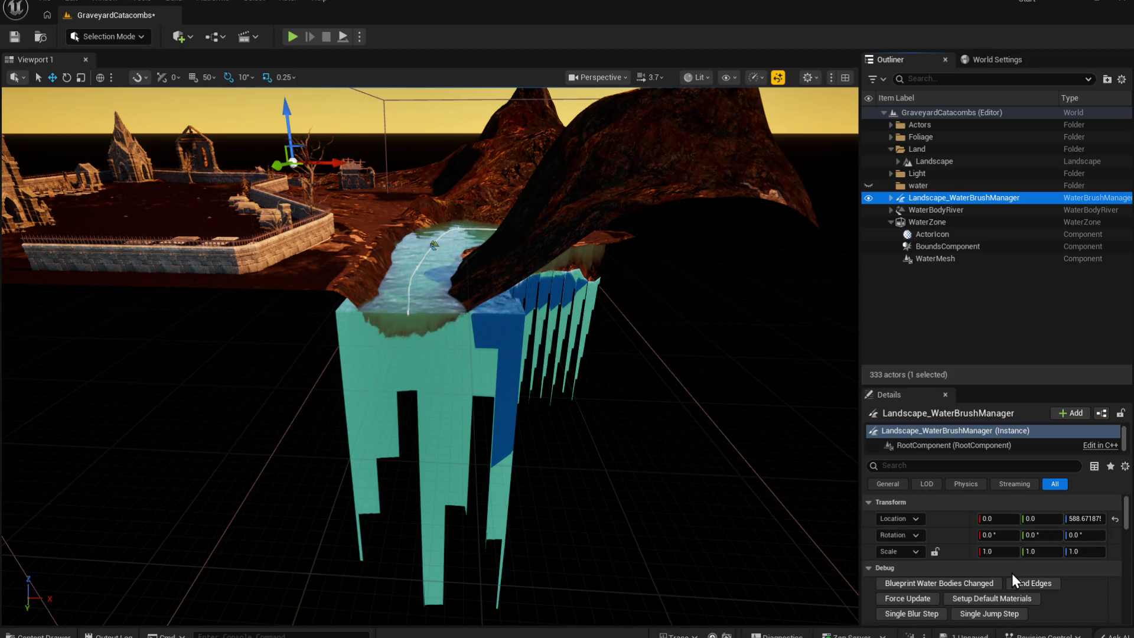
{"action": "mouse_move", "coordinate": [653, 377]}
{"action": "left_mouse_down"}
{"action": "mouse_move", "coordinate": [620, 357]}
{"action": "mouse_move", "coordinate": [466, 338]}
{"action": "left_mouse_up"}
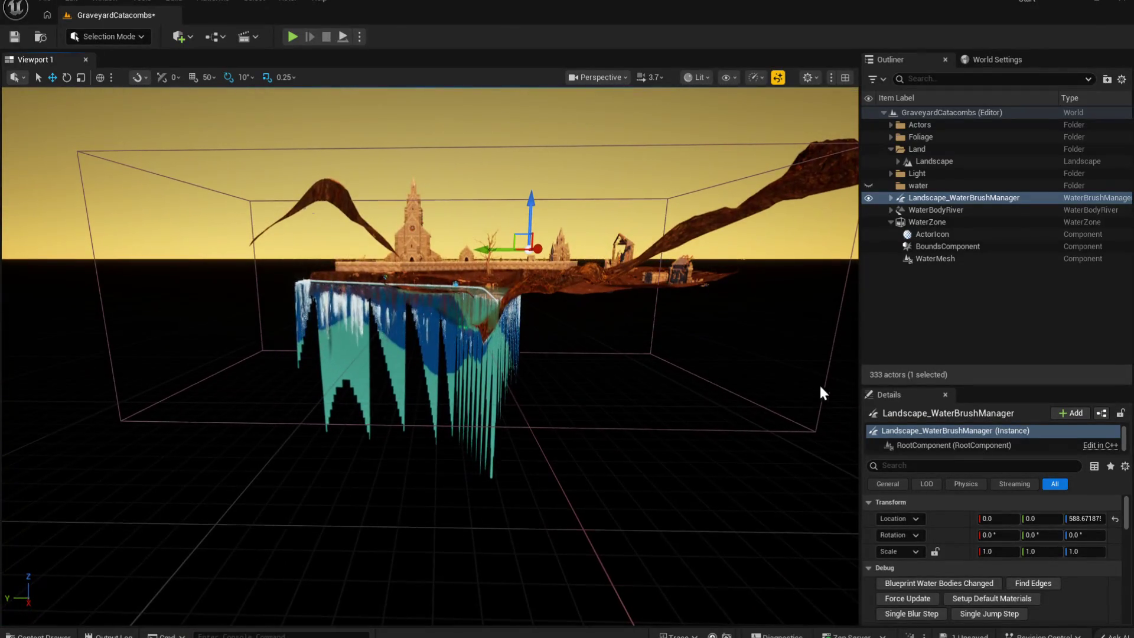
{"action": "left_click", "coordinate": [934, 222]}
Step: Set the WaterZone's Z scale to 0.06 and move it to about Z -407, viewing it up close
{"action": "mouse_move", "coordinate": [1071, 566]}
{"action": "left_mouse_down"}
{"action": "mouse_move", "coordinate": [1036, 566]}
{"action": "mouse_move", "coordinate": [1086, 566]}
{"action": "left_mouse_up"}
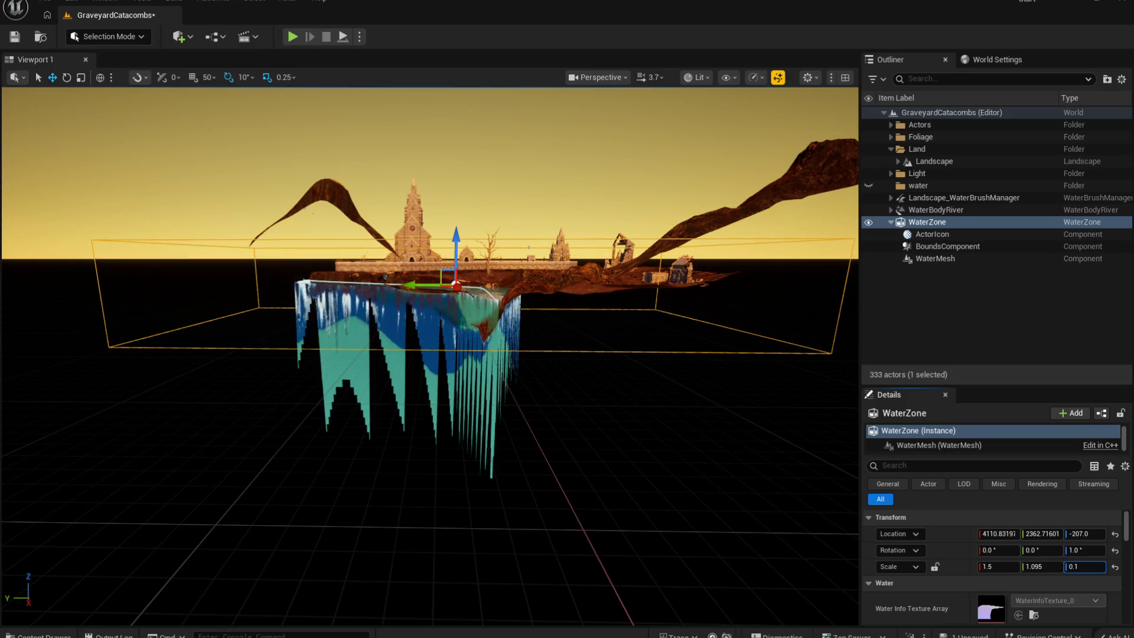
{"action": "left_click_drag", "start_coordinate": [457, 238], "coordinate": [457, 265]}
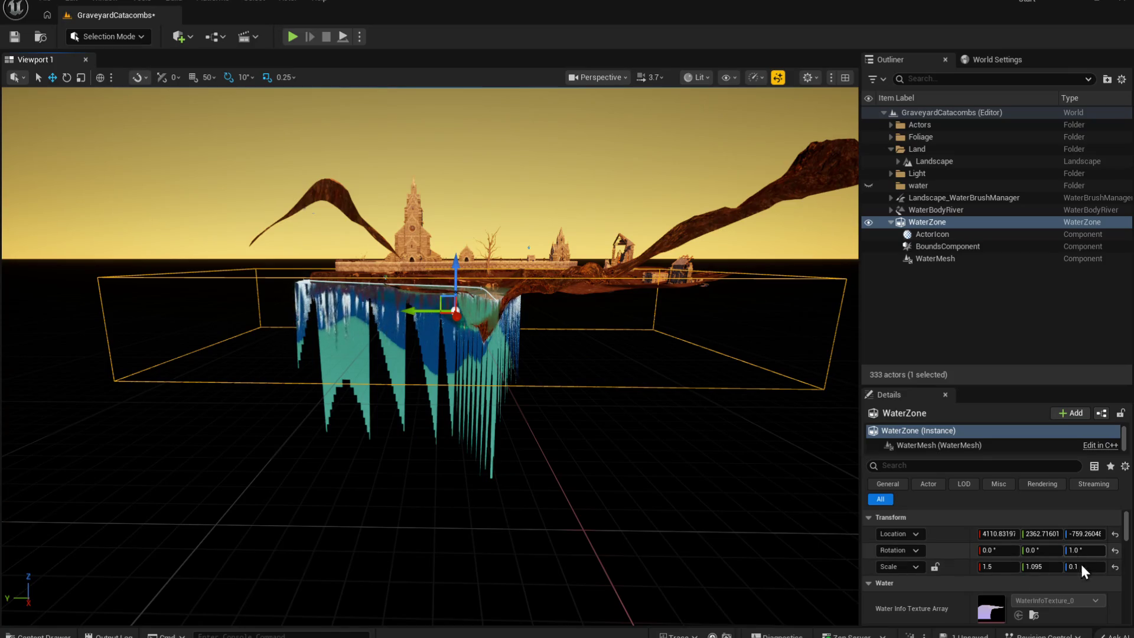
{"action": "left_click_drag", "start_coordinate": [1085, 567], "coordinate": [1067, 566]}
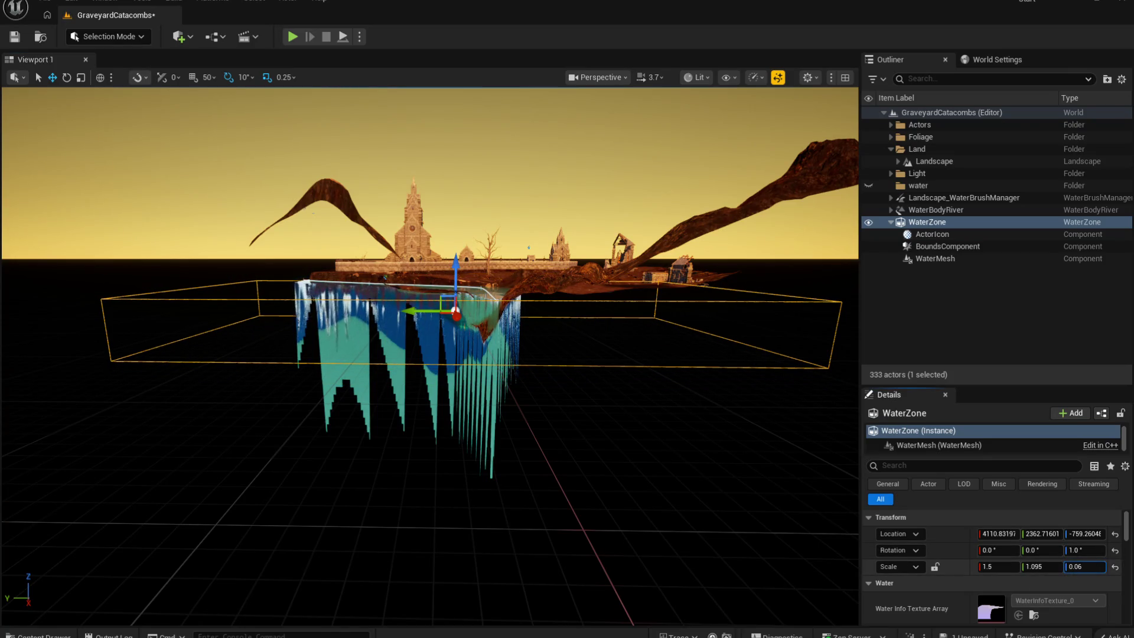
{"action": "scroll", "coordinate": [673, 398], "scroll_direction": "up", "scroll_amount": 3}
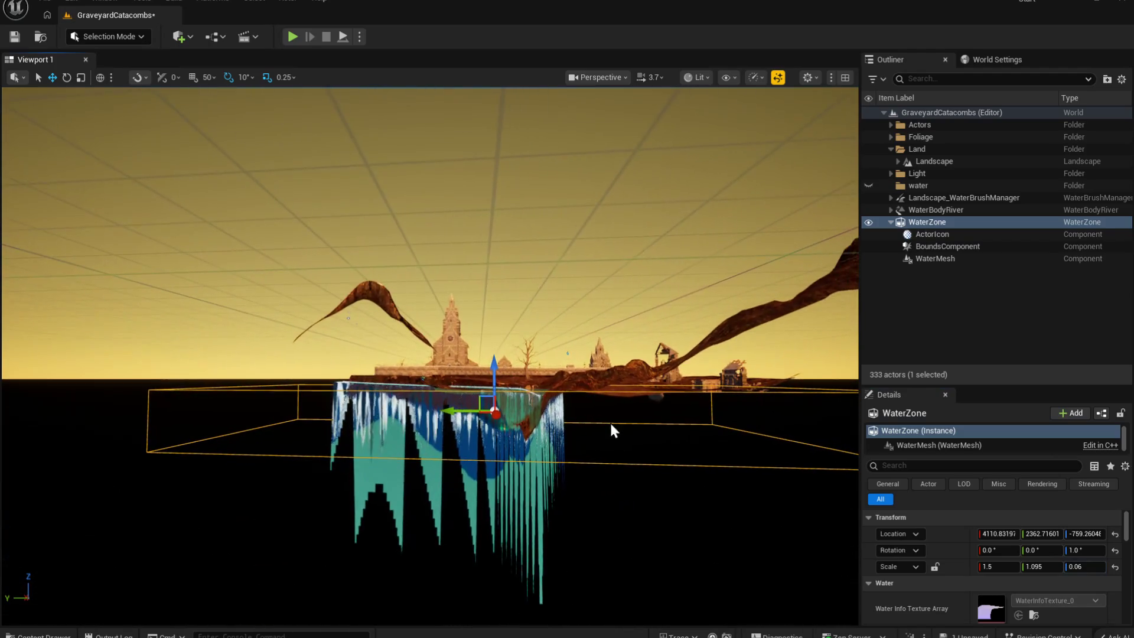
{"action": "left_click_drag", "start_coordinate": [496, 370], "coordinate": [497, 345]}
{"action": "mouse_move", "coordinate": [579, 474]}
{"action": "left_mouse_down"}
{"action": "mouse_move", "coordinate": [588, 428]}
{"action": "mouse_move", "coordinate": [593, 478]}
{"action": "mouse_move", "coordinate": [582, 473]}
{"action": "left_mouse_up"}
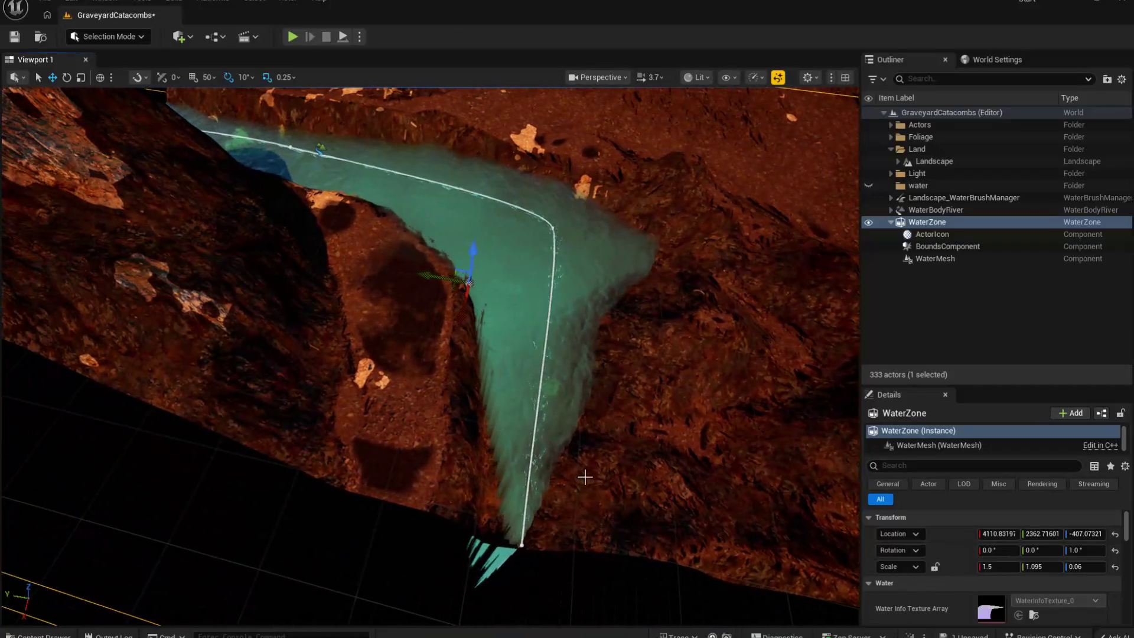
Step: Select the landscape and the river water body, orbiting out to see the river beside the graveyard
{"action": "left_click", "coordinate": [568, 509]}
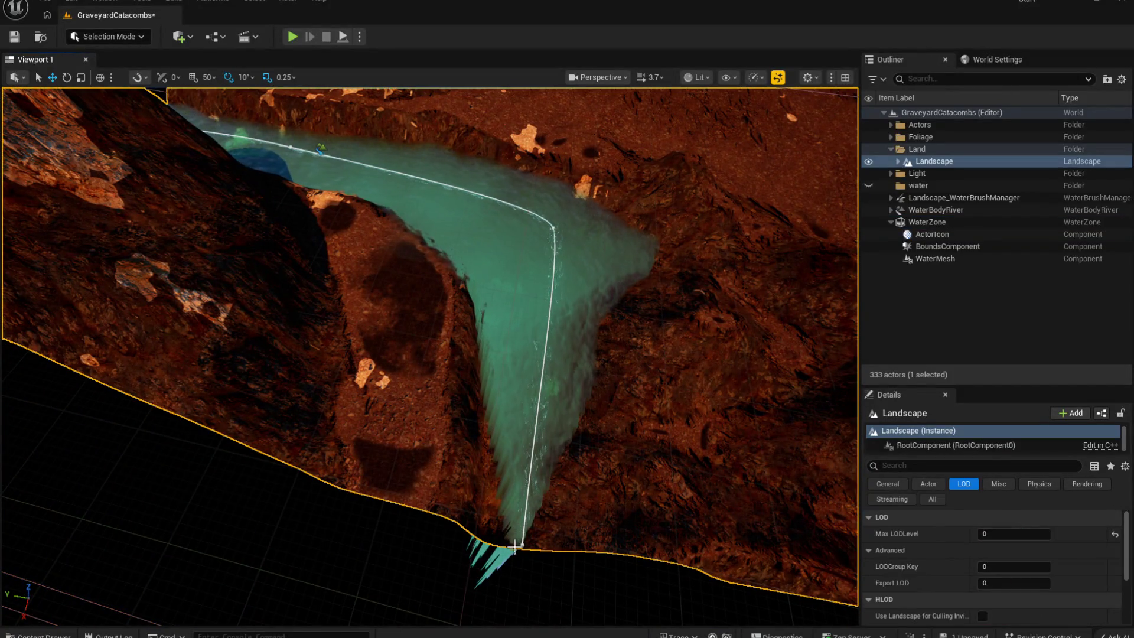
{"action": "left_click", "coordinate": [520, 543]}
{"action": "left_click", "coordinate": [501, 540]}
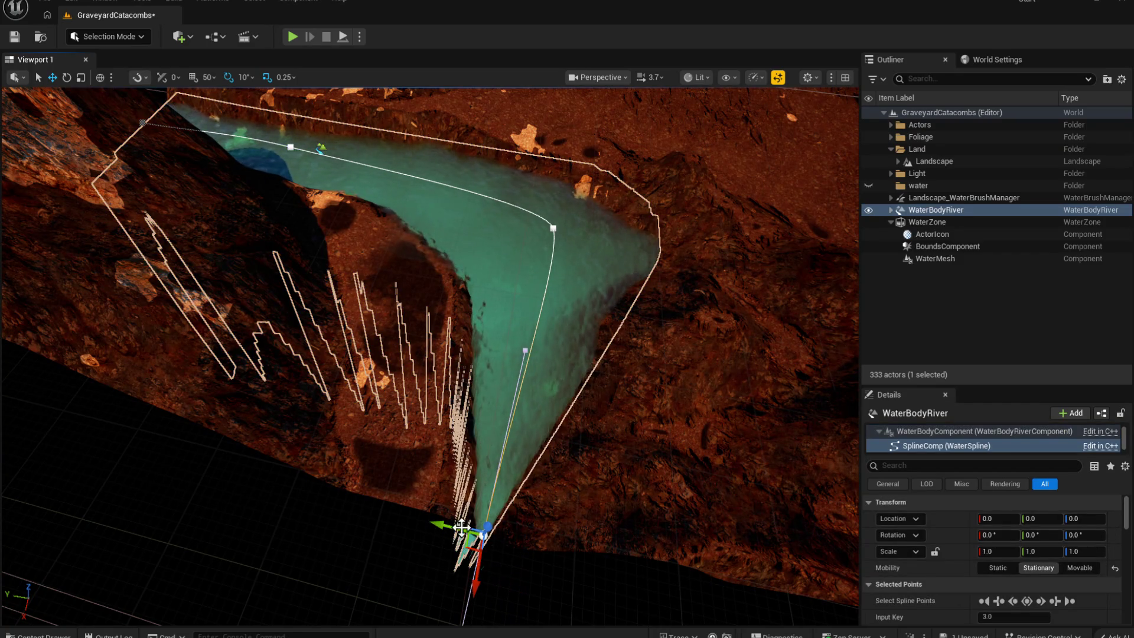
{"action": "left_click", "coordinate": [461, 527]}
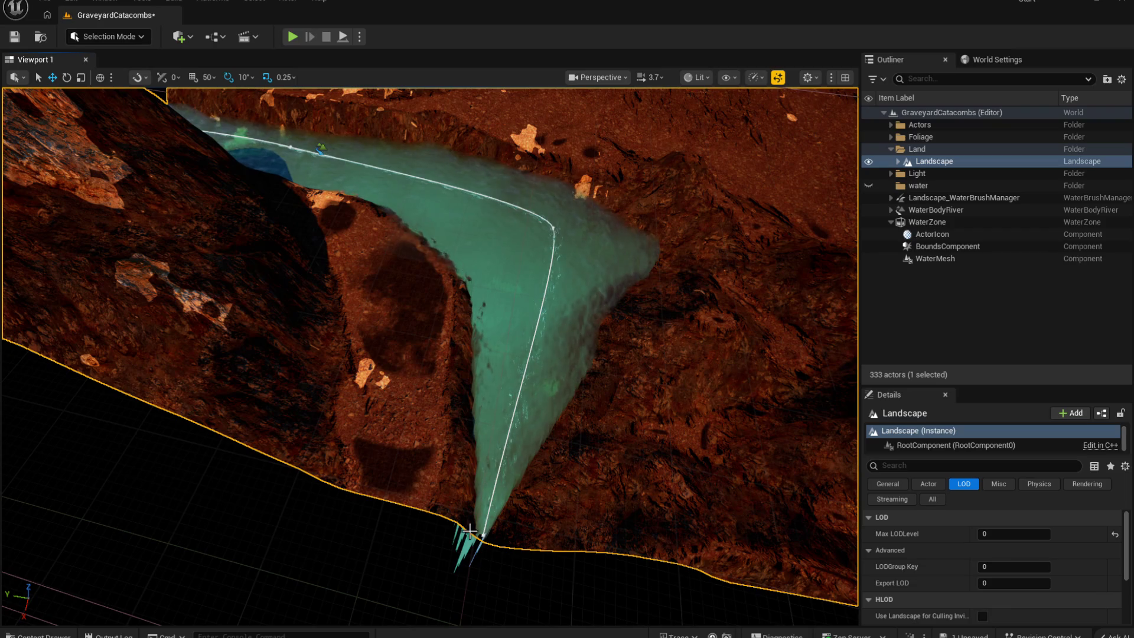
{"action": "left_click", "coordinate": [495, 534]}
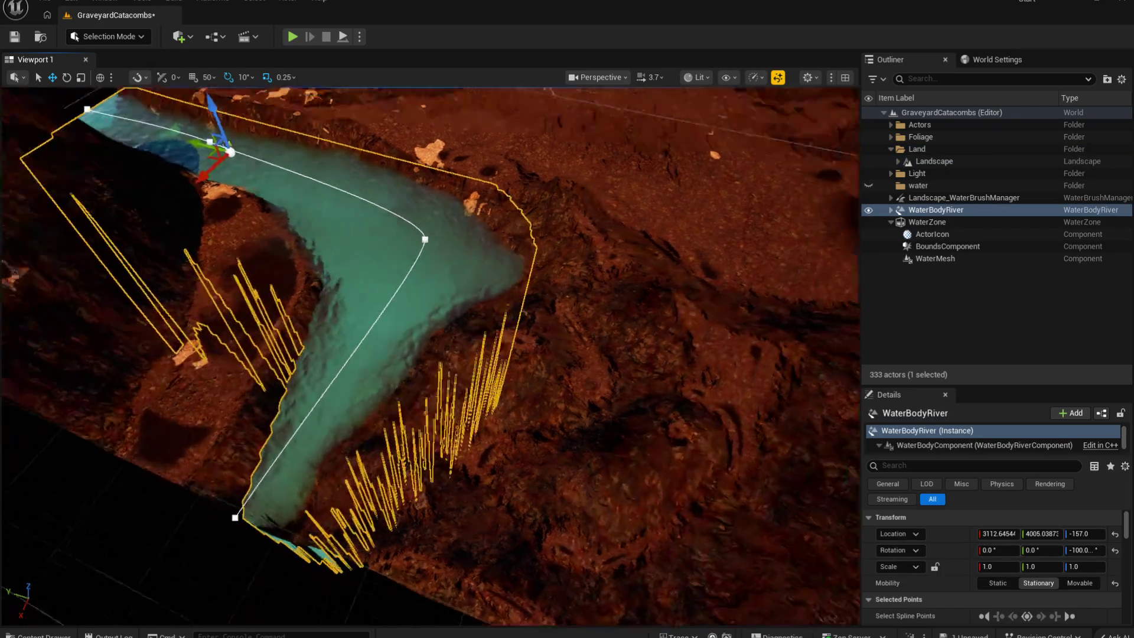
{"action": "mouse_move", "coordinate": [815, 502]}
{"action": "left_mouse_down"}
{"action": "mouse_move", "coordinate": [750, 455]}
{"action": "mouse_move", "coordinate": [827, 514]}
{"action": "left_mouse_up"}
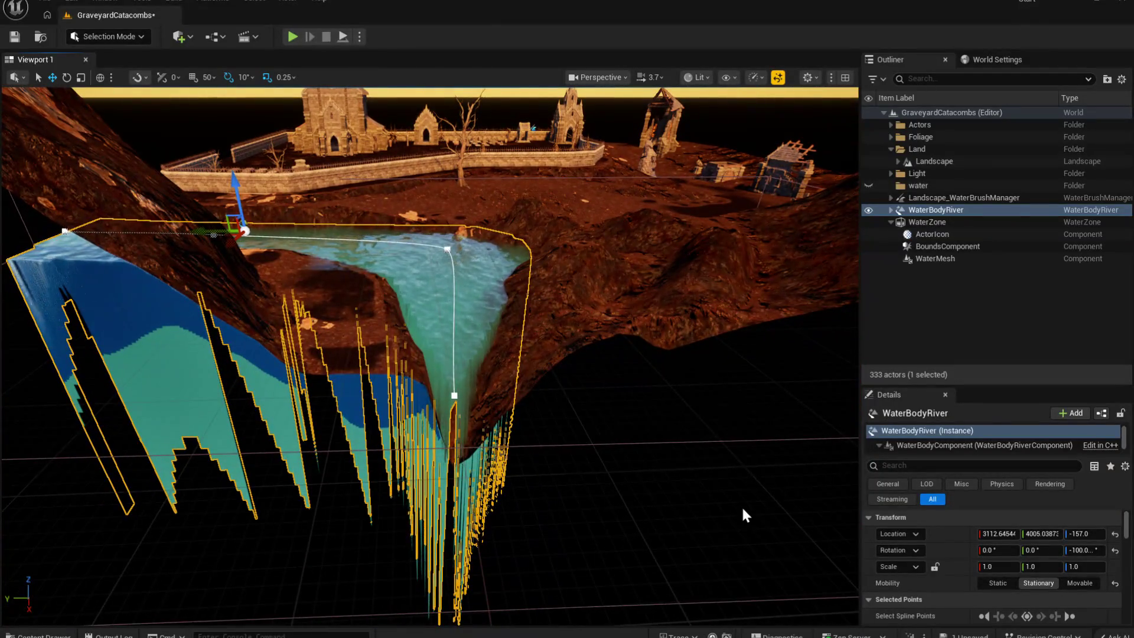
Step: Switch to Game View with G, then select the landscape, WaterZone and brush manager
{"action": "key", "text": "g"}
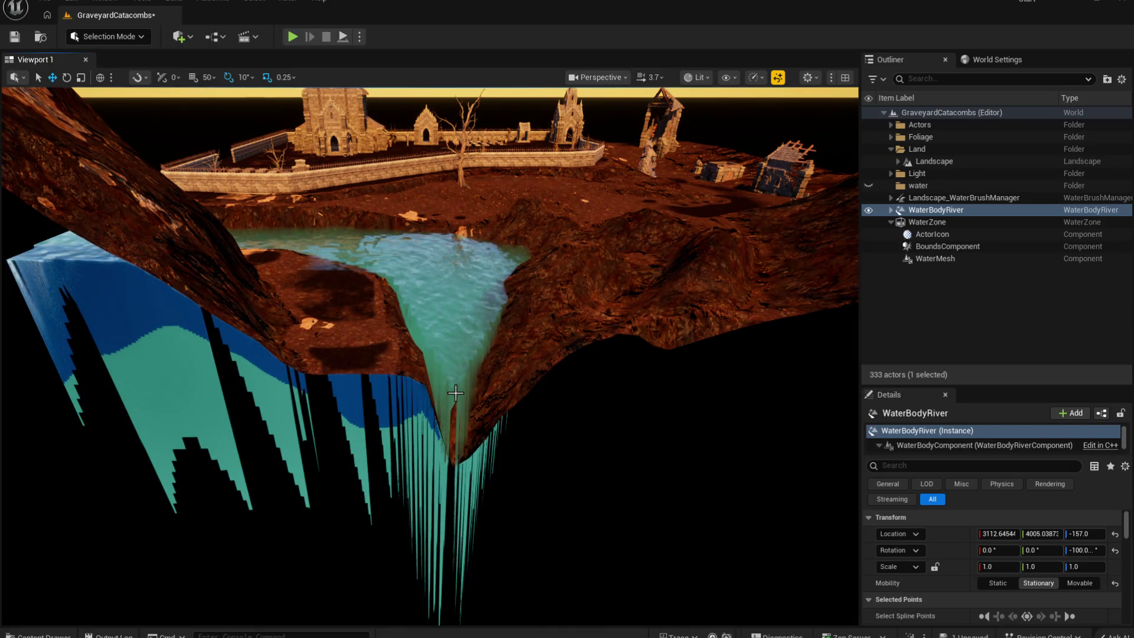
{"action": "left_click", "coordinate": [472, 402]}
{"action": "left_click", "coordinate": [558, 456]}
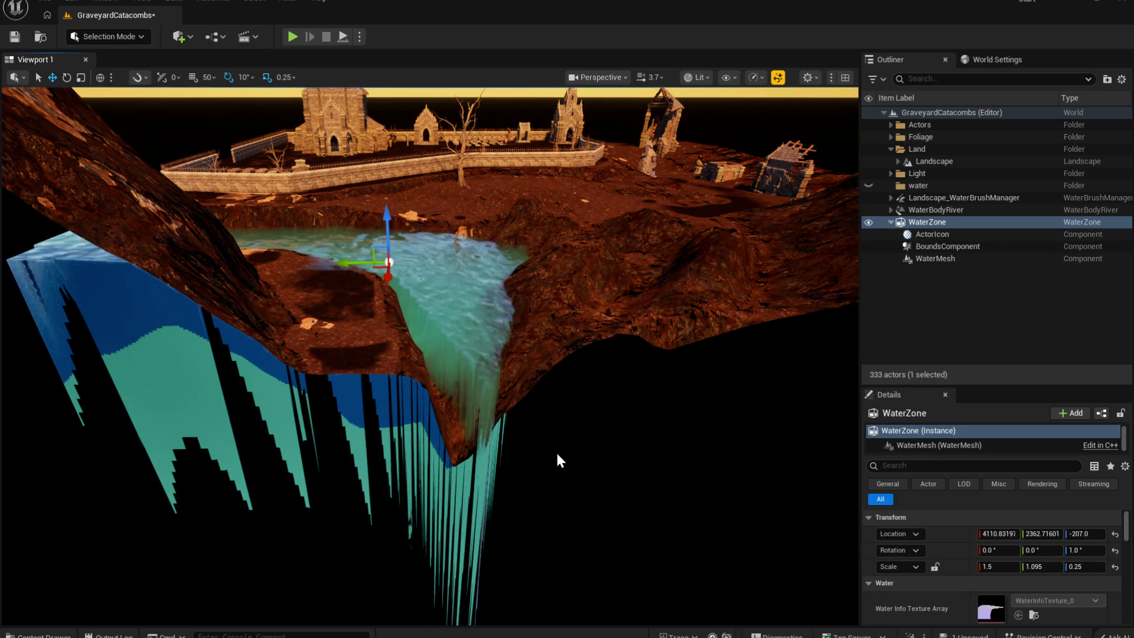
{"action": "left_click", "coordinate": [557, 459]}
Step: Select WaterBodyRiver, drag its River Width in the Water section, and frame the river
{"action": "key", "text": "Down"}
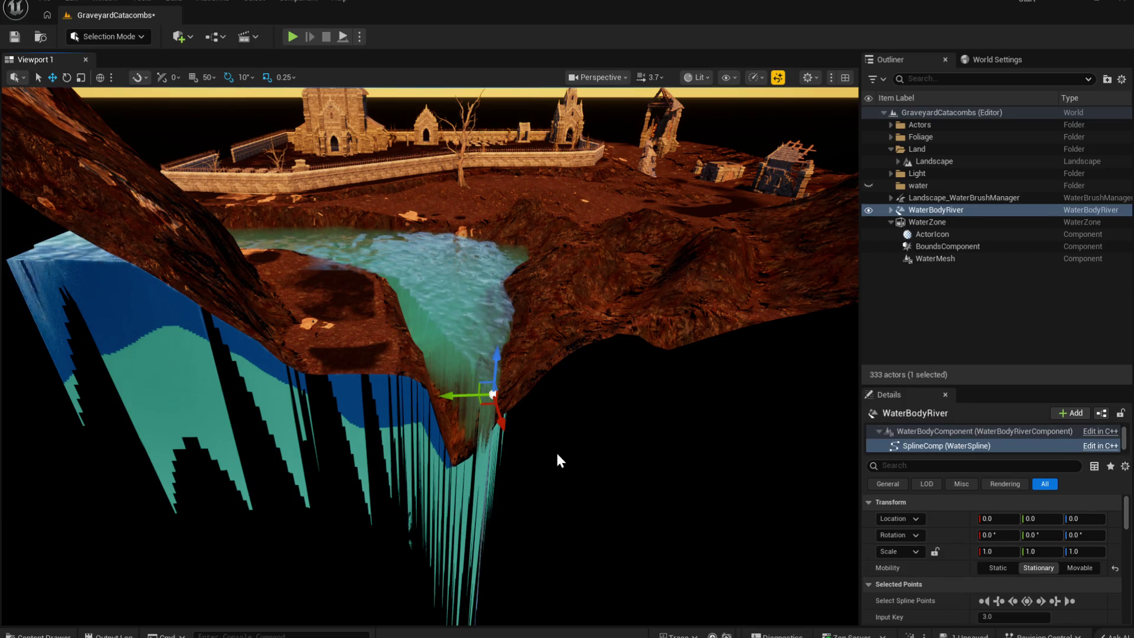
{"action": "scroll", "coordinate": [1054, 576], "scroll_direction": "down", "scroll_amount": 10}
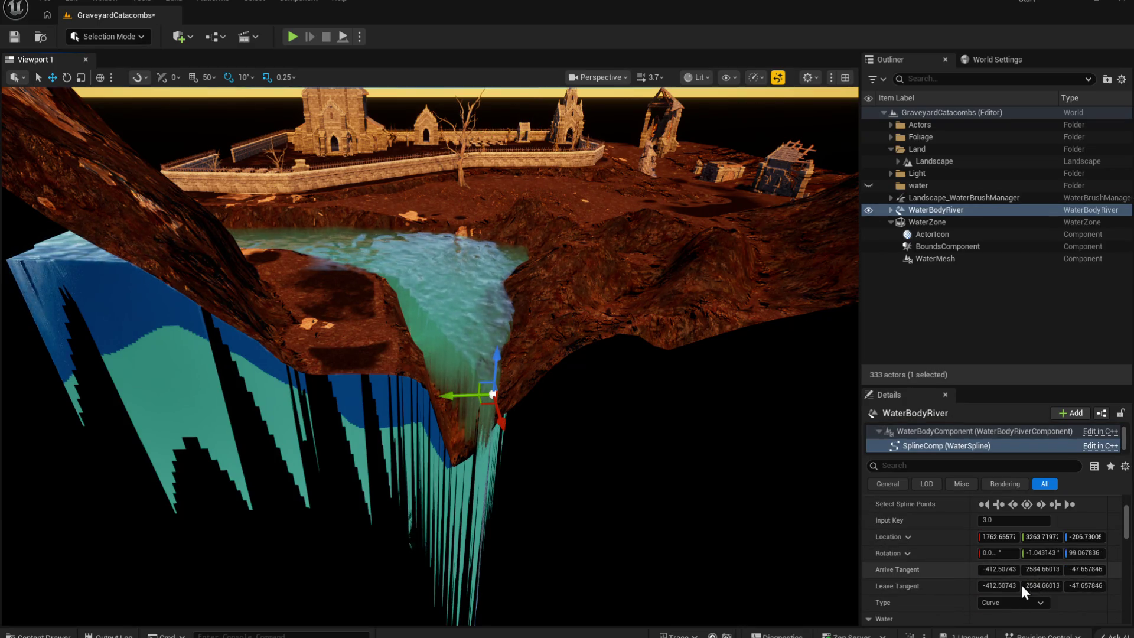
{"action": "scroll", "coordinate": [1019, 583], "scroll_direction": "down", "scroll_amount": 1}
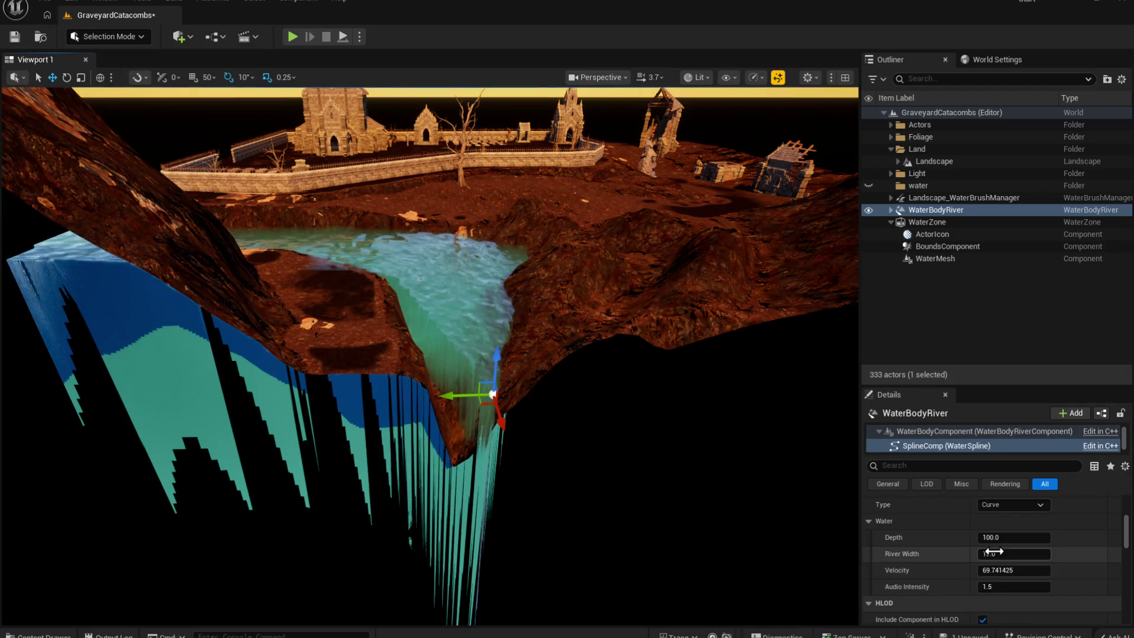
{"action": "left_click_drag", "start_coordinate": [1003, 553], "coordinate": [987, 558]}
{"action": "type", "text": "5755"}
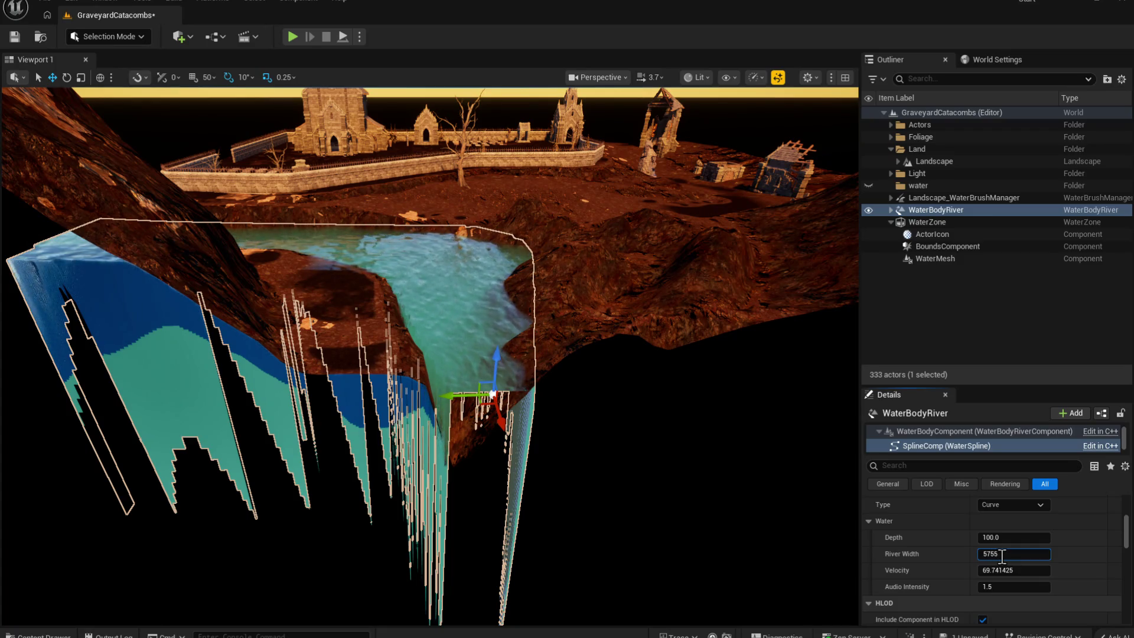
{"action": "key", "text": "Return"}
{"action": "key", "text": "f"}
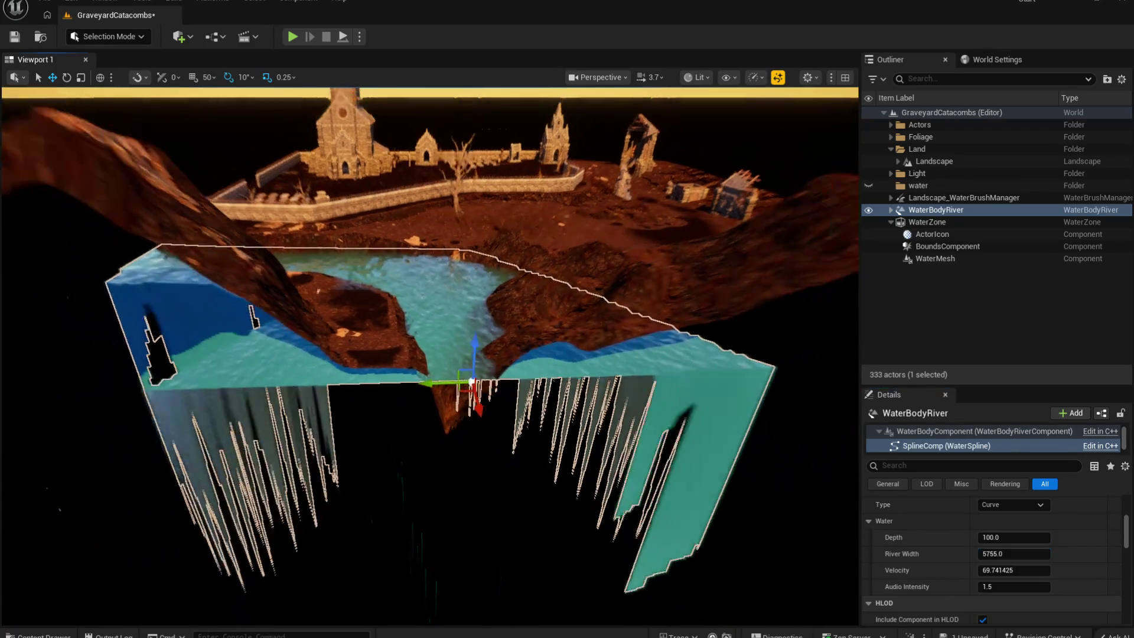
Step: Set the River Width to 550, correcting an accidental 5500, and fly up the river
{"action": "left_click", "coordinate": [1006, 555]}
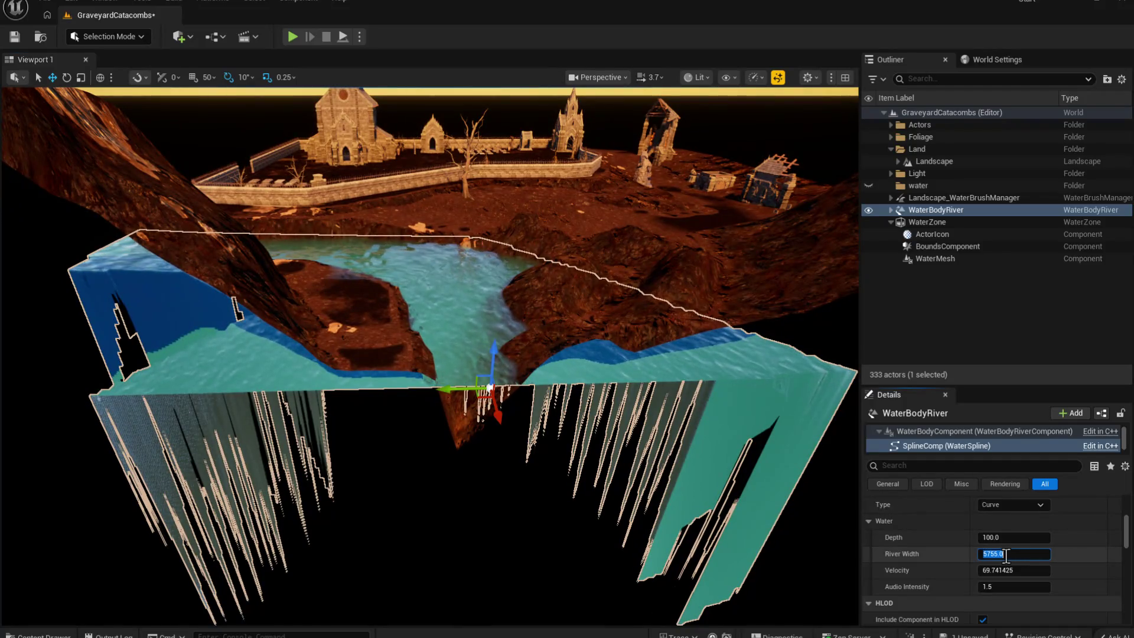
{"action": "type", "text": "5500"}
{"action": "key", "text": "Return"}
{"action": "type", "text": "550"}
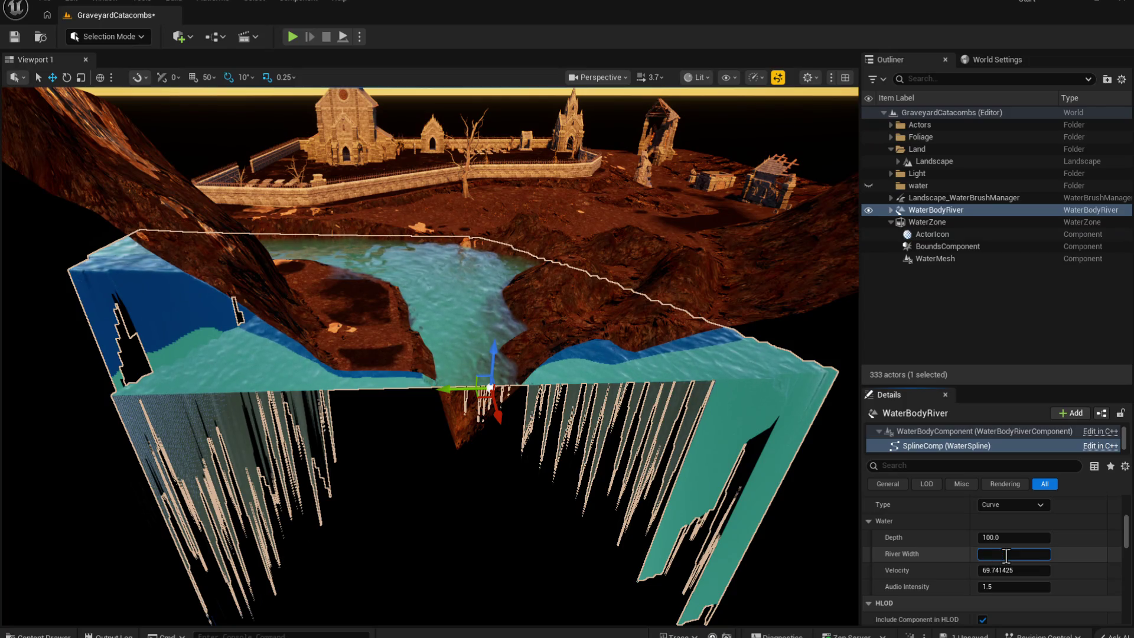
{"action": "key", "text": "Return"}
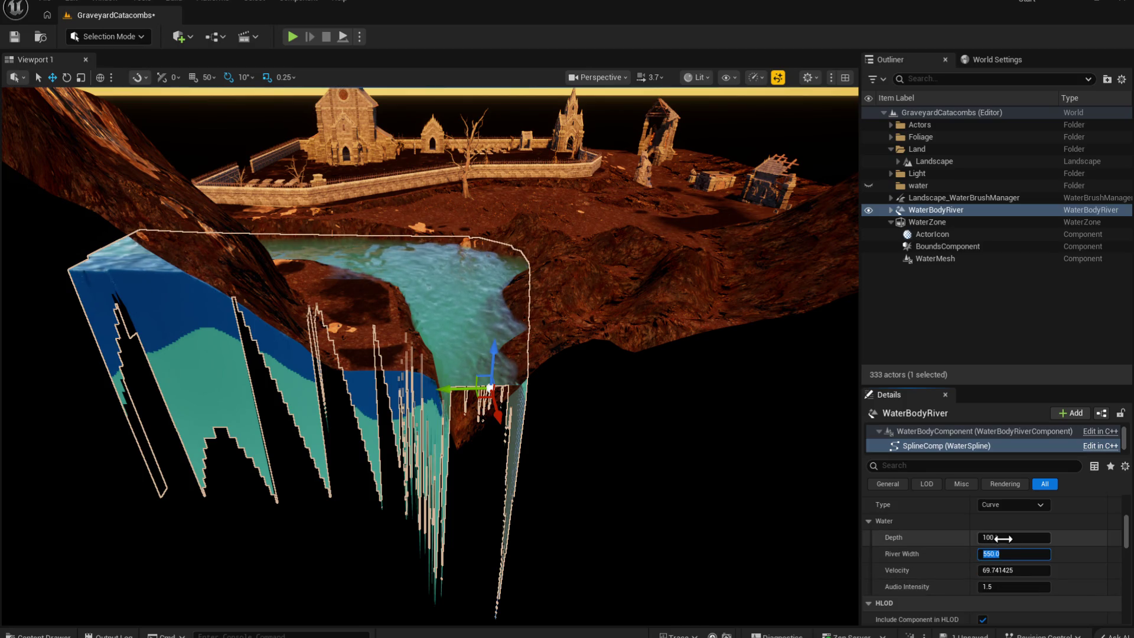
{"action": "mouse_move", "coordinate": [528, 305]}
{"action": "left_mouse_down"}
{"action": "mouse_move", "coordinate": [507, 248]}
{"action": "mouse_move", "coordinate": [531, 254]}
{"action": "mouse_move", "coordinate": [525, 307]}
{"action": "left_mouse_up"}
{"action": "mouse_move", "coordinate": [378, 278]}
{"action": "left_mouse_down"}
{"action": "mouse_move", "coordinate": [354, 254]}
{"action": "mouse_move", "coordinate": [374, 273]}
{"action": "left_mouse_up"}
{"action": "key", "text": "space"}
{"action": "key", "text": "space"}
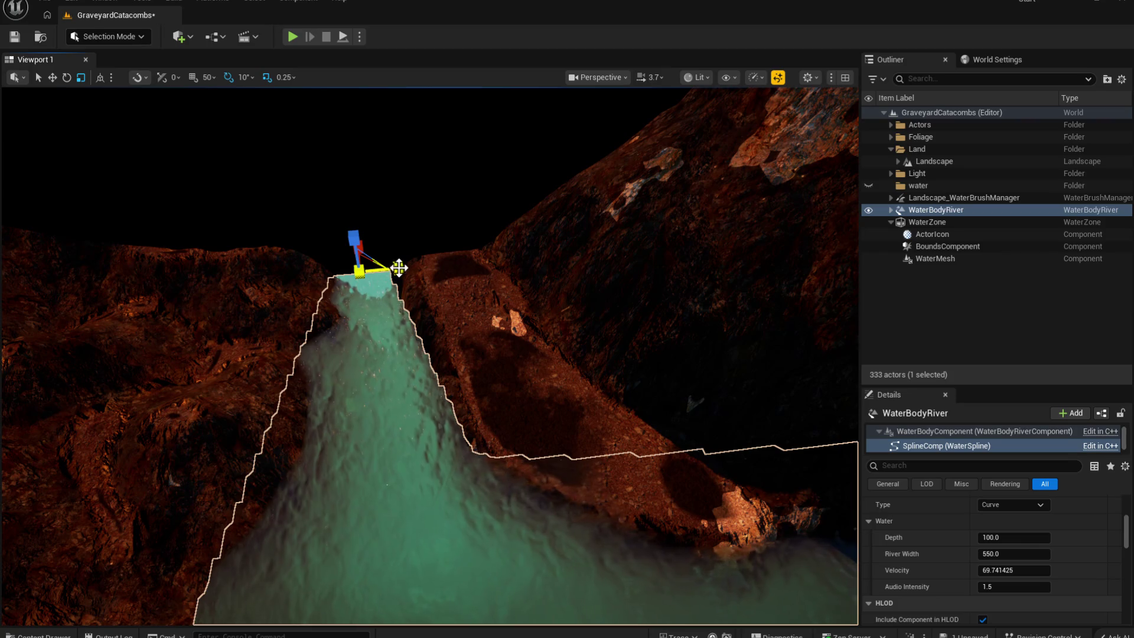
Step: Set the river's River Width to 580, then reselect the whole WaterBodyRiver actor
{"action": "left_click_drag", "start_coordinate": [400, 268], "coordinate": [431, 342]}
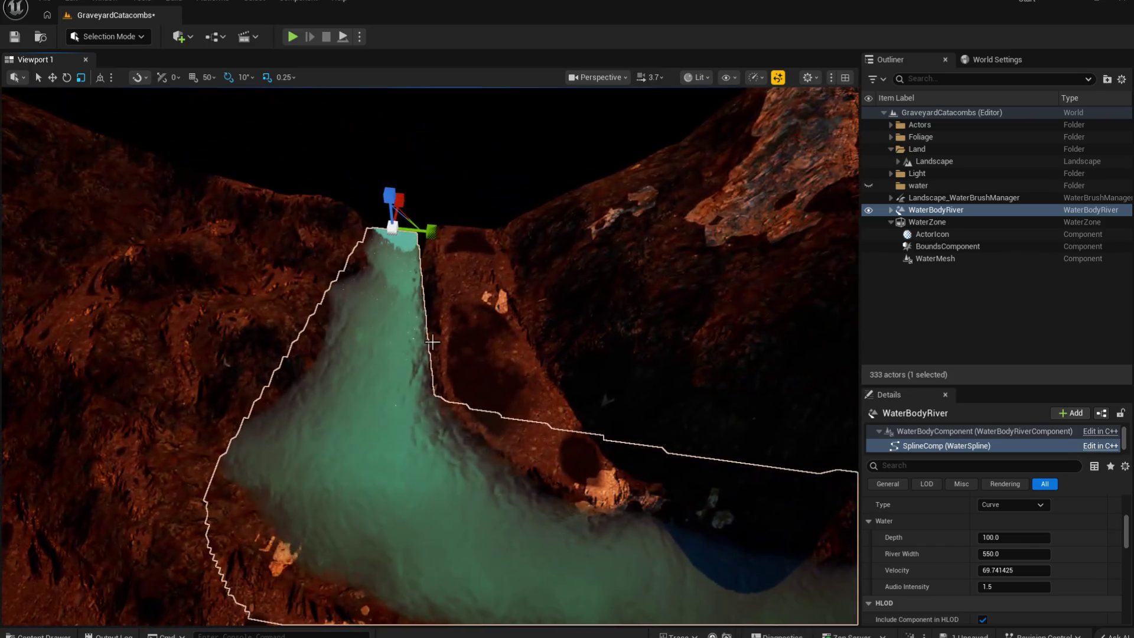
{"action": "left_click", "coordinate": [1032, 552]}
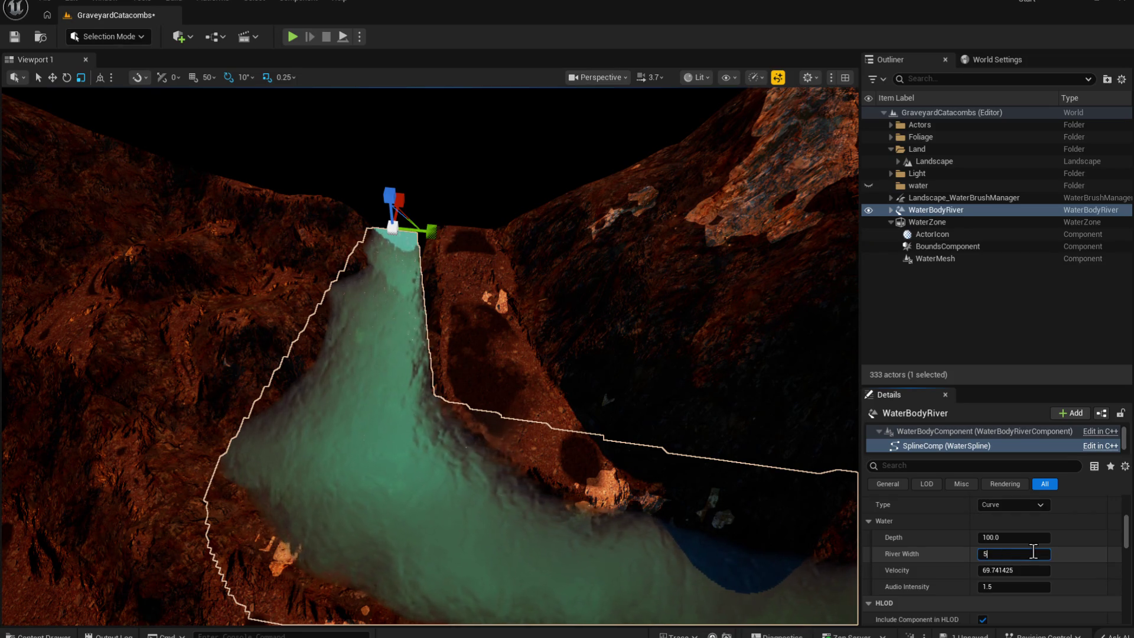
{"action": "type", "text": "80"}
{"action": "key", "text": "Return"}
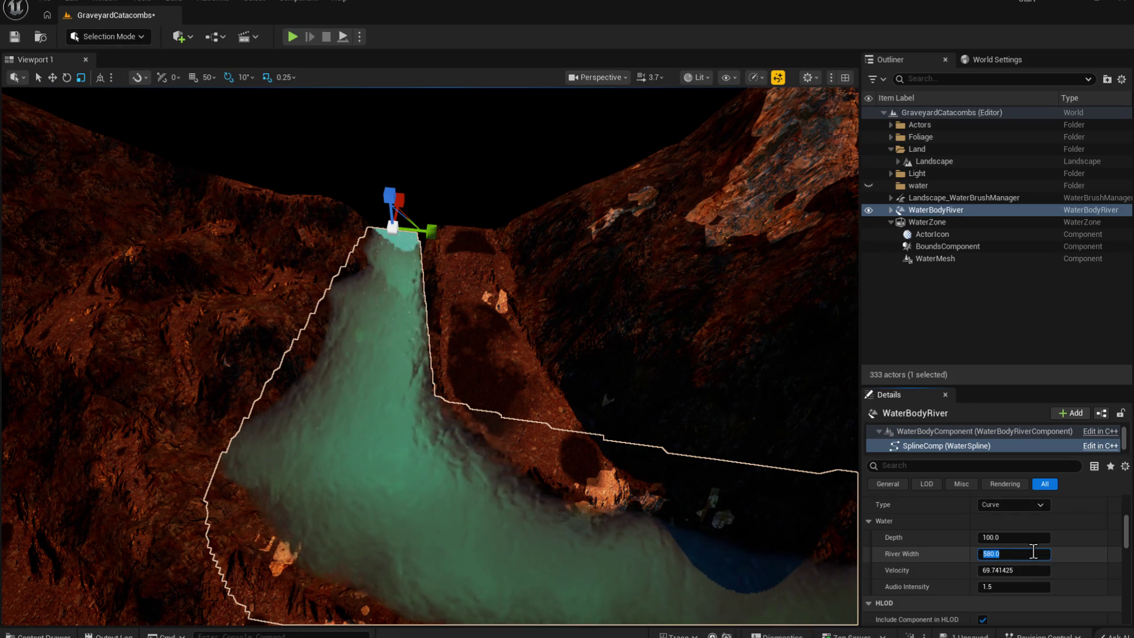
{"action": "key", "text": "Escape"}
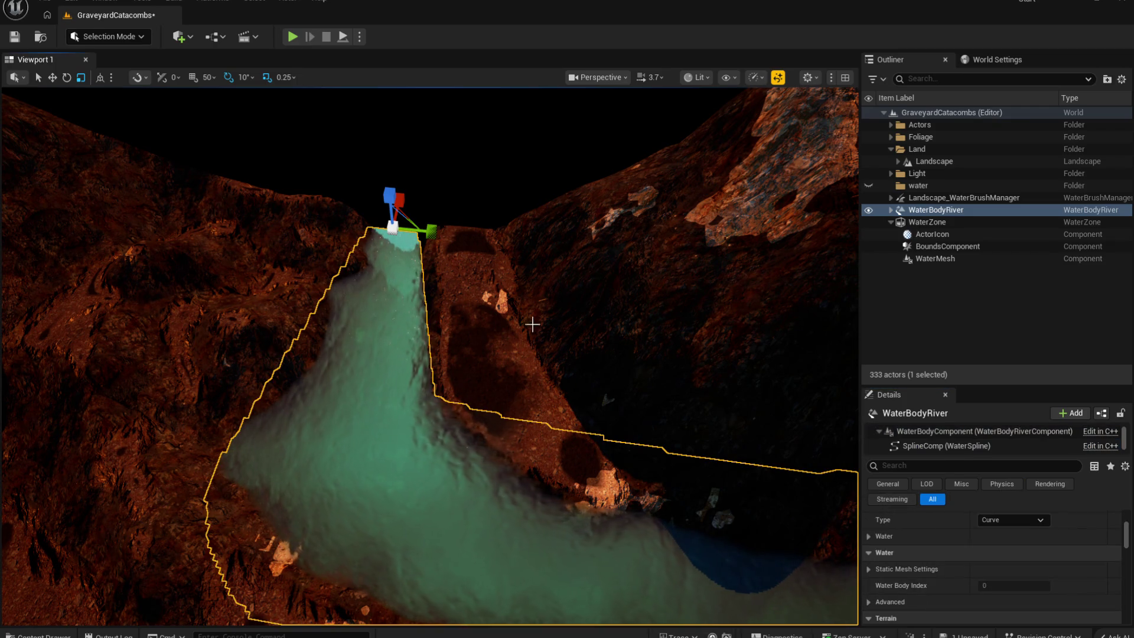
{"action": "left_click", "coordinate": [951, 209]}
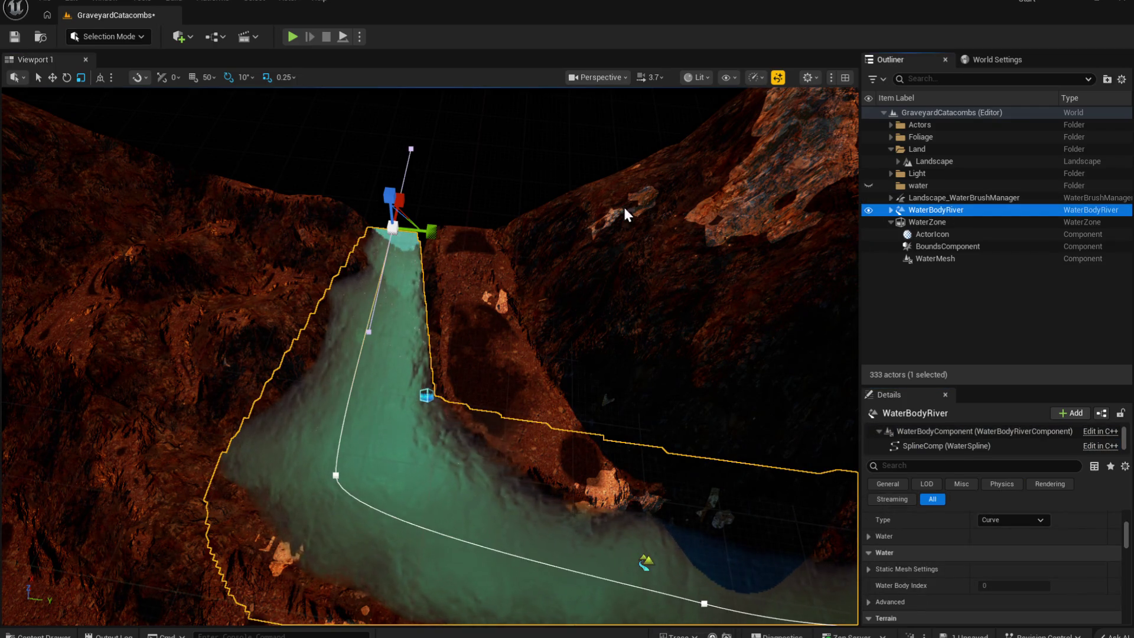
{"action": "scroll", "coordinate": [1022, 568], "scroll_direction": "down", "scroll_amount": 10}
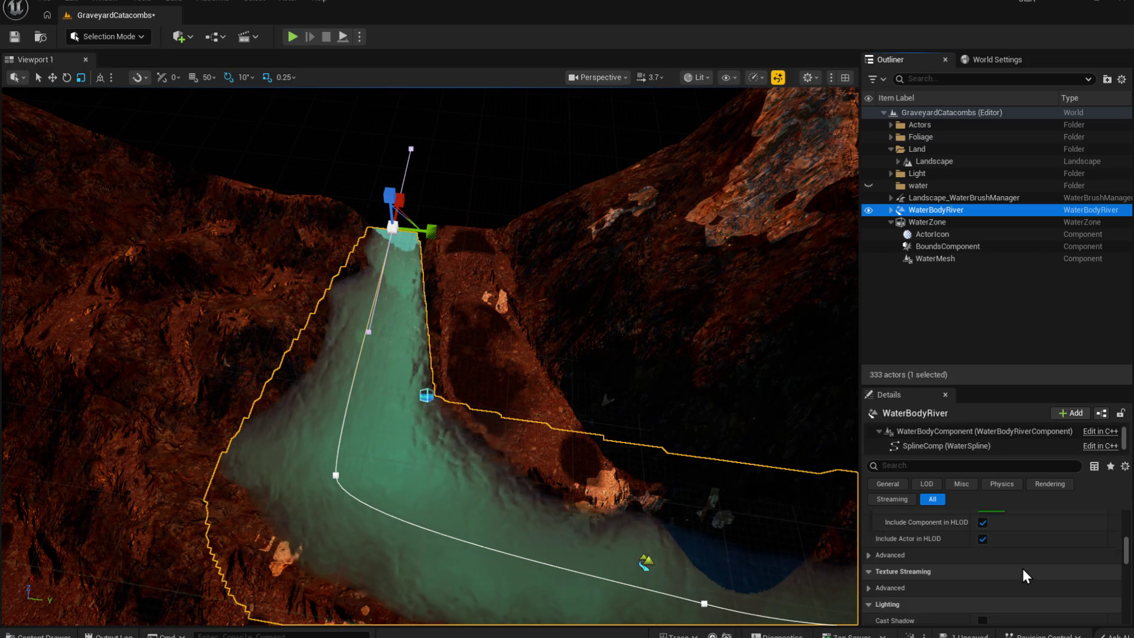
{"action": "scroll", "coordinate": [1017, 566], "scroll_direction": "up", "scroll_amount": 5}
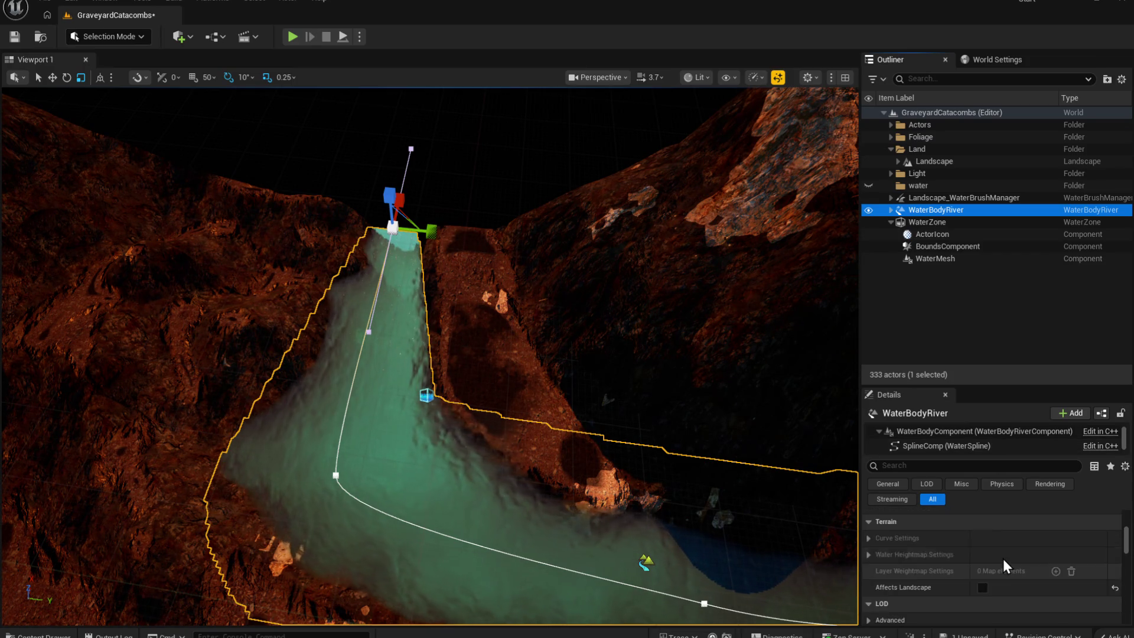
Step: Drag the Outliner/Details splitter up to give the river's property list more room
{"action": "left_click", "coordinate": [1011, 383]}
{"action": "left_click_drag", "start_coordinate": [1007, 385], "coordinate": [1007, 227]}
{"action": "scroll", "coordinate": [975, 445], "scroll_direction": "up", "scroll_amount": 3}
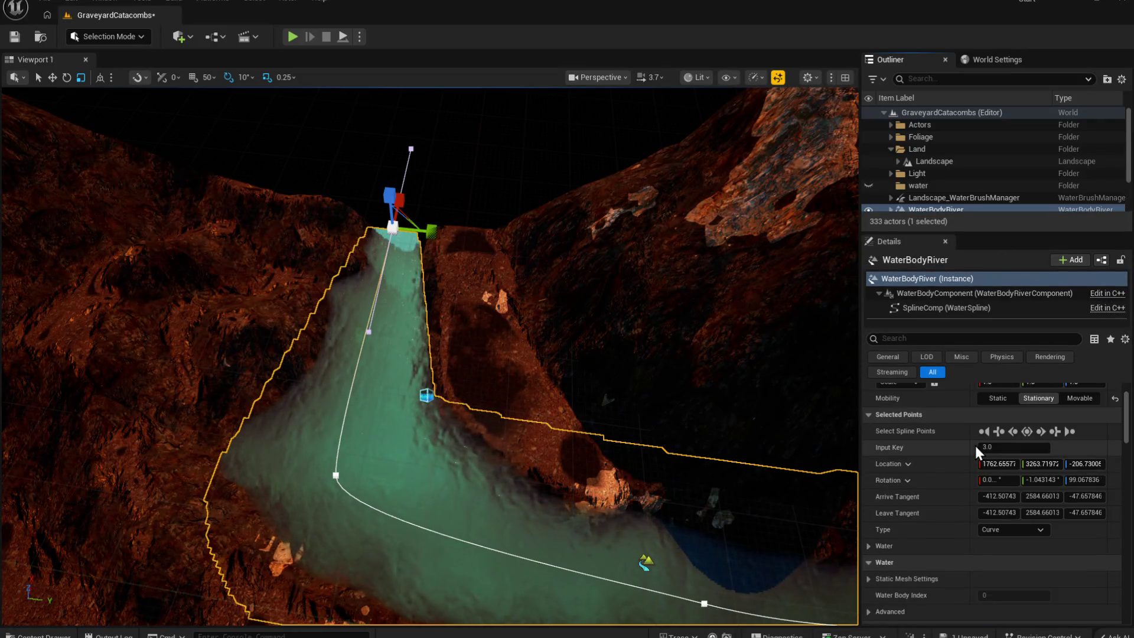
{"action": "scroll", "coordinate": [1033, 512], "scroll_direction": "down", "scroll_amount": 10}
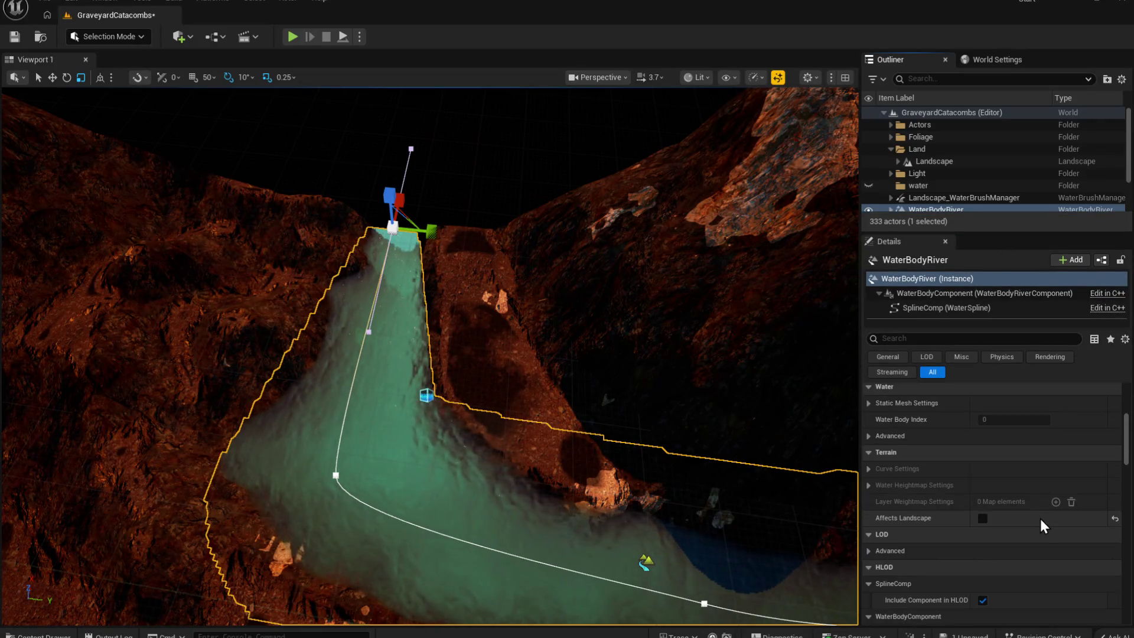
{"action": "scroll", "coordinate": [1011, 552], "scroll_direction": "down", "scroll_amount": 8}
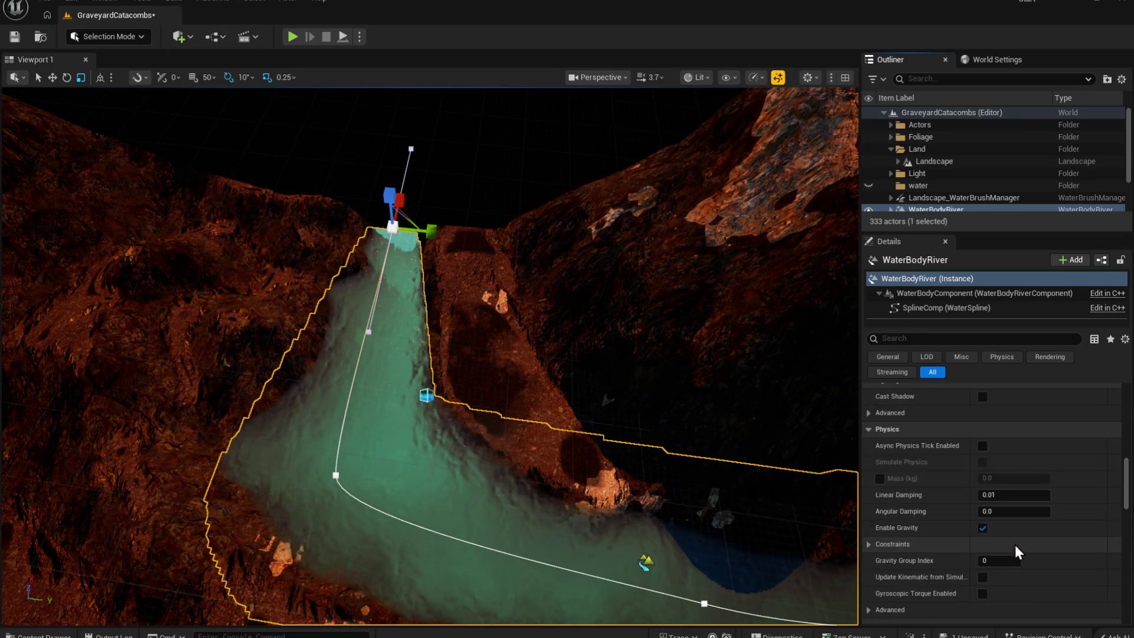
{"action": "scroll", "coordinate": [1018, 541], "scroll_direction": "down", "scroll_amount": 5}
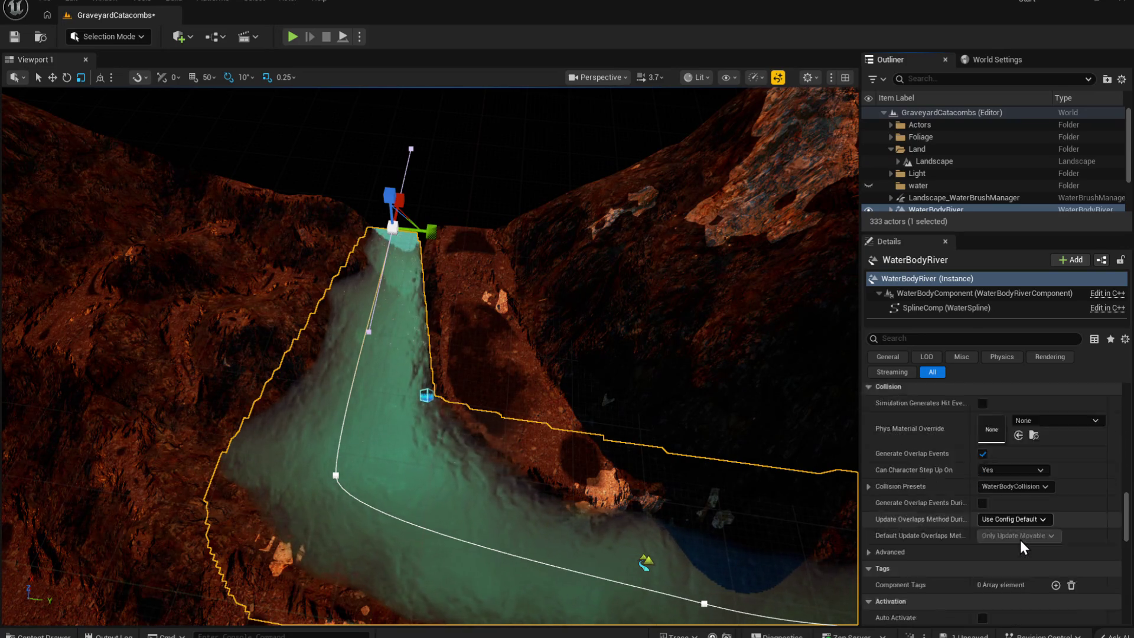
Step: Inspect the river's SplineComp and WaterBodyComponent properties, including its water materials
{"action": "left_click", "coordinate": [936, 307]}
{"action": "scroll", "coordinate": [1018, 508], "scroll_direction": "up", "scroll_amount": 5}
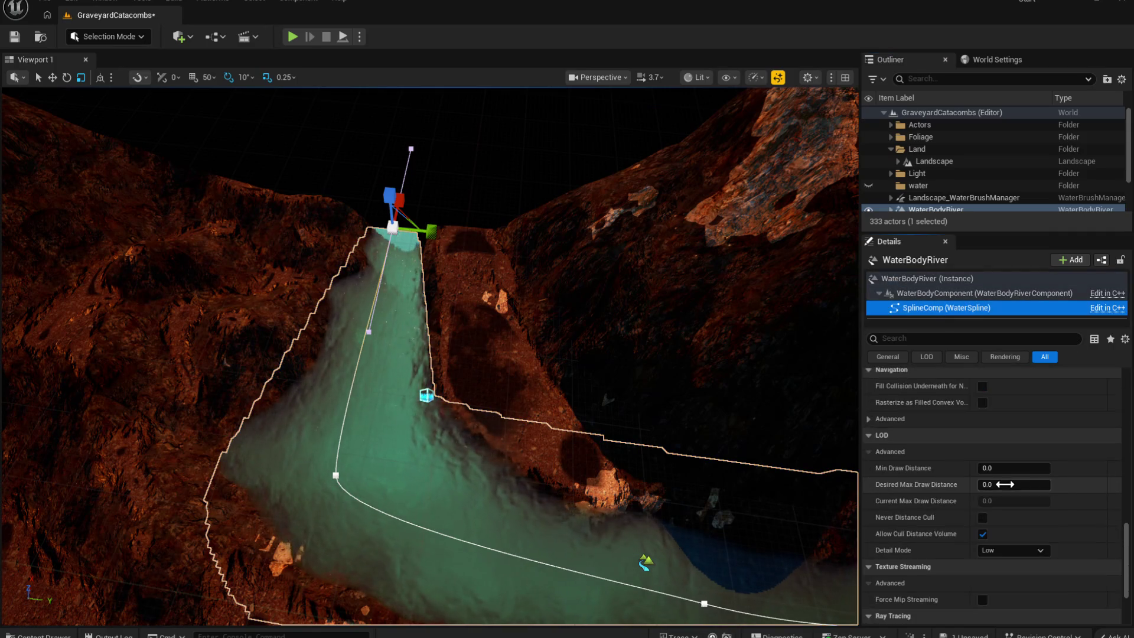
{"action": "left_click", "coordinate": [950, 293]}
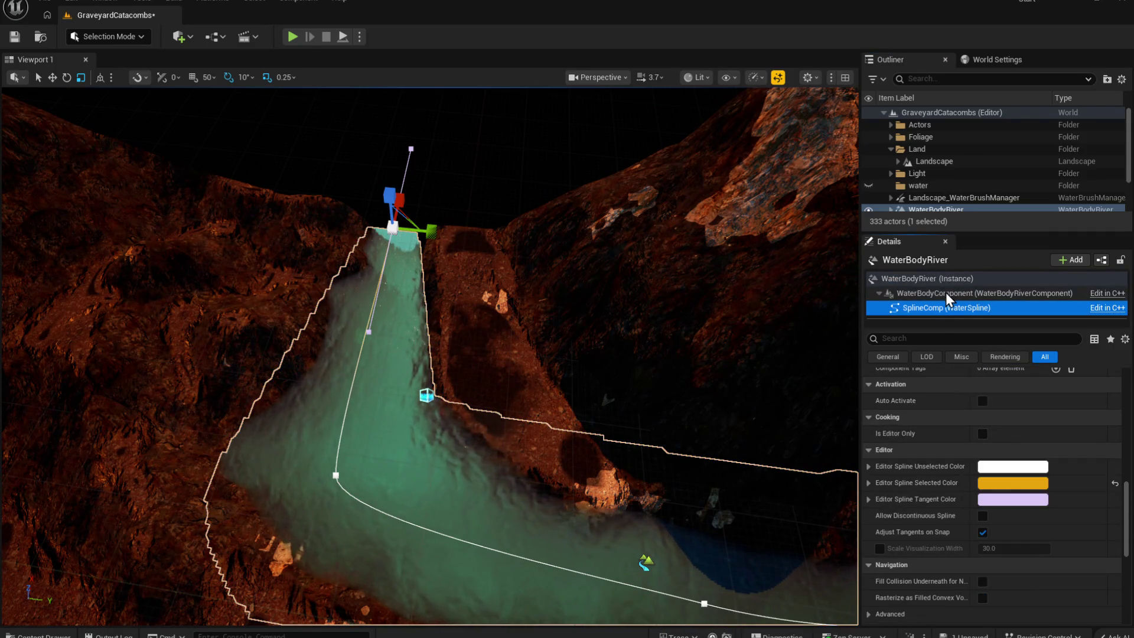
{"action": "scroll", "coordinate": [1019, 472], "scroll_direction": "down", "scroll_amount": 5}
{"action": "scroll", "coordinate": [986, 506], "scroll_direction": "up", "scroll_amount": 10}
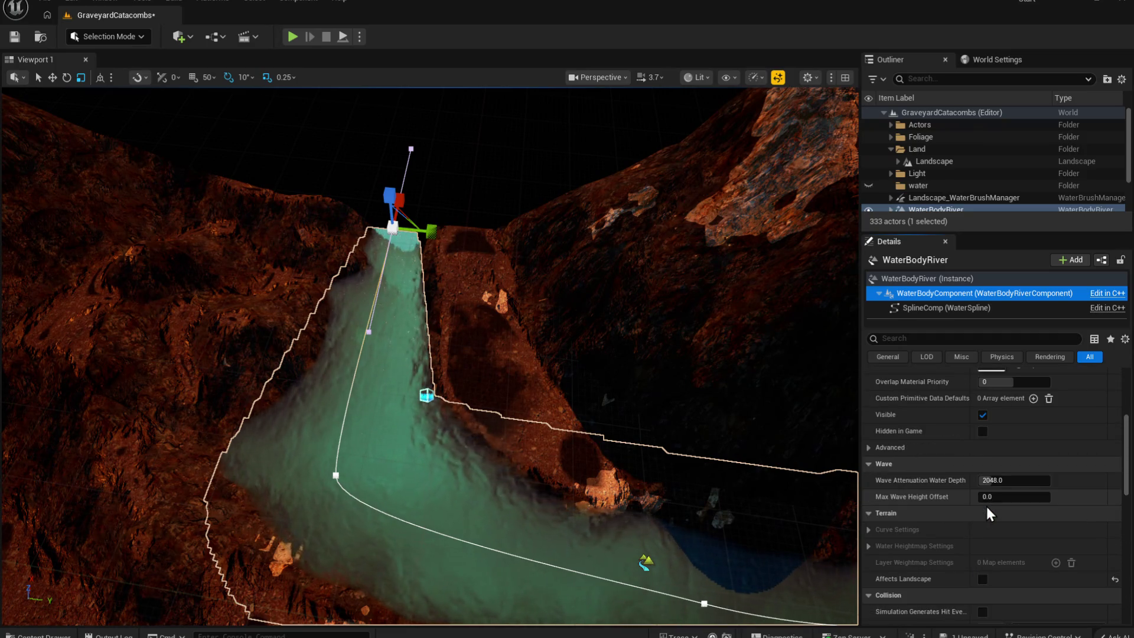
{"action": "scroll", "coordinate": [985, 504], "scroll_direction": "up", "scroll_amount": 8}
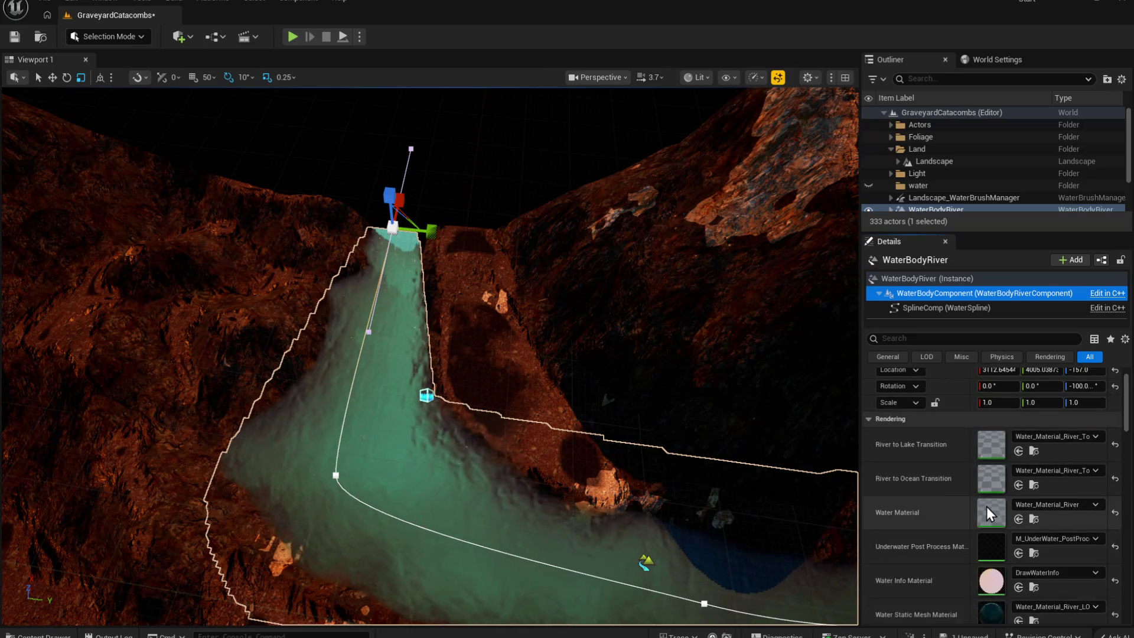
{"action": "scroll", "coordinate": [986, 506], "scroll_direction": "up", "scroll_amount": 2}
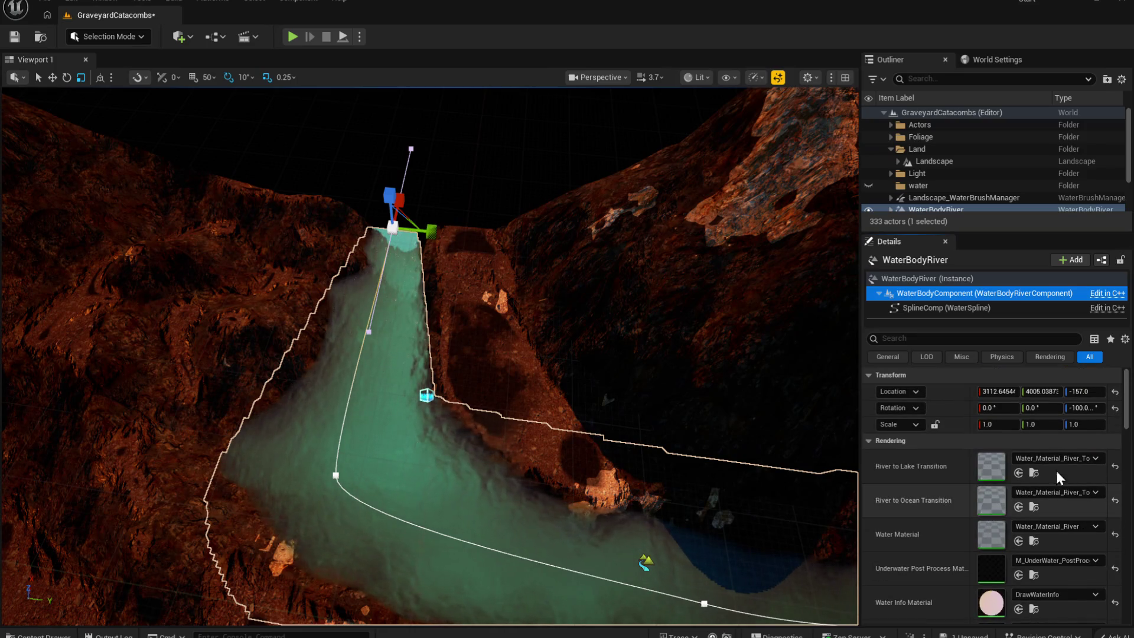
Step: Review the Landscape_WaterBrushManager's settings and enlarge the Outliner's actor list
{"action": "left_click", "coordinate": [914, 199]}
{"action": "scroll", "coordinate": [1011, 522], "scroll_direction": "down", "scroll_amount": 5}
{"action": "scroll", "coordinate": [1017, 530], "scroll_direction": "down", "scroll_amount": 15}
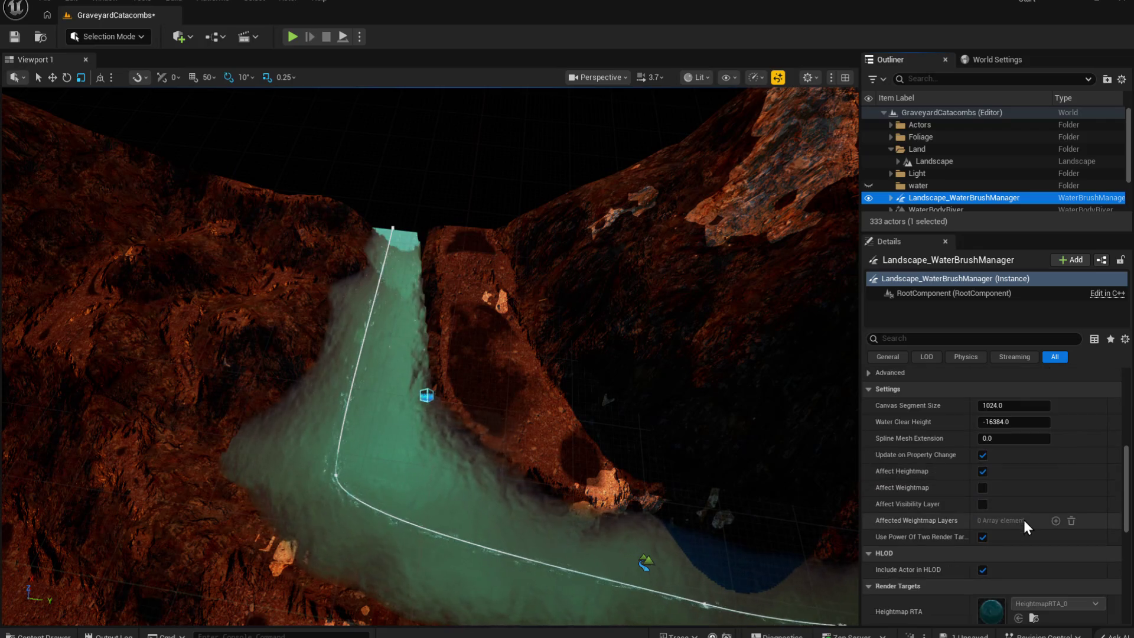
{"action": "scroll", "coordinate": [1012, 505], "scroll_direction": "down", "scroll_amount": 1}
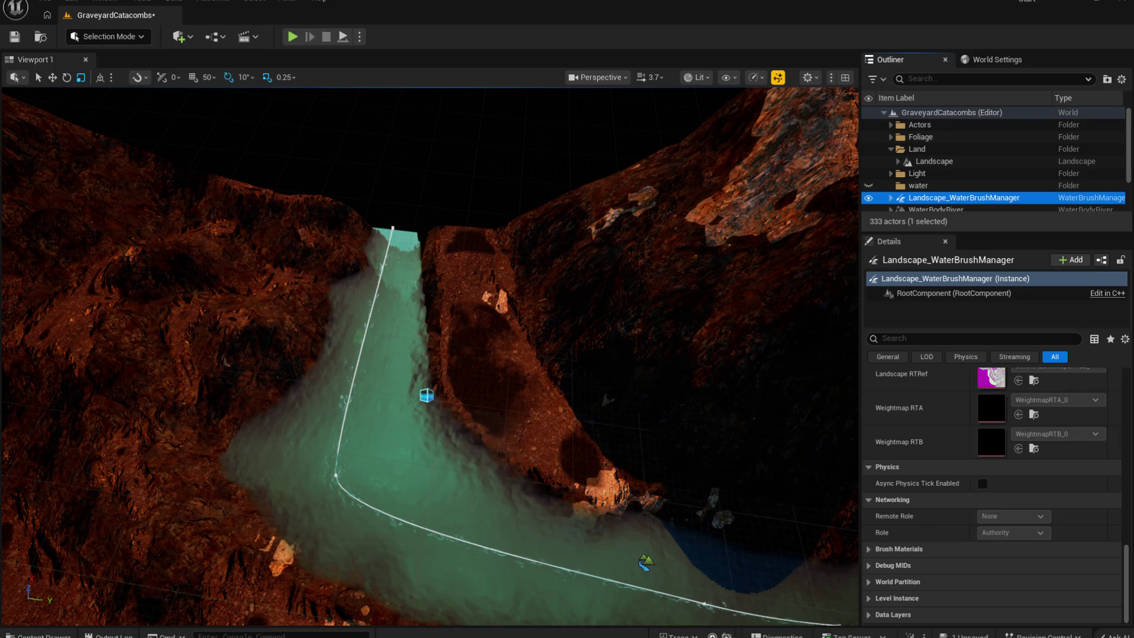
{"action": "scroll", "coordinate": [964, 448], "scroll_direction": "up", "scroll_amount": 4}
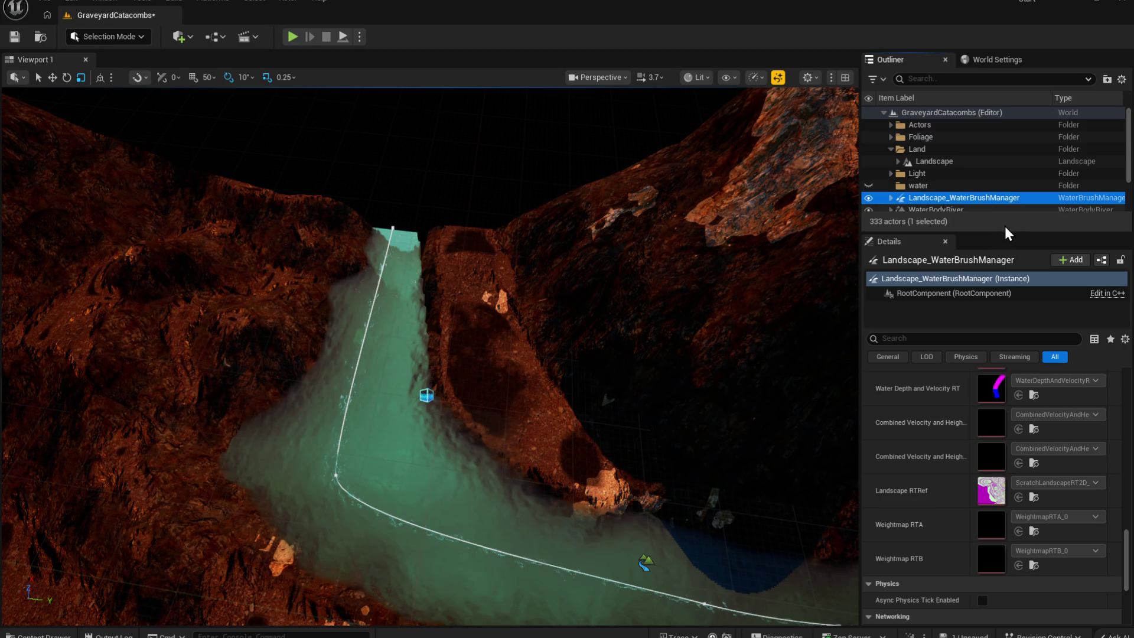
{"action": "left_click_drag", "start_coordinate": [1005, 233], "coordinate": [1006, 311]}
Step: Inspect the WaterZone actor's settings in Details
{"action": "left_click", "coordinate": [943, 222]}
{"action": "scroll", "coordinate": [1024, 537], "scroll_direction": "down", "scroll_amount": 5}
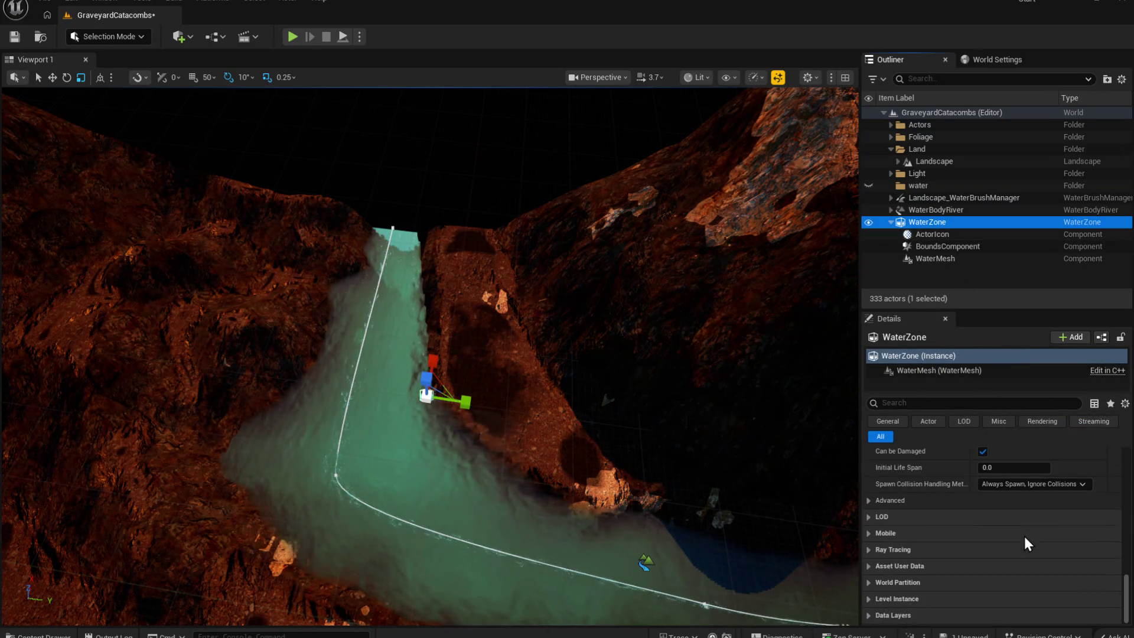
{"action": "scroll", "coordinate": [1014, 530], "scroll_direction": "up", "scroll_amount": 10}
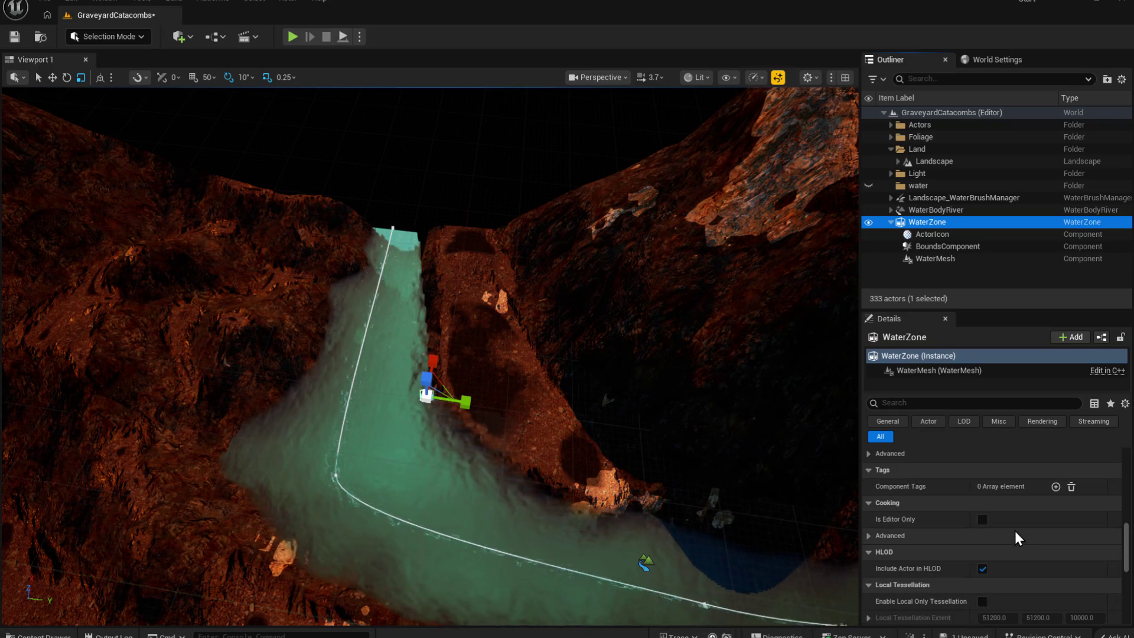
{"action": "scroll", "coordinate": [1014, 530], "scroll_direction": "up", "scroll_amount": 8}
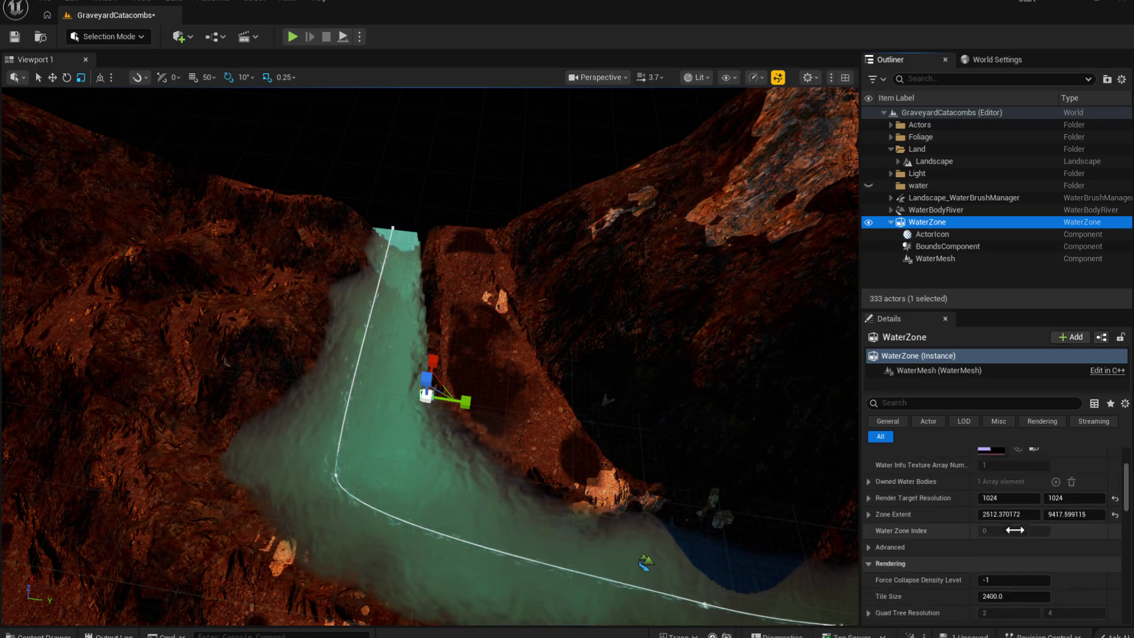
{"action": "scroll", "coordinate": [1014, 527], "scroll_direction": "up", "scroll_amount": 2}
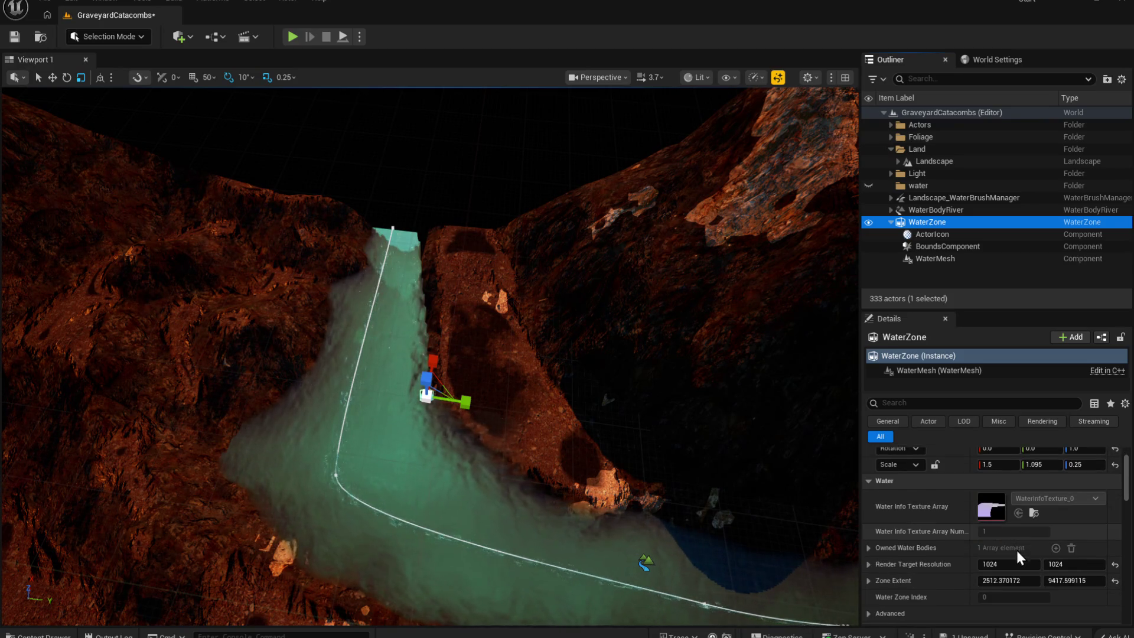
{"action": "scroll", "coordinate": [1022, 558], "scroll_direction": "up", "scroll_amount": 3}
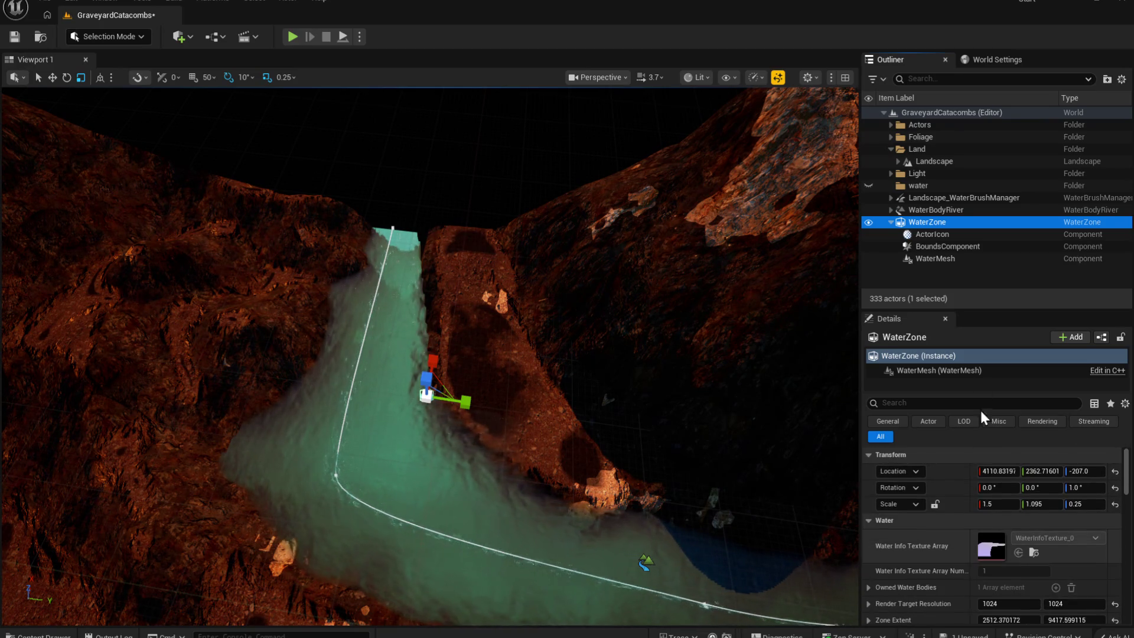
Step: Look through the WaterBodyRiver actor's Details properties
{"action": "left_click", "coordinate": [944, 211]}
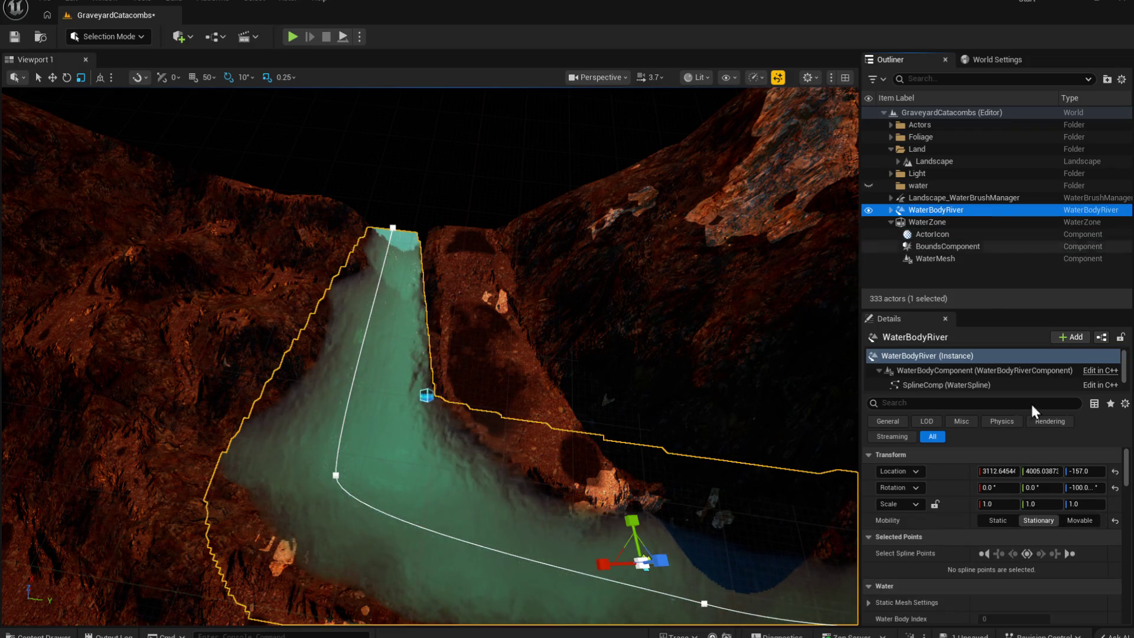
{"action": "scroll", "coordinate": [1032, 551], "scroll_direction": "down", "scroll_amount": 8}
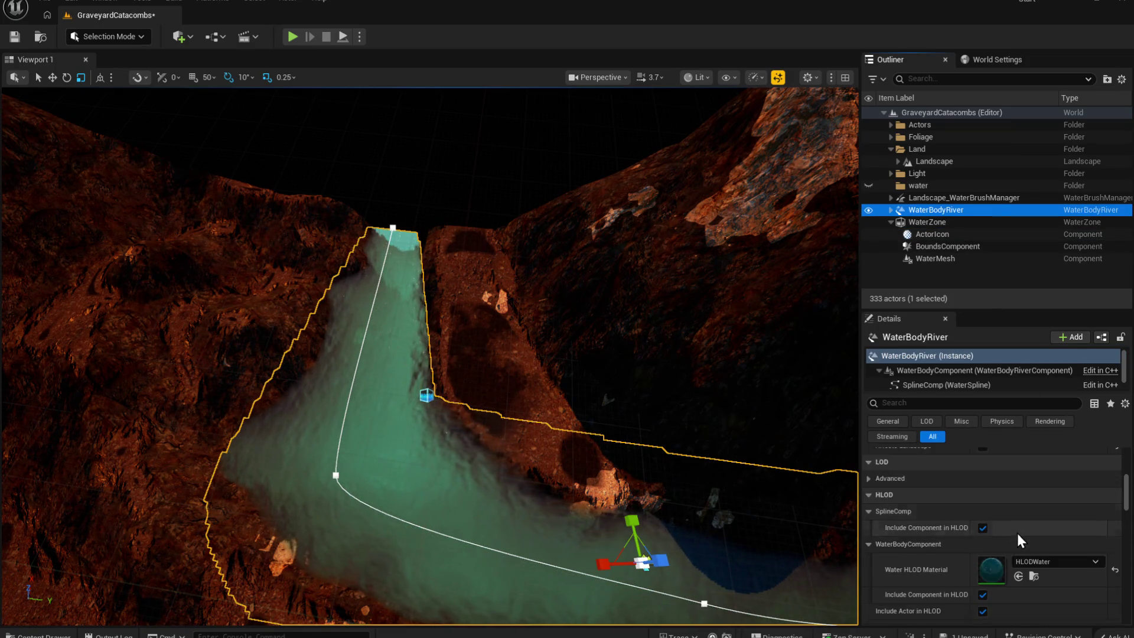
{"action": "scroll", "coordinate": [1023, 555], "scroll_direction": "down", "scroll_amount": 10}
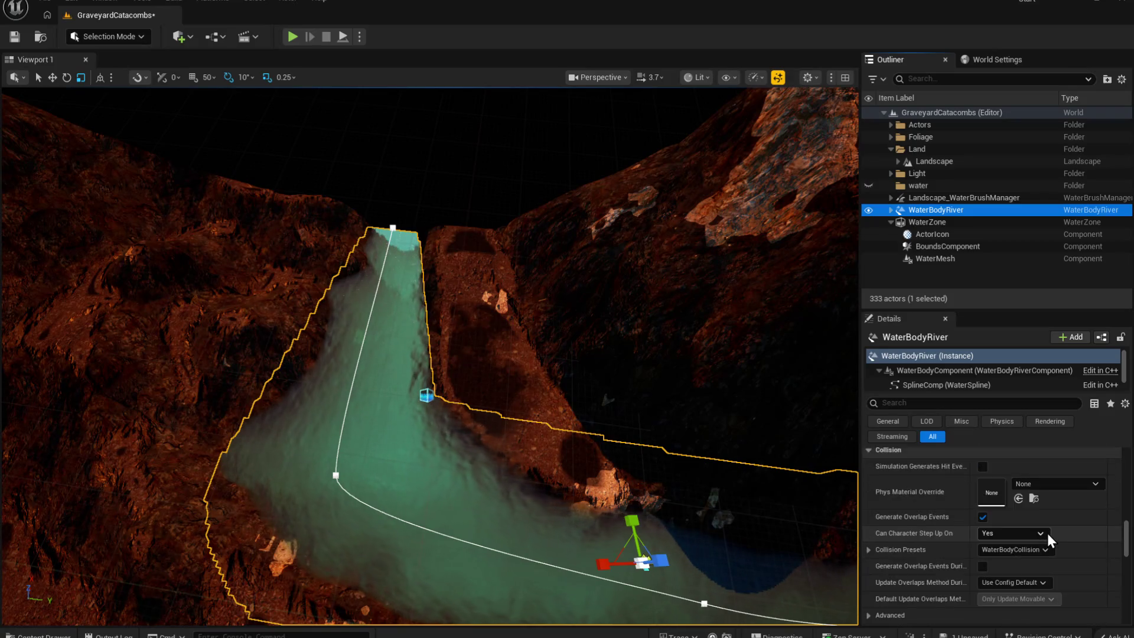
{"action": "scroll", "coordinate": [1046, 535], "scroll_direction": "down", "scroll_amount": 10}
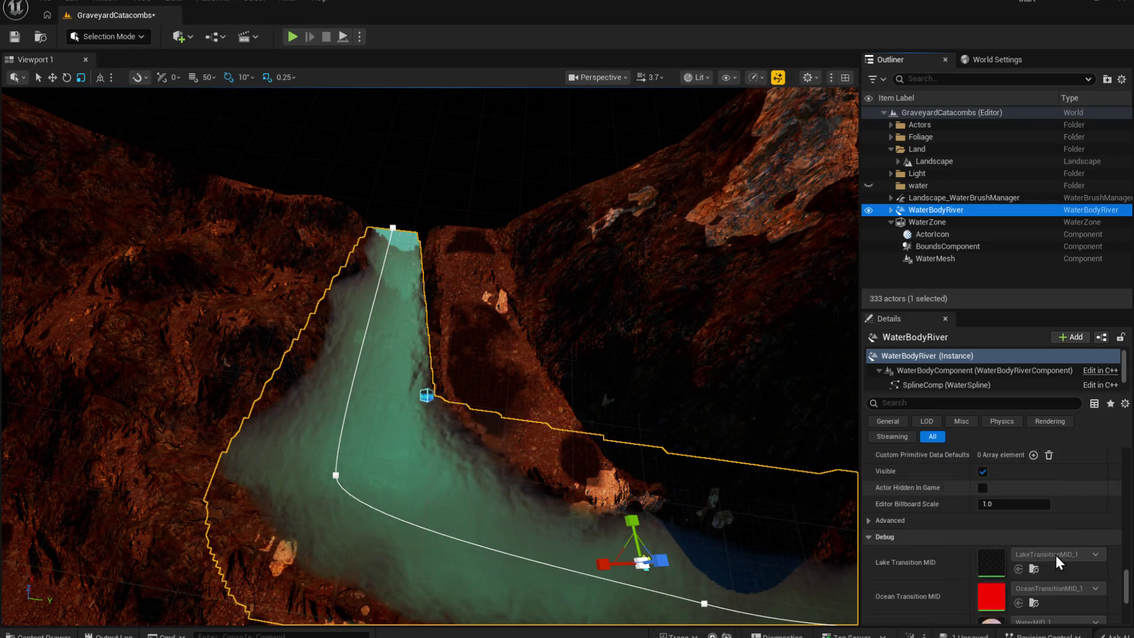
{"action": "scroll", "coordinate": [1054, 552], "scroll_direction": "down", "scroll_amount": 5}
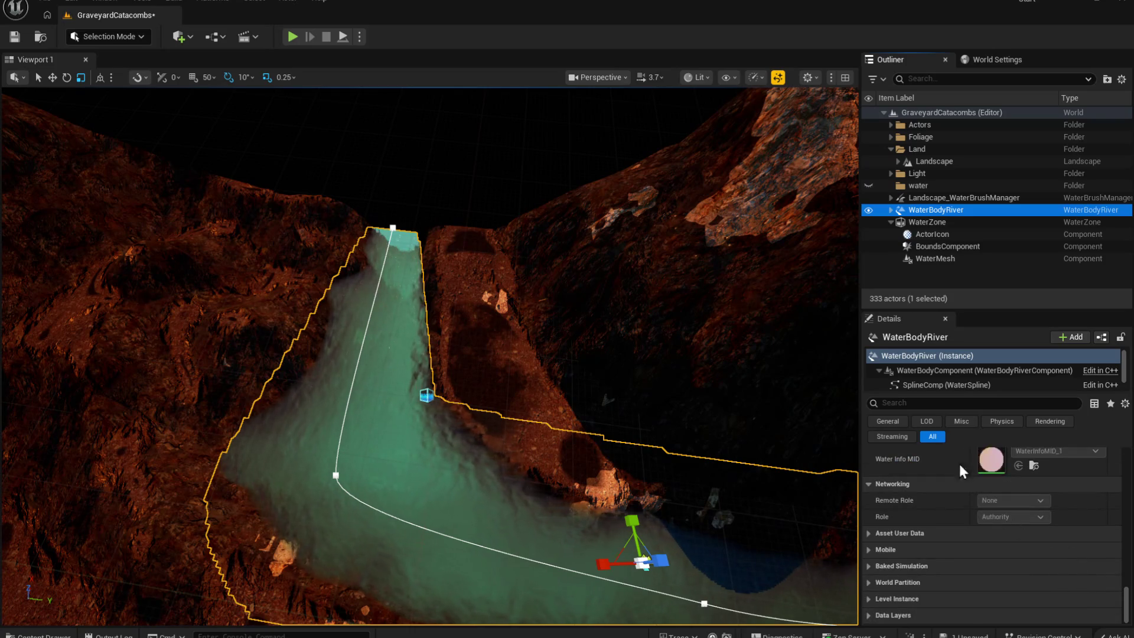
Step: Recheck the brush manager, then select the river's top spline point in the viewport
{"action": "left_click", "coordinate": [940, 198]}
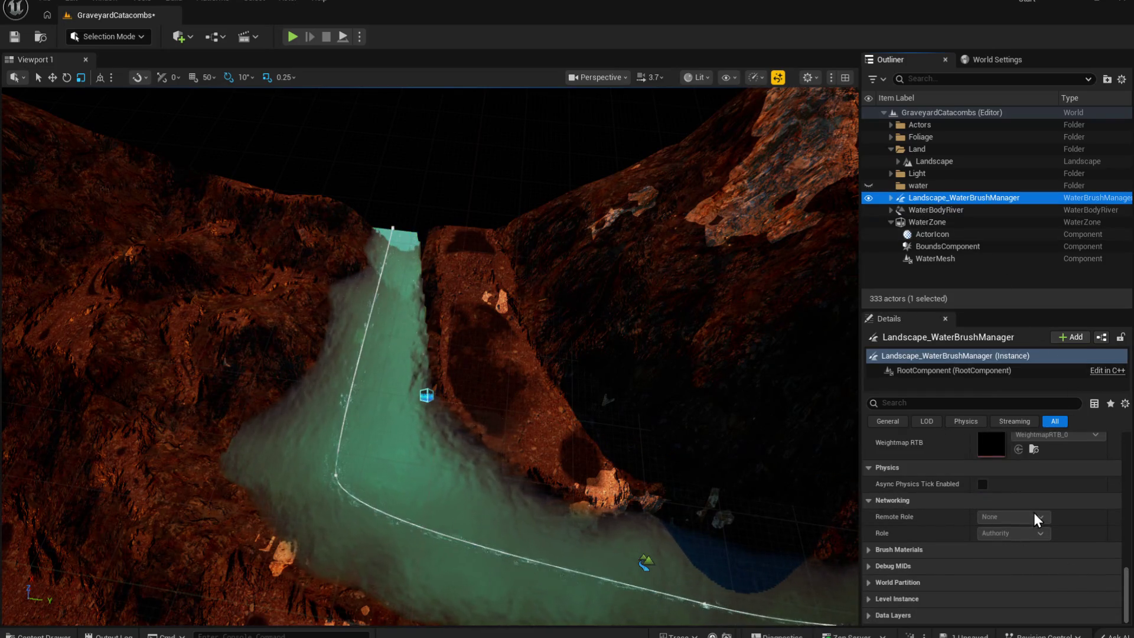
{"action": "scroll", "coordinate": [1030, 520], "scroll_direction": "up", "scroll_amount": 10}
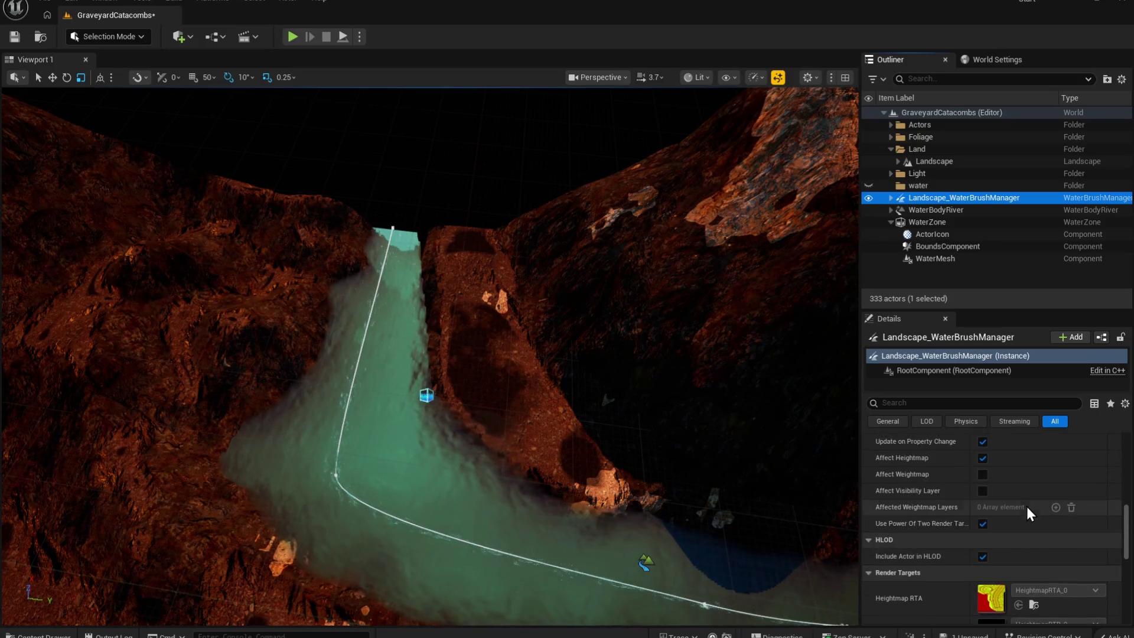
{"action": "scroll", "coordinate": [1027, 508], "scroll_direction": "up", "scroll_amount": 5}
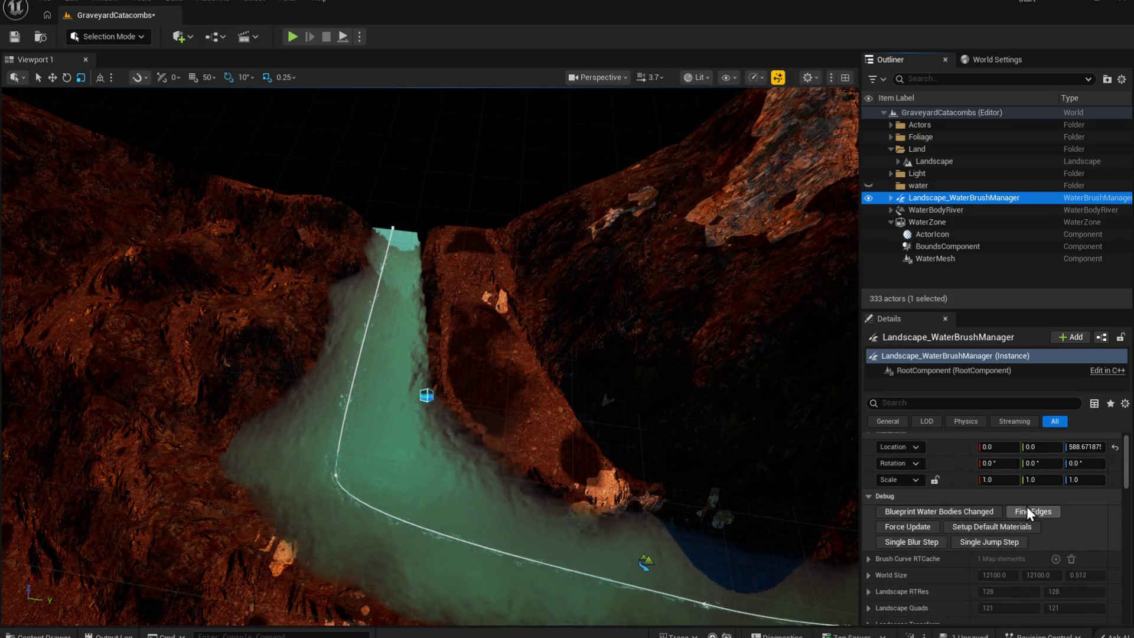
{"action": "scroll", "coordinate": [1027, 505], "scroll_direction": "up", "scroll_amount": 1}
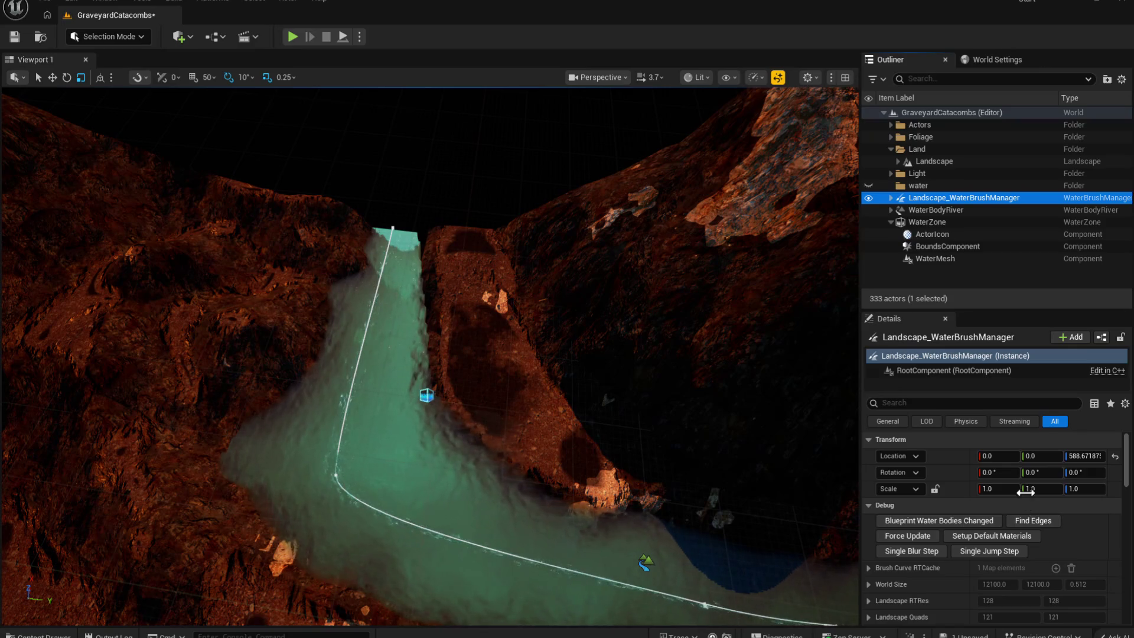
{"action": "left_click", "coordinate": [392, 227]}
{"action": "left_click", "coordinate": [393, 227]}
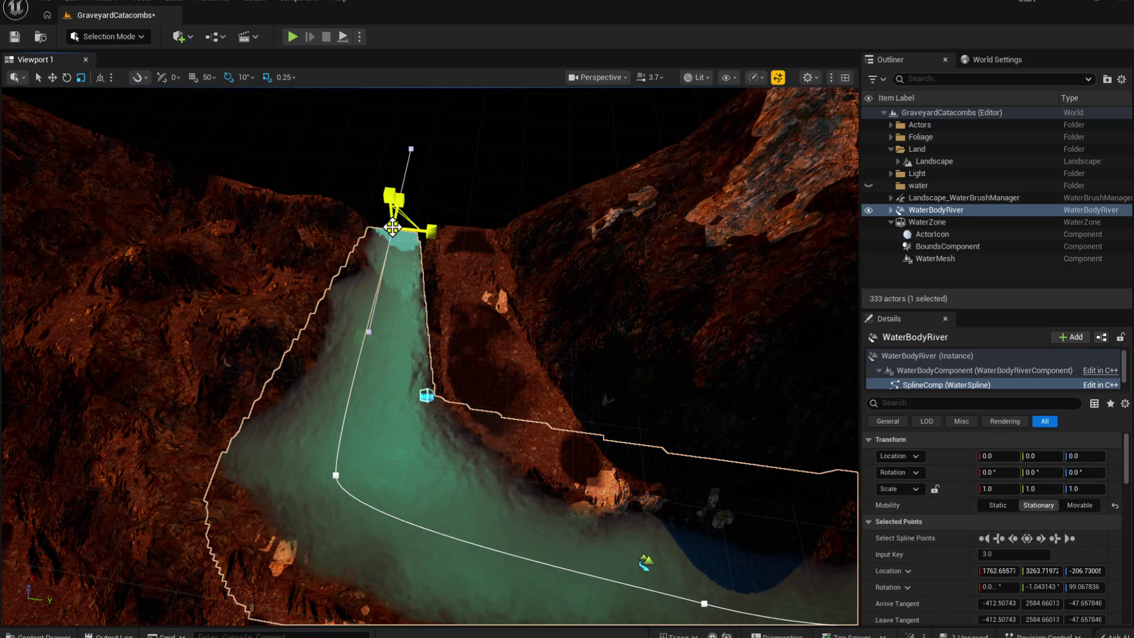
Step: Orbit to see the whole river and reselect its top spline point
{"action": "scroll", "coordinate": [1044, 587], "scroll_direction": "down", "scroll_amount": 2}
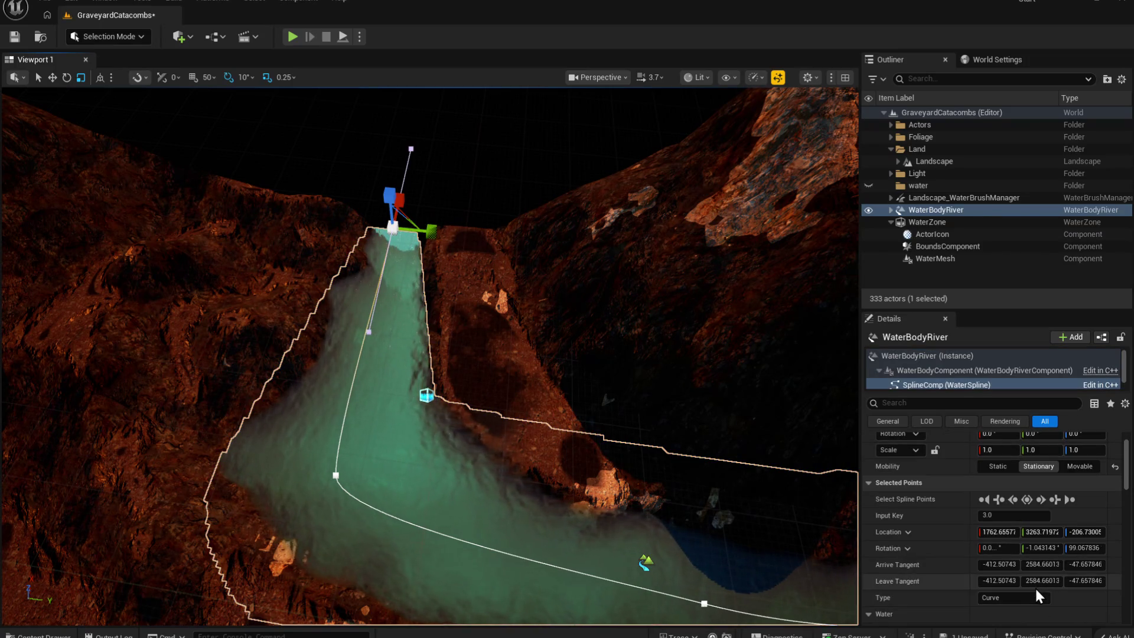
{"action": "scroll", "coordinate": [1049, 581], "scroll_direction": "down", "scroll_amount": 3}
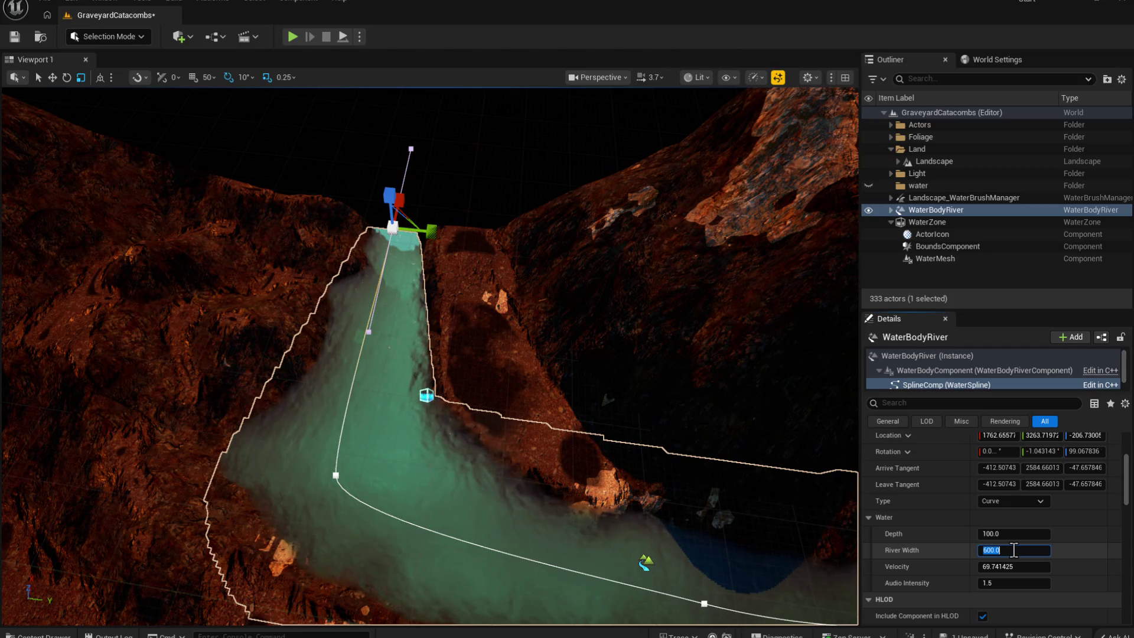
{"action": "mouse_move", "coordinate": [198, 552]}
{"action": "left_mouse_down"}
{"action": "mouse_move", "coordinate": [331, 513]}
{"action": "mouse_move", "coordinate": [782, 549]}
{"action": "left_mouse_up"}
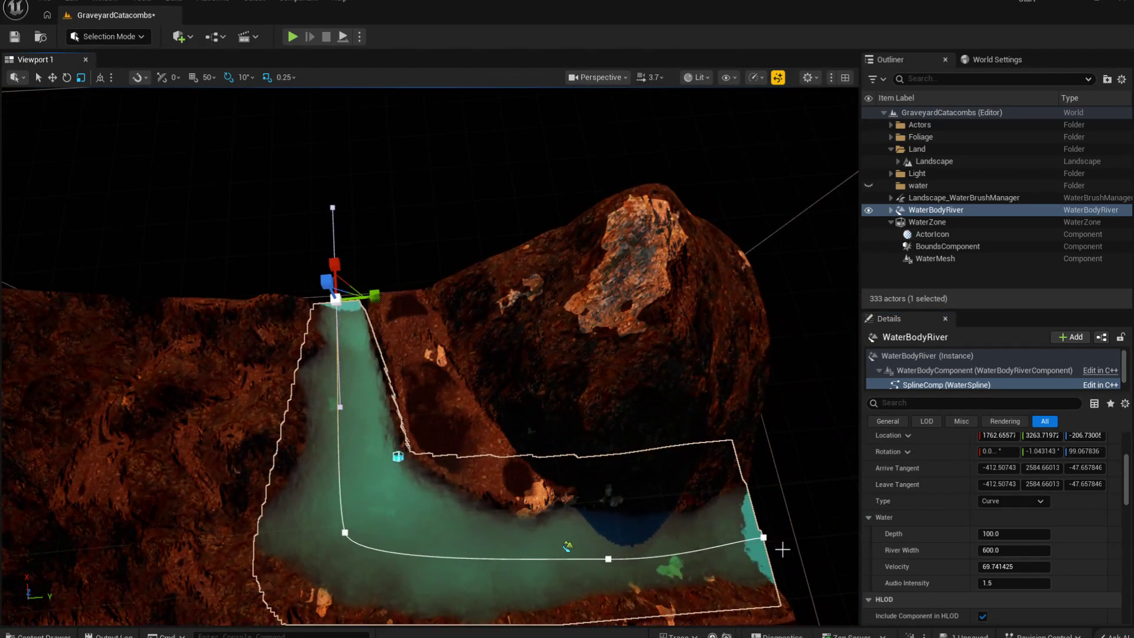
{"action": "left_click", "coordinate": [762, 535]}
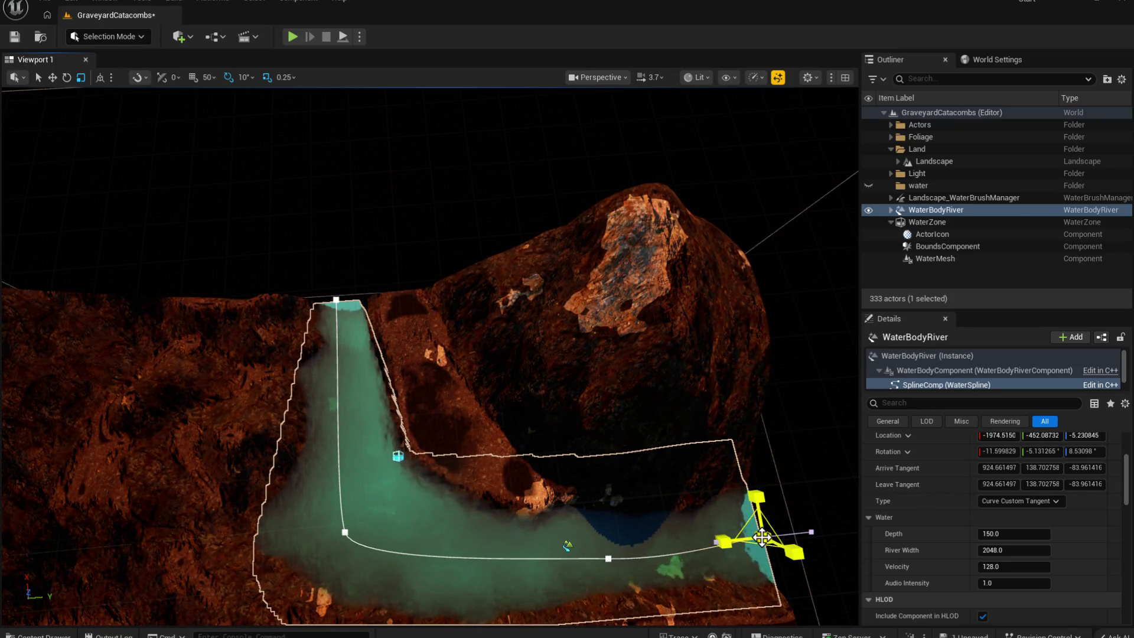
{"action": "left_click", "coordinate": [334, 298]}
{"action": "type", "text": "100"}
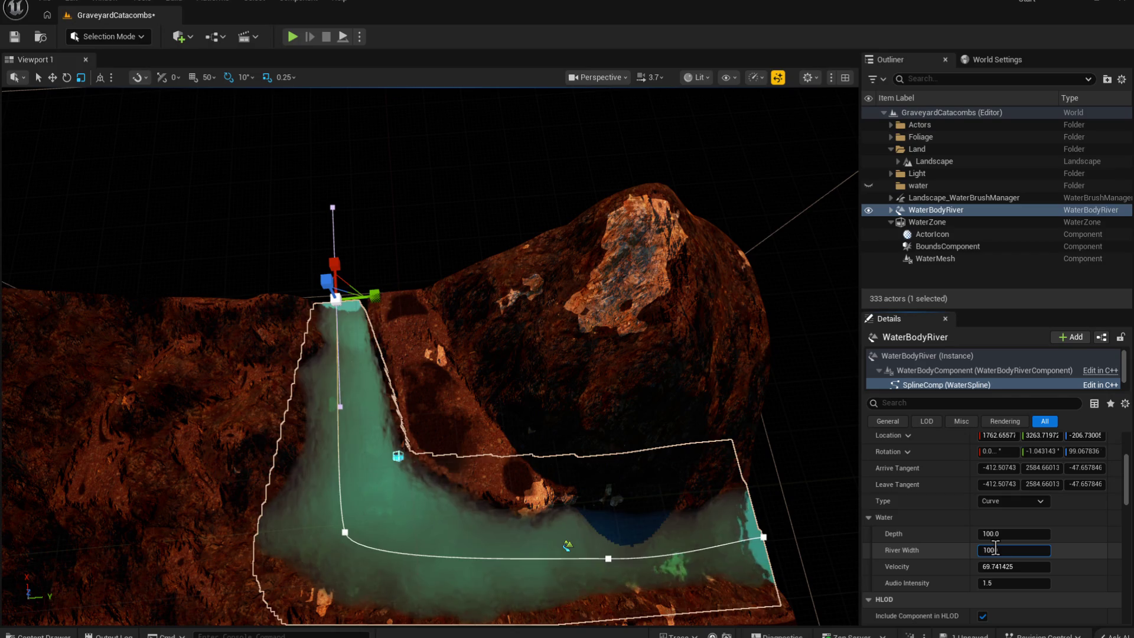
Step: Set the top spline point's River Width to 1000 and frame the river
{"action": "key", "text": "Return"}
{"action": "type", "text": "1000"}
{"action": "key", "text": "Return"}
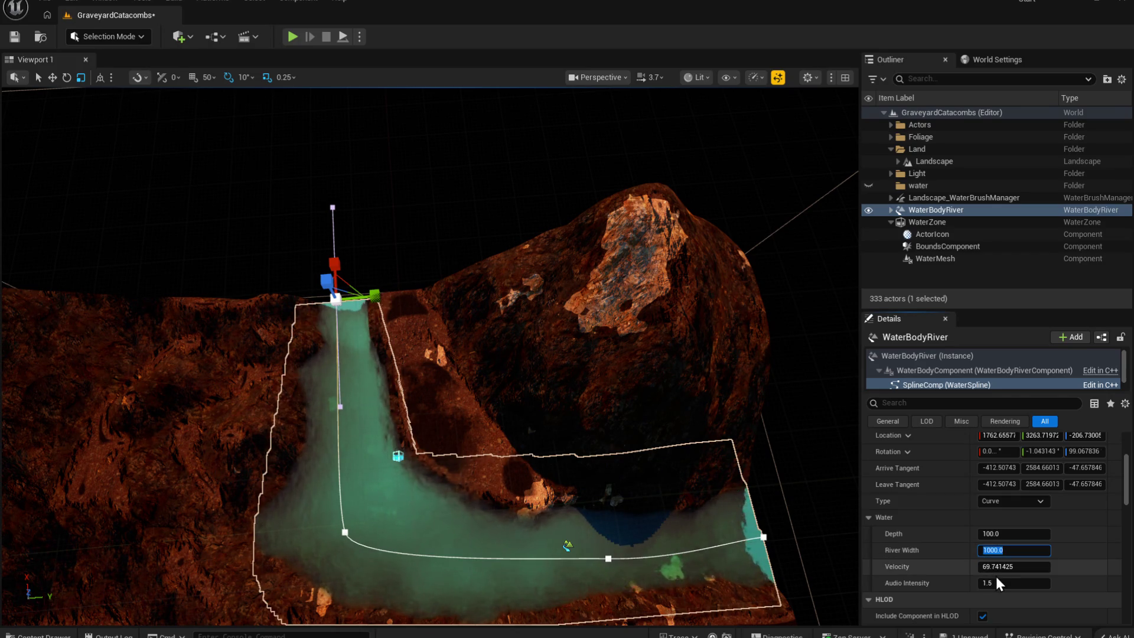
{"action": "scroll", "coordinate": [413, 354], "scroll_direction": "up", "scroll_amount": 3}
{"action": "scroll", "coordinate": [413, 354], "scroll_direction": "up", "scroll_amount": 10}
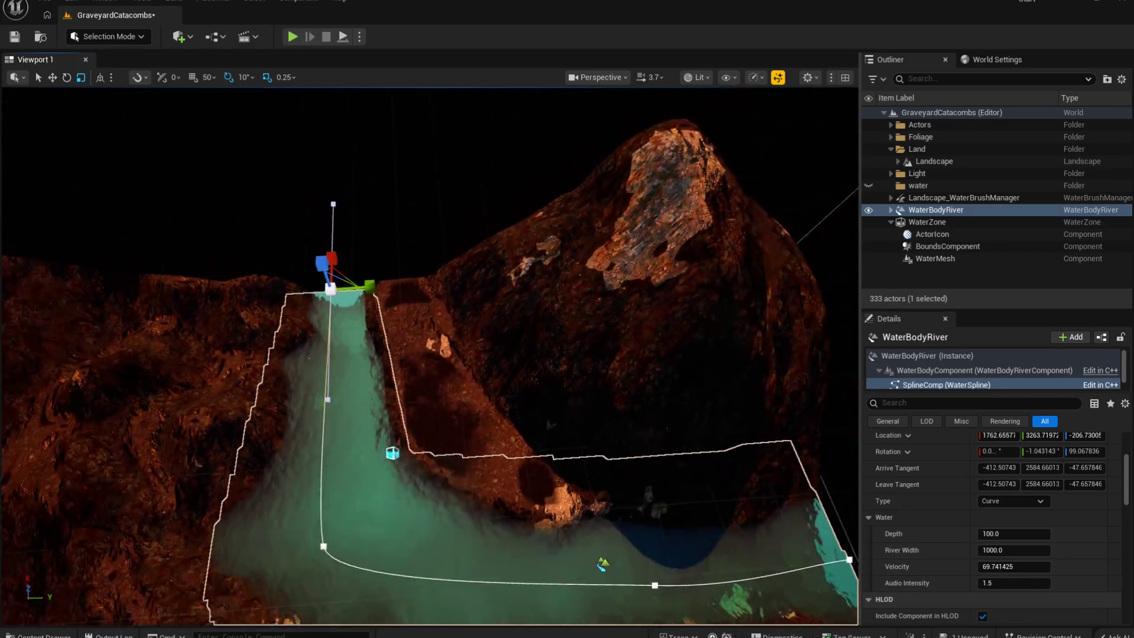
{"action": "scroll", "coordinate": [430, 355], "scroll_direction": "down", "scroll_amount": 10}
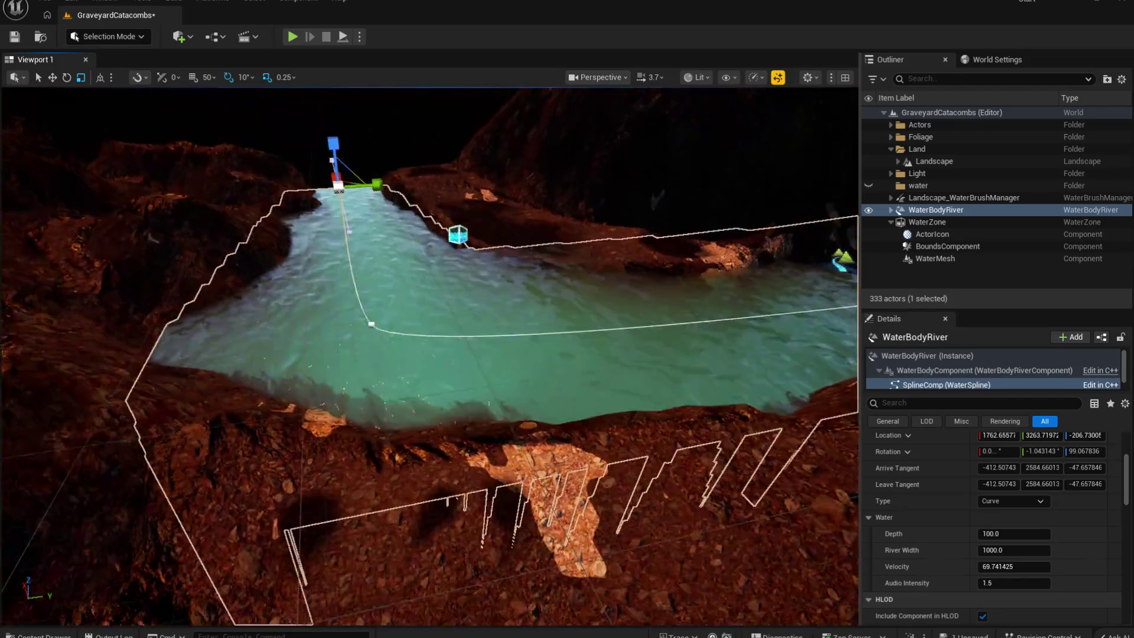
{"action": "scroll", "coordinate": [430, 354], "scroll_direction": "up", "scroll_amount": 10}
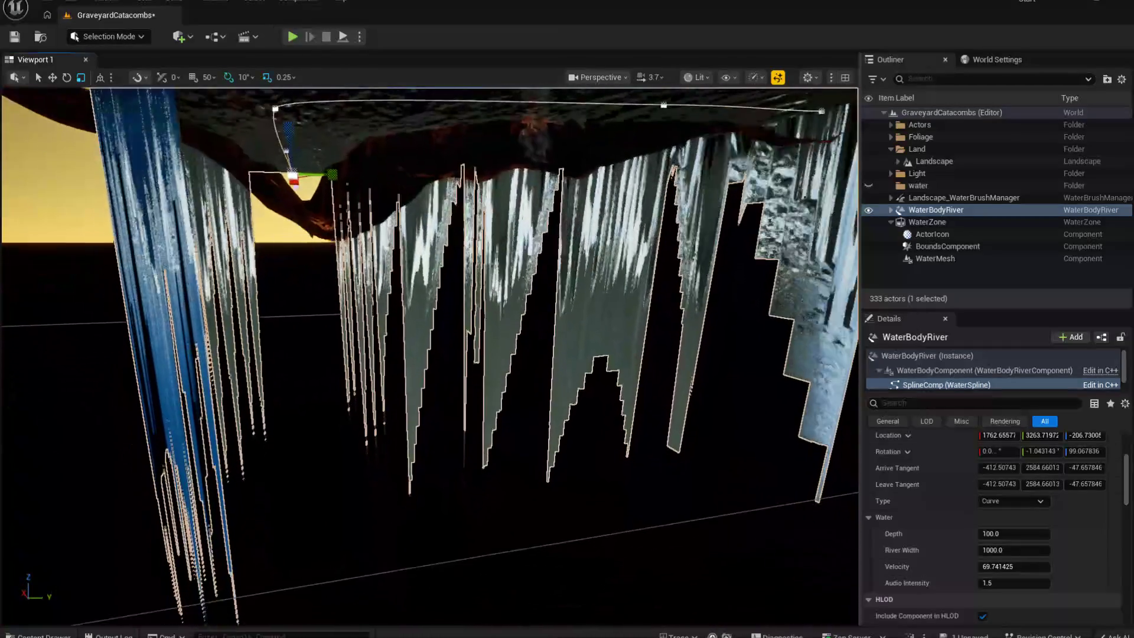
{"action": "key", "text": "f"}
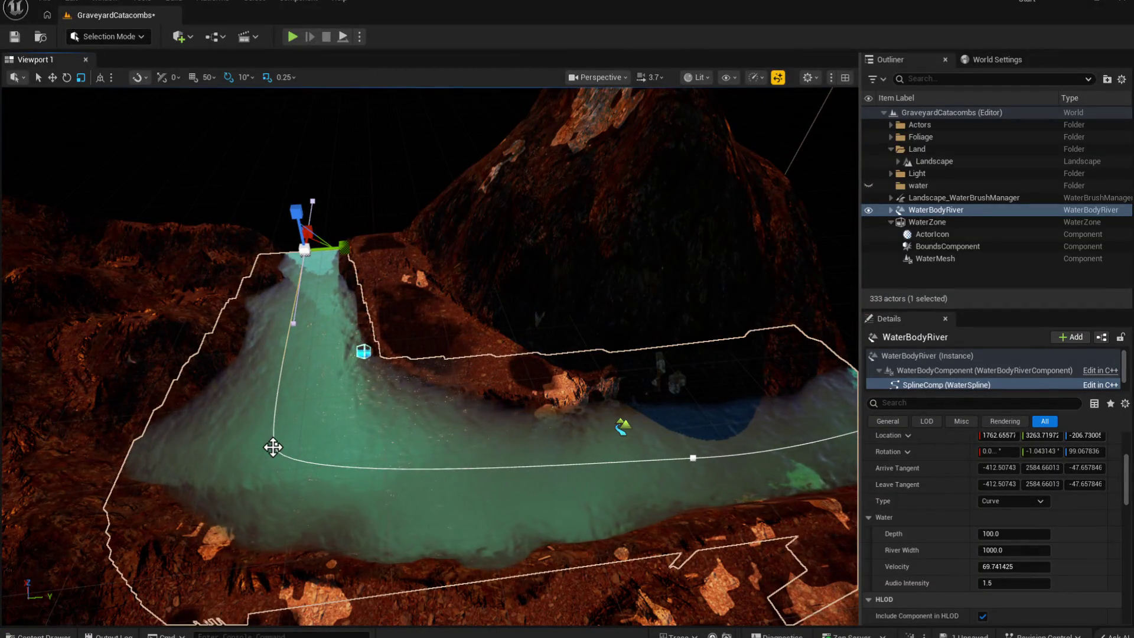
{"action": "left_click", "coordinate": [274, 445]}
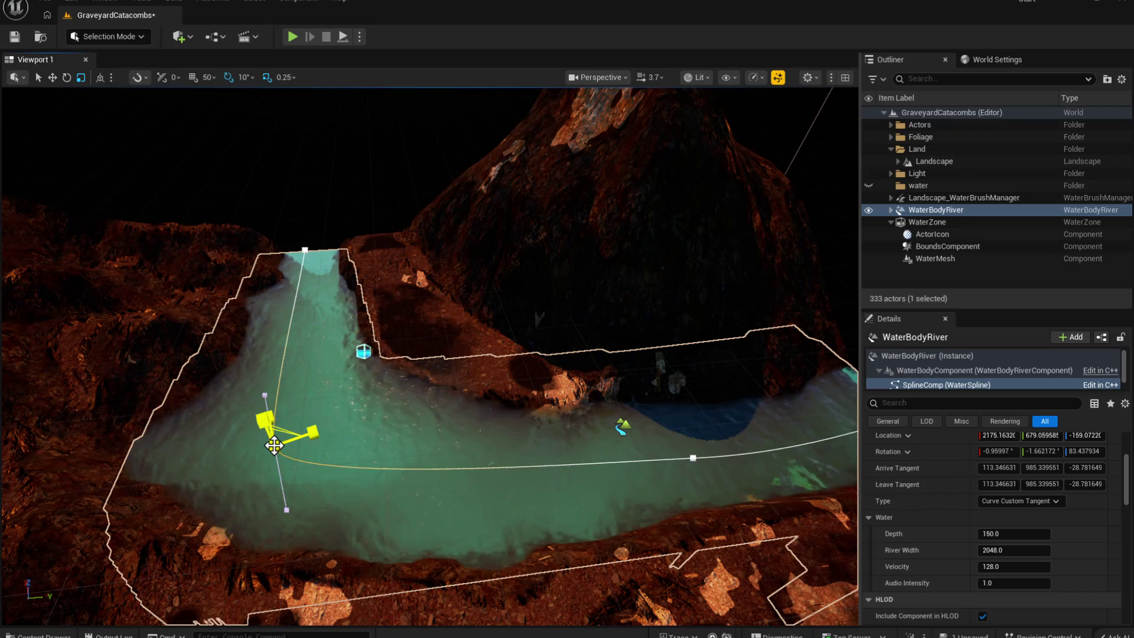
Step: Select the top and upper-right end spline points, then reselect just the upper-right end point
{"action": "left_click", "coordinate": [304, 250], "text": "ctrl"}
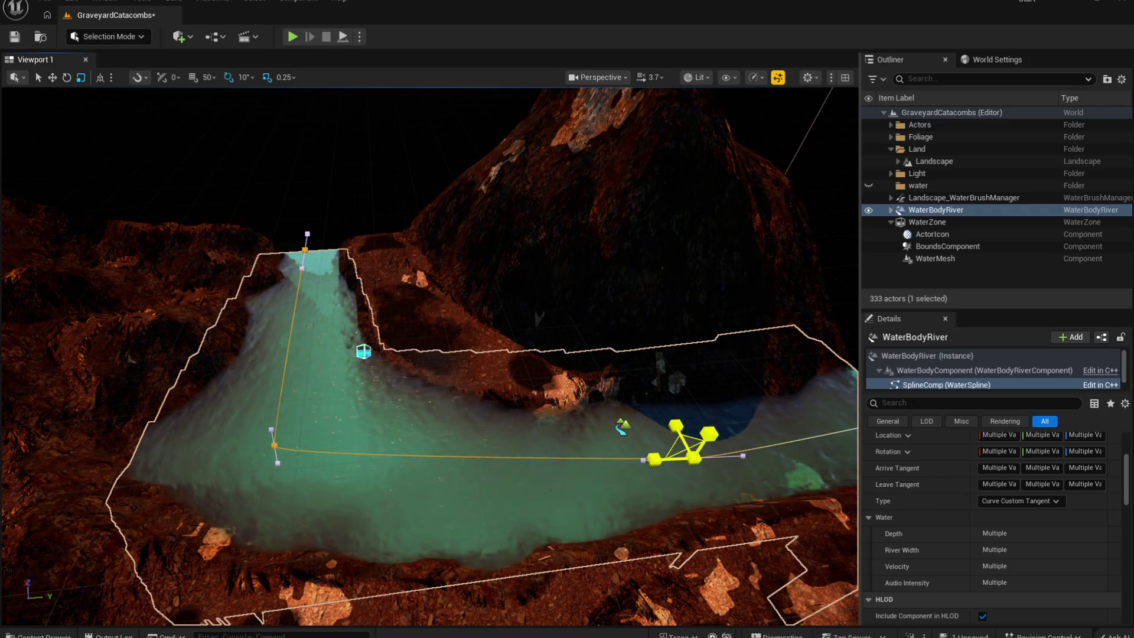
{"action": "left_click_drag", "start_coordinate": [685, 443], "coordinate": [707, 348]}
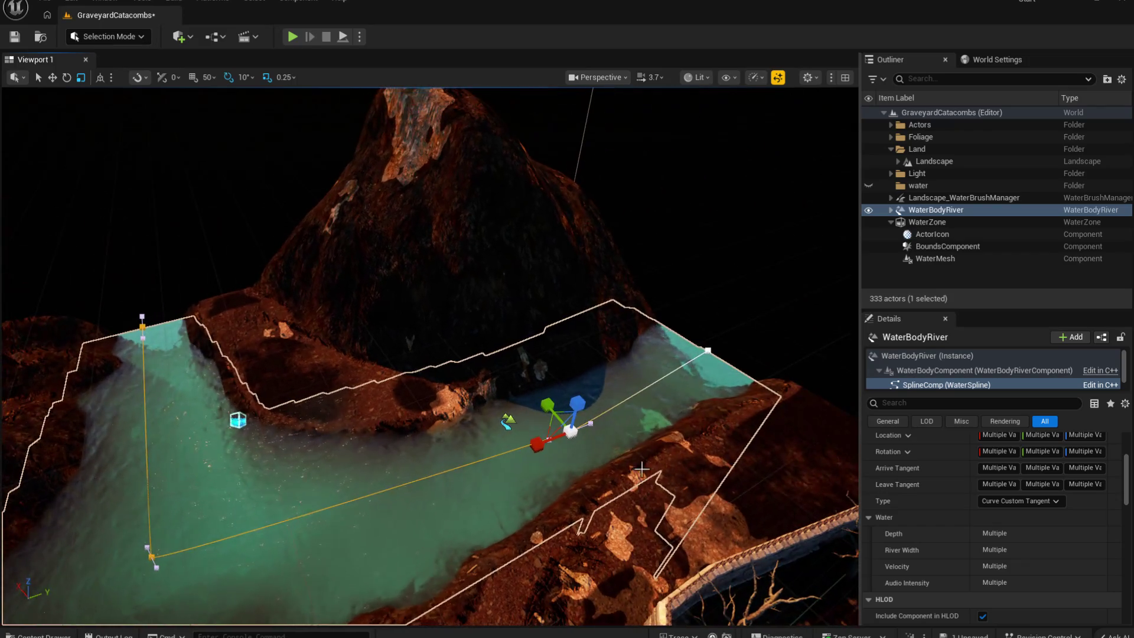
{"action": "left_click", "coordinate": [706, 345], "text": "ctrl"}
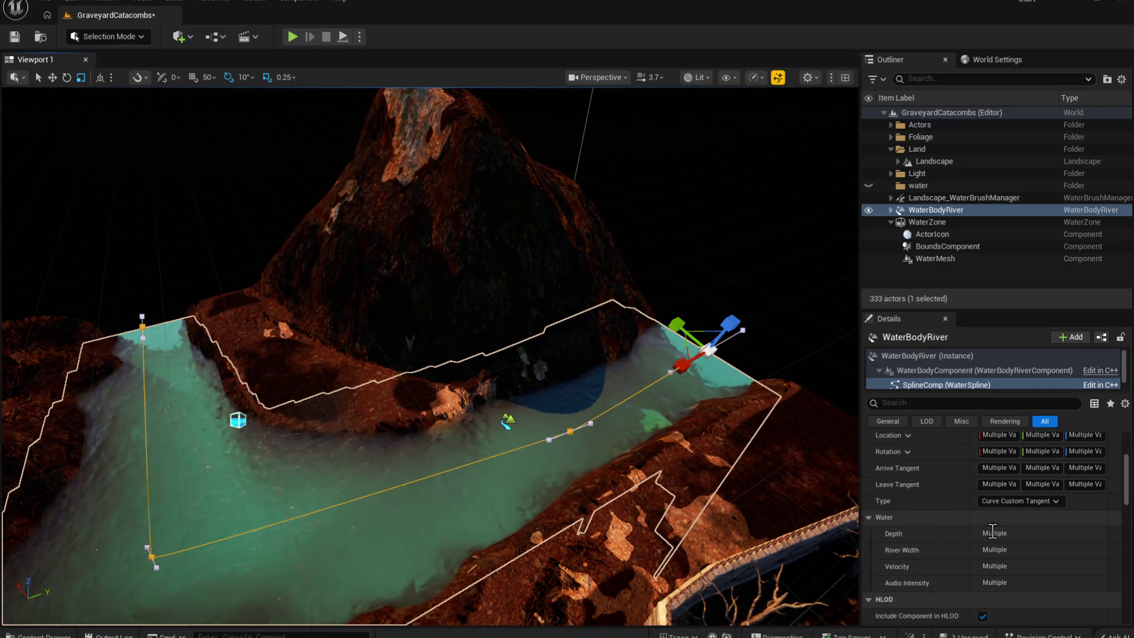
{"action": "scroll", "coordinate": [1042, 505], "scroll_direction": "down", "scroll_amount": 3}
{"action": "scroll", "coordinate": [1026, 501], "scroll_direction": "up", "scroll_amount": 1}
{"action": "left_click", "coordinate": [997, 455]}
{"action": "left_click", "coordinate": [722, 353]}
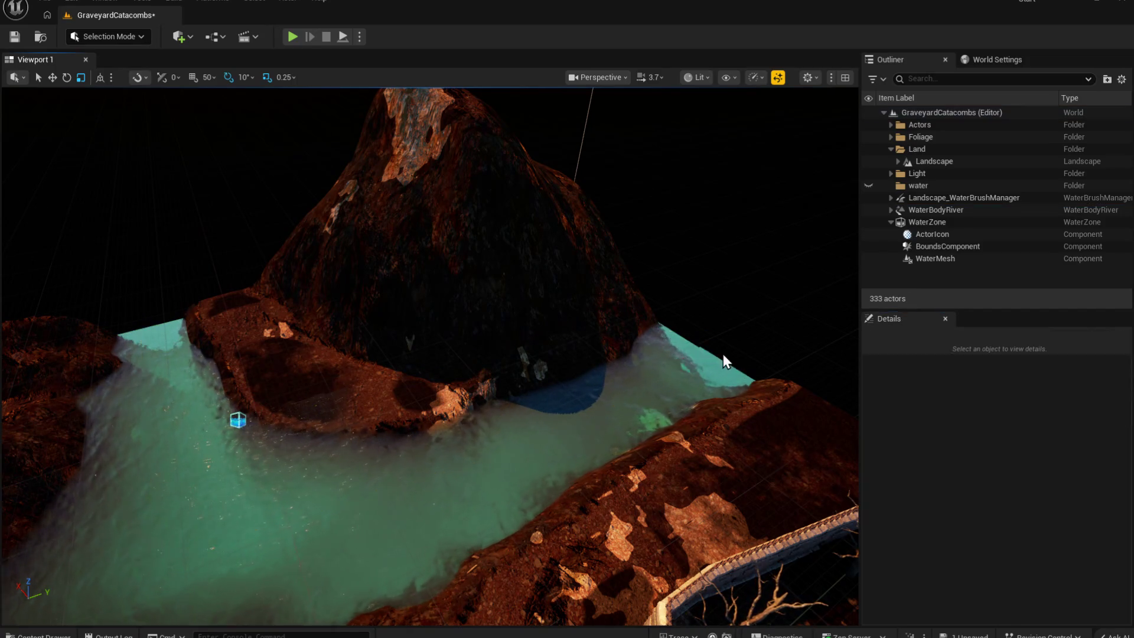
{"action": "left_click", "coordinate": [701, 354]}
{"action": "left_click", "coordinate": [704, 353]}
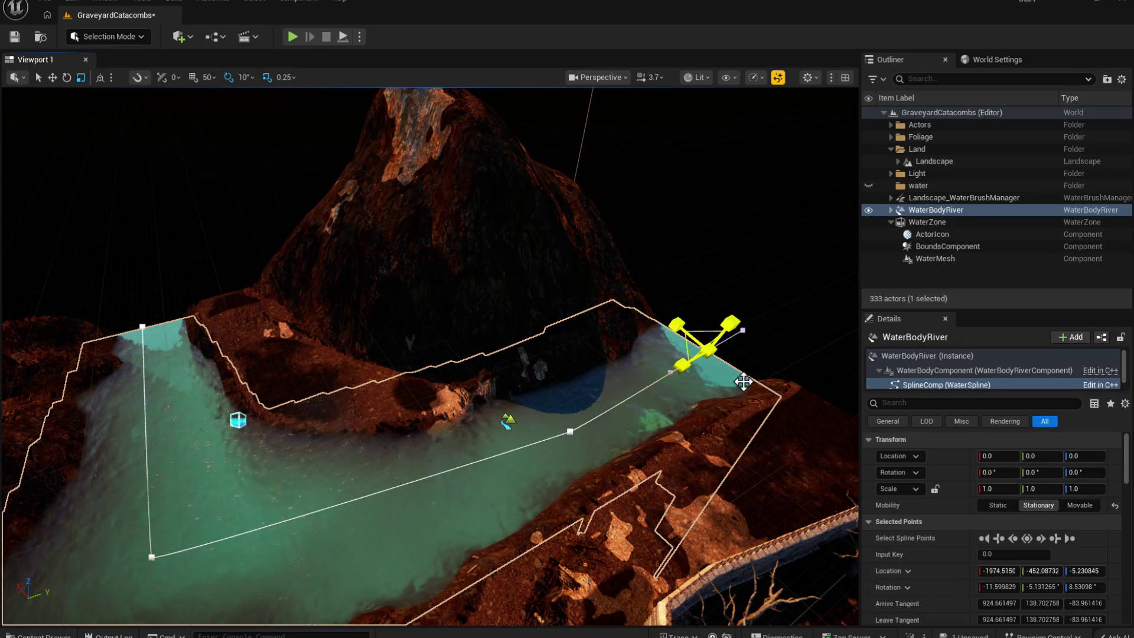
Step: Set Depth to 150 on the upper-right end point and the middle spline point
{"action": "scroll", "coordinate": [992, 520], "scroll_direction": "down", "scroll_amount": 2}
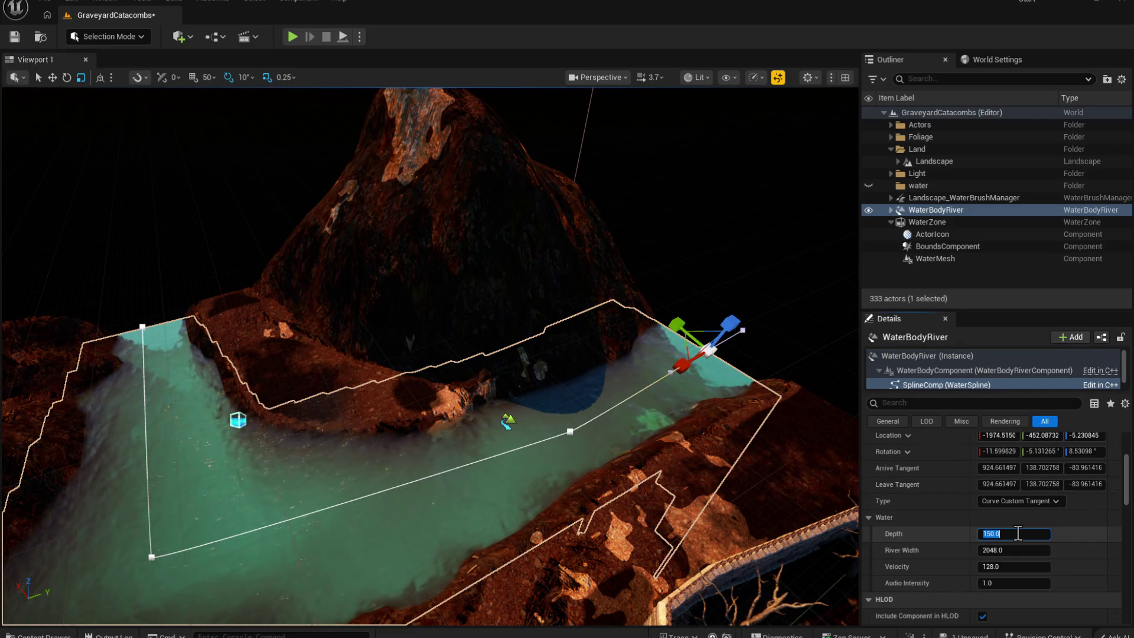
{"action": "type", "text": "50150"}
{"action": "key", "text": "Return"}
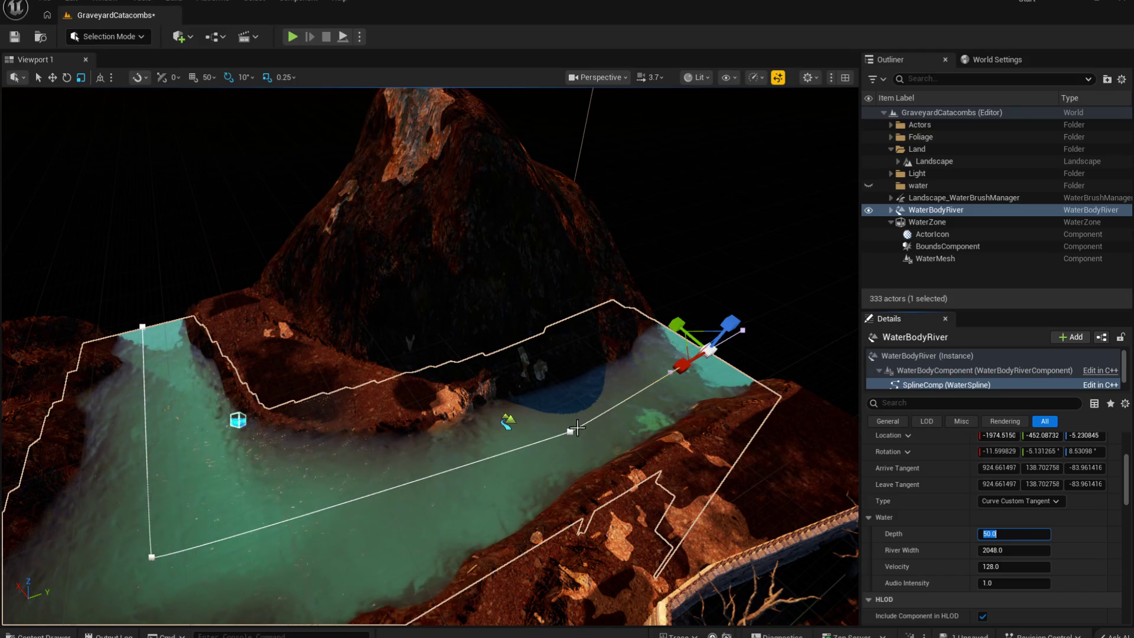
{"action": "left_click", "coordinate": [571, 430]}
{"action": "left_click", "coordinate": [1009, 535]}
{"action": "type", "text": "150"}
{"action": "key", "text": "Return"}
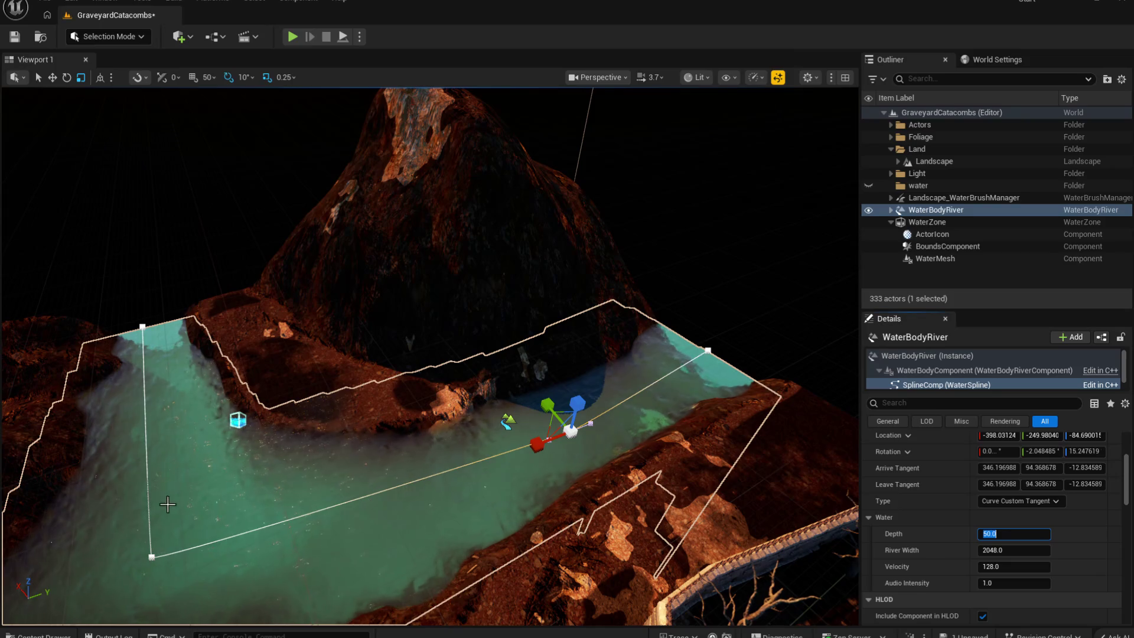
Step: Set the lower-left spline point's Depth to 50, orbit beneath the river, and select the WaterZone
{"action": "left_click", "coordinate": [152, 556]}
{"action": "left_click", "coordinate": [989, 534]}
{"action": "type", "text": "50"}
{"action": "key", "text": "Return"}
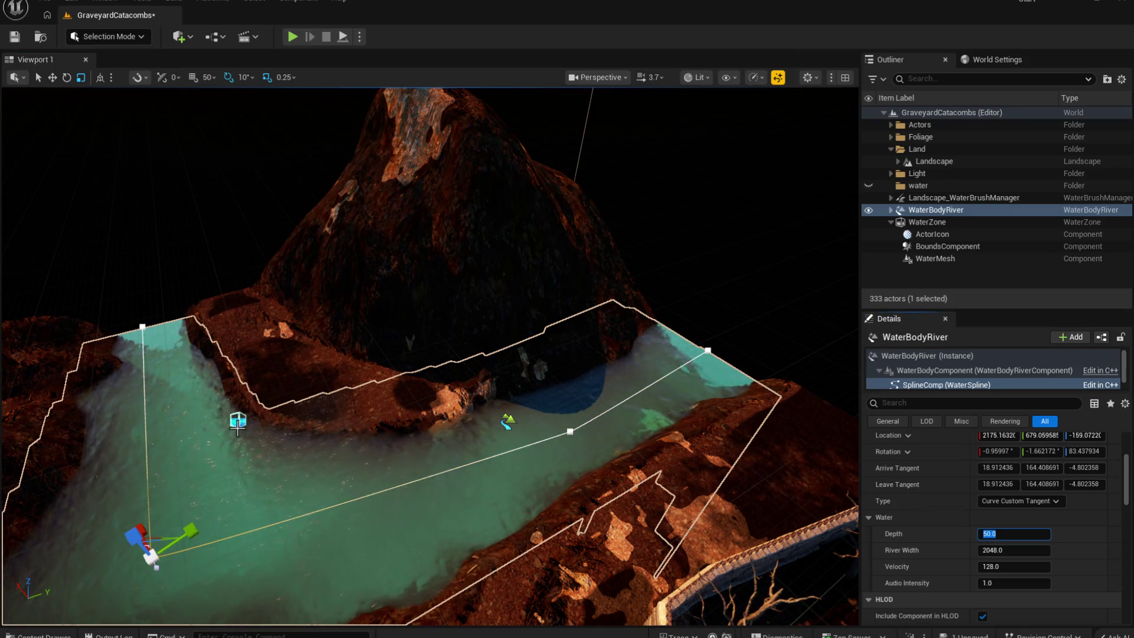
{"action": "left_click", "coordinate": [143, 326]}
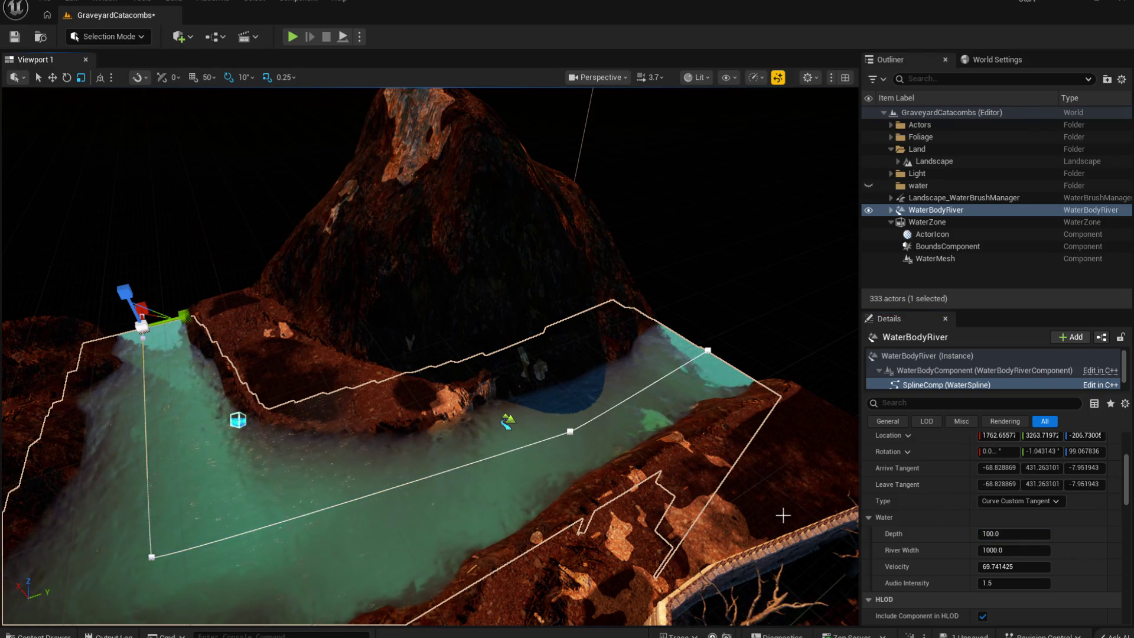
{"action": "key", "text": "Return"}
{"action": "scroll", "coordinate": [430, 354], "scroll_direction": "up", "scroll_amount": 10}
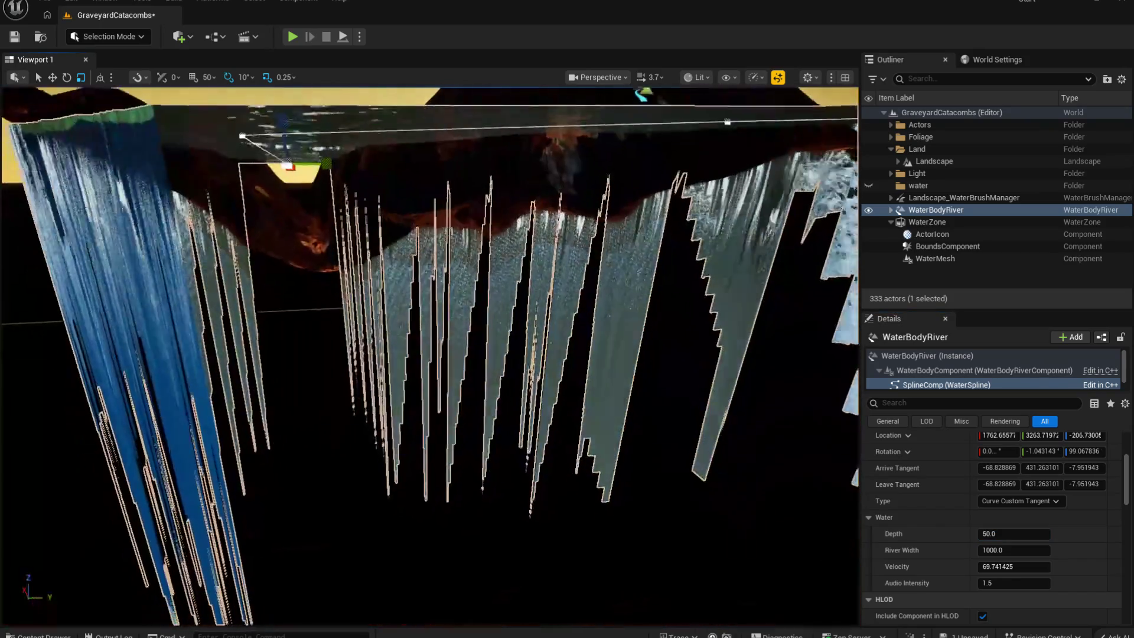
{"action": "left_click_drag", "start_coordinate": [430, 355], "coordinate": [316, 283]}
{"action": "left_click", "coordinate": [962, 223]}
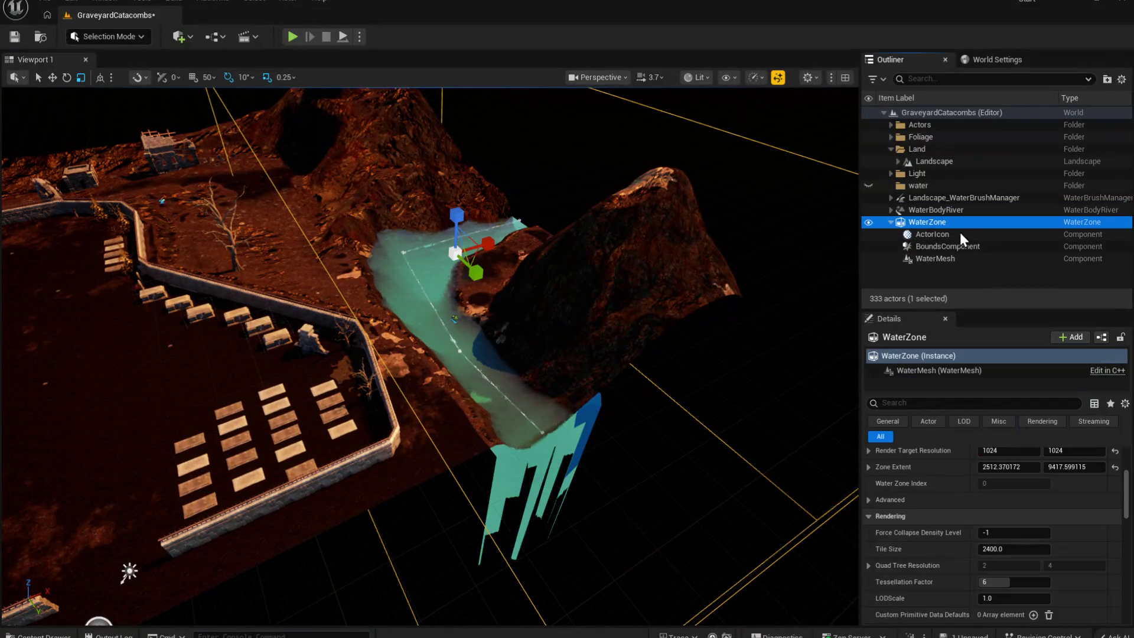
{"action": "left_click", "coordinate": [969, 404]}
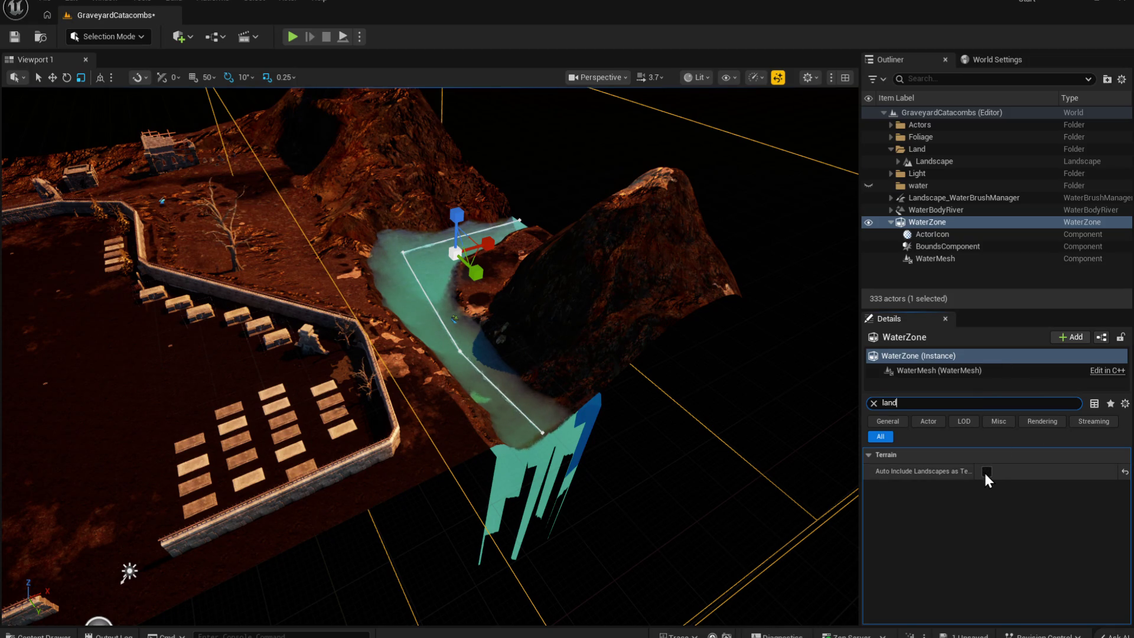
Step: Toggle the river's Affects Landscape option and widen the Details name column to read labels
{"action": "left_click", "coordinate": [984, 471]}
{"action": "left_click", "coordinate": [985, 471]}
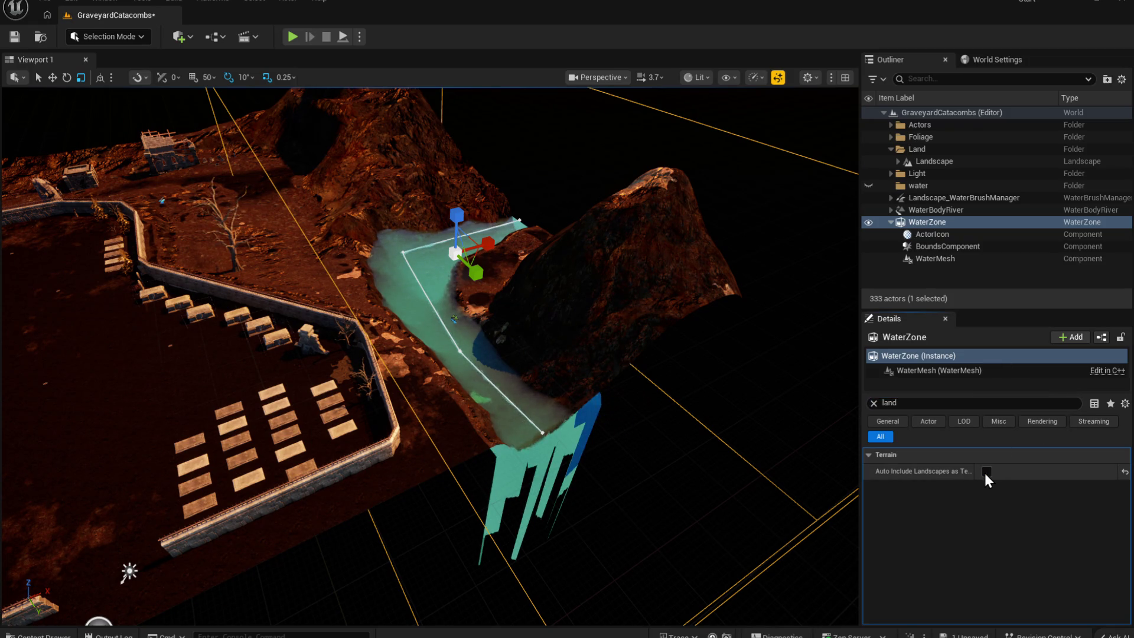
{"action": "left_click", "coordinate": [984, 471]}
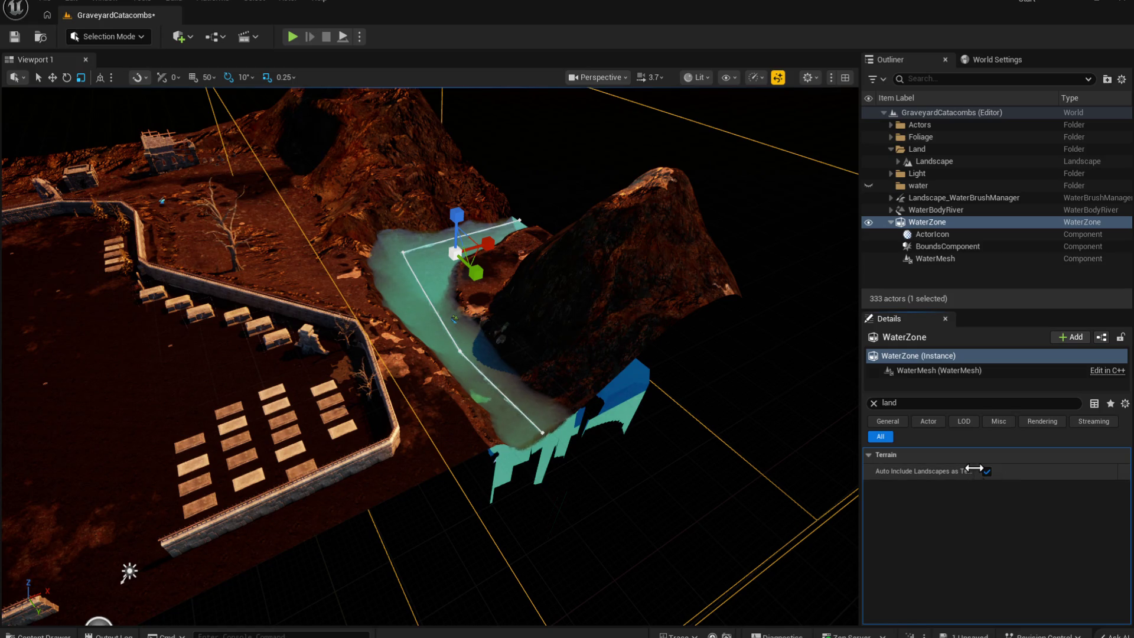
{"action": "left_click_drag", "start_coordinate": [973, 469], "coordinate": [1030, 458]}
{"action": "left_click", "coordinate": [1019, 471]}
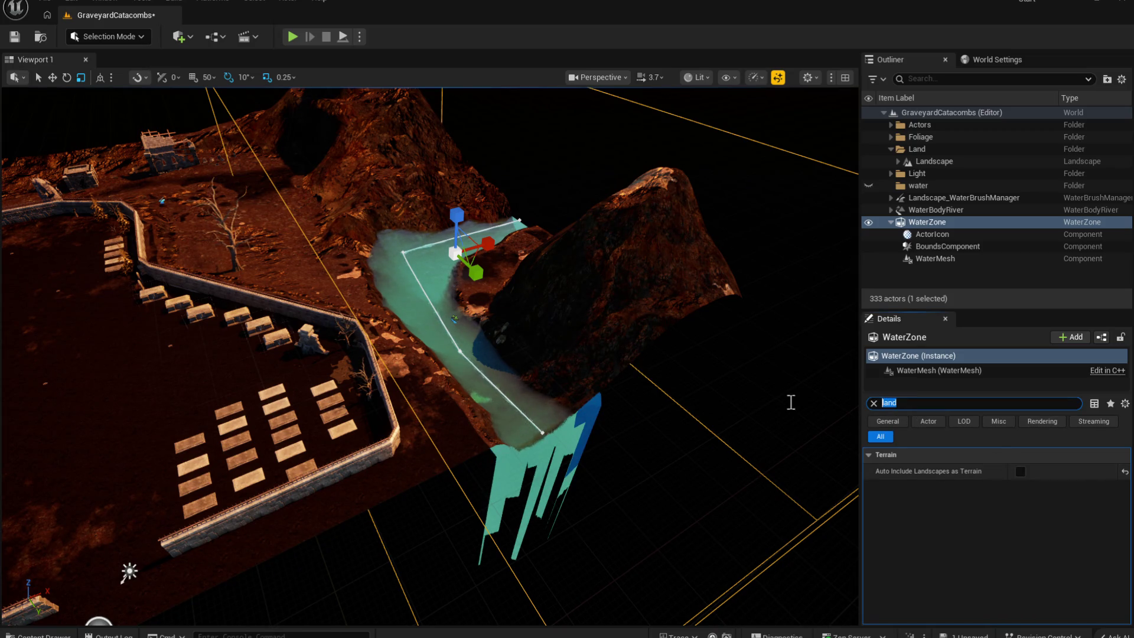
Step: Check the Landscape_WaterBrushManager's filtered properties, then reselect WaterBodyRiver and enable Affects Landscape
{"action": "left_click", "coordinate": [948, 200]}
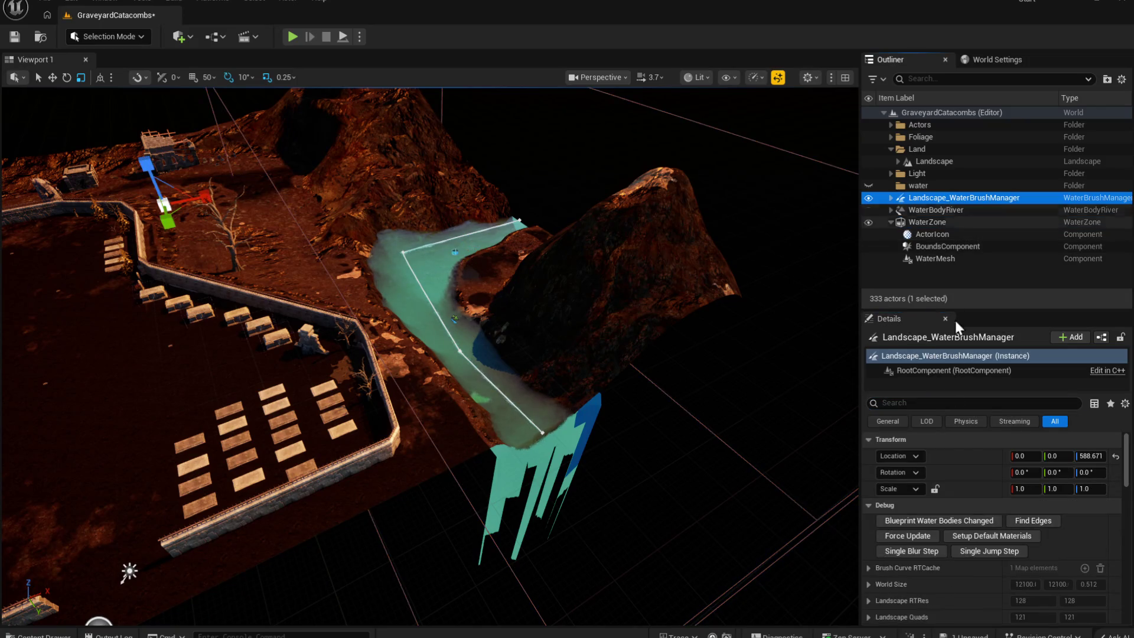
{"action": "left_click", "coordinate": [924, 405]}
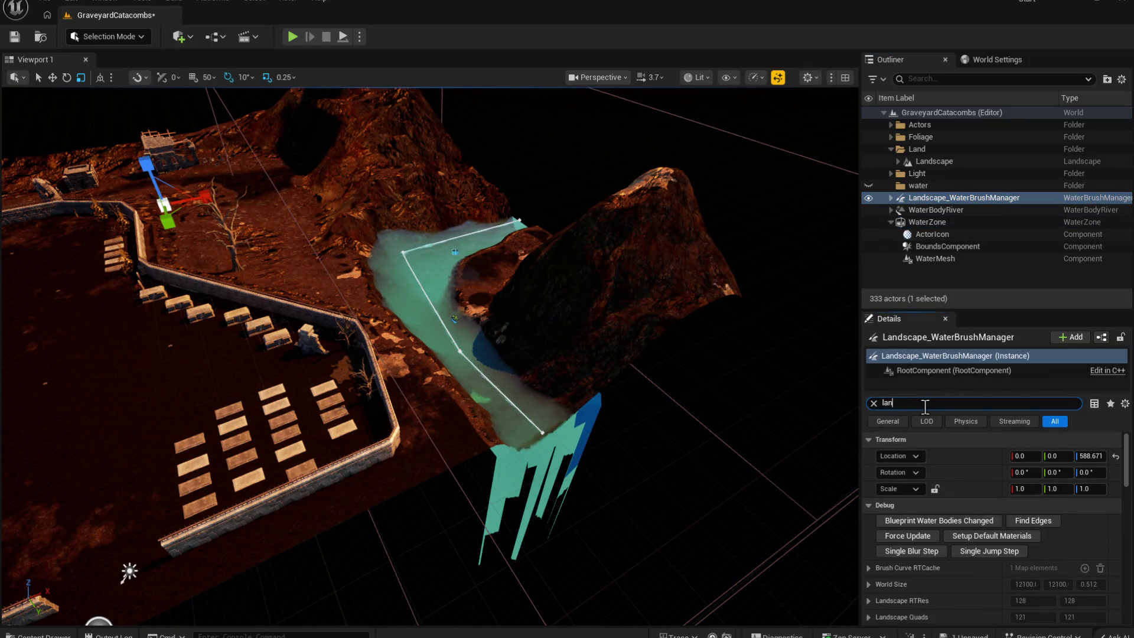
{"action": "type", "text": "d"}
{"action": "scroll", "coordinate": [957, 545], "scroll_direction": "down", "scroll_amount": 2}
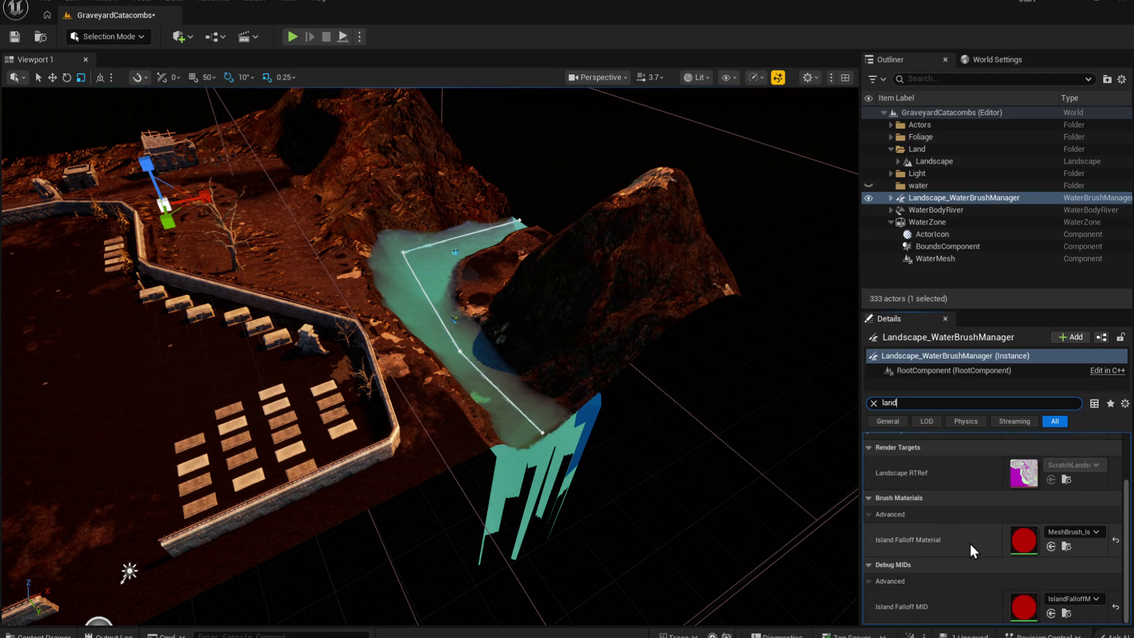
{"action": "scroll", "coordinate": [945, 525], "scroll_direction": "up", "scroll_amount": 2}
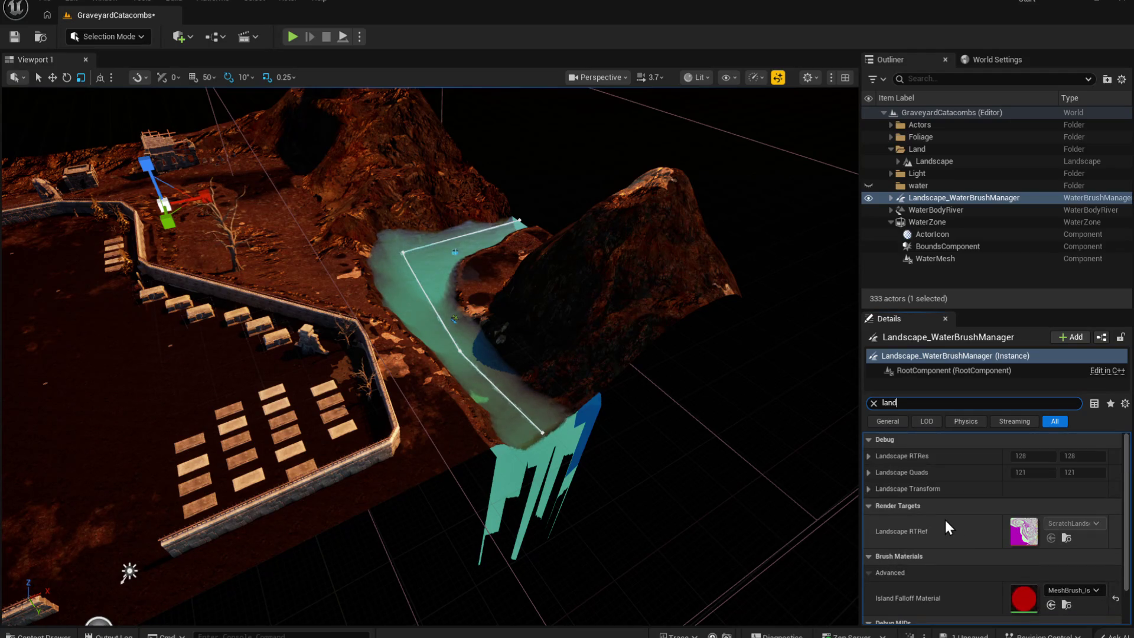
{"action": "left_click", "coordinate": [937, 224]}
{"action": "left_click", "coordinate": [937, 211]}
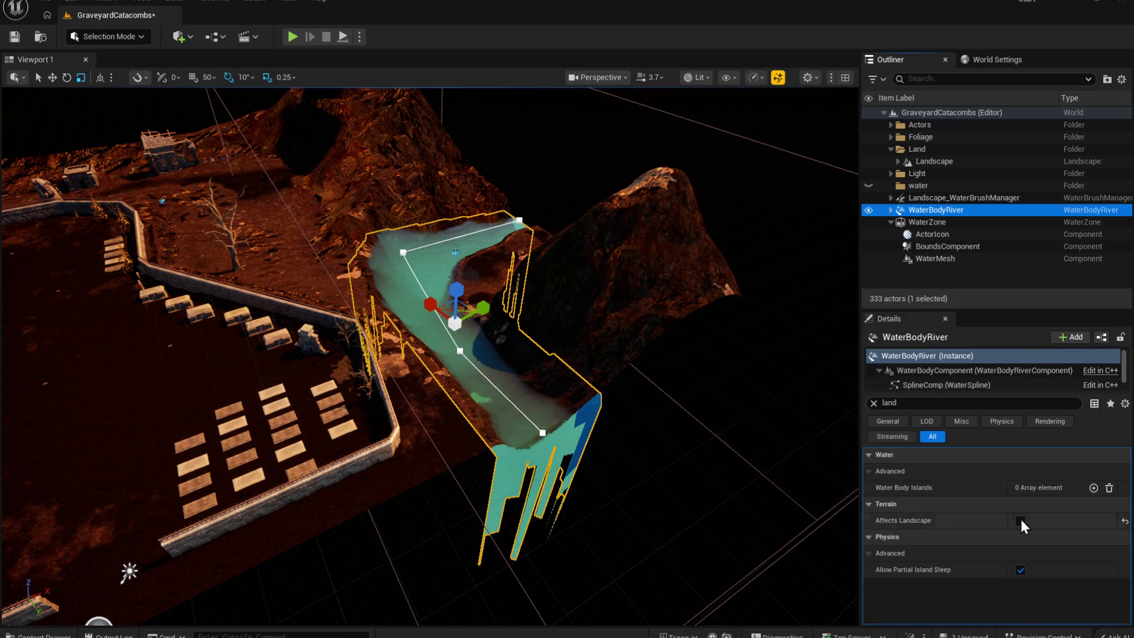
{"action": "left_click", "coordinate": [1019, 520]}
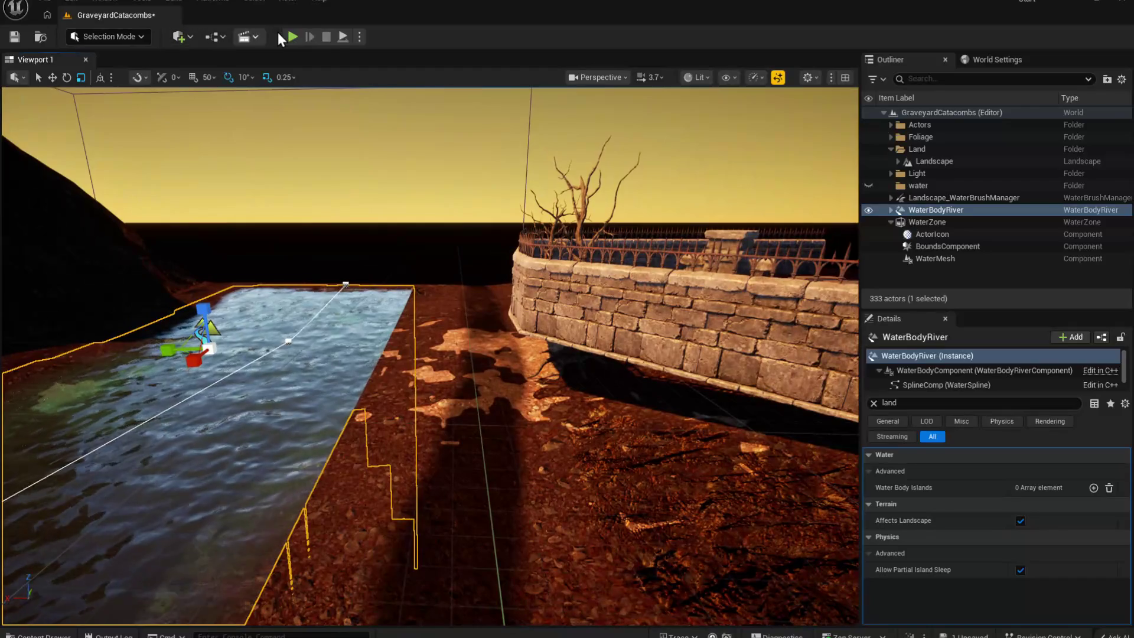
Step: Play the level briefly to watch the character wade through the river, then stop
{"action": "key", "text": "alt+p"}
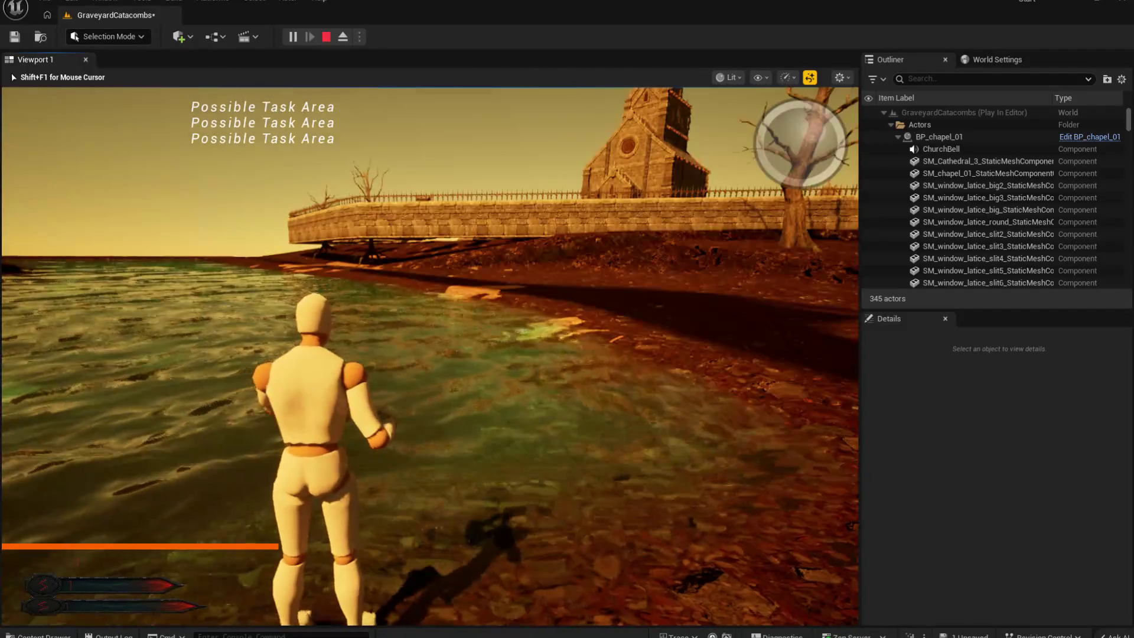
{"action": "key", "text": "Escape"}
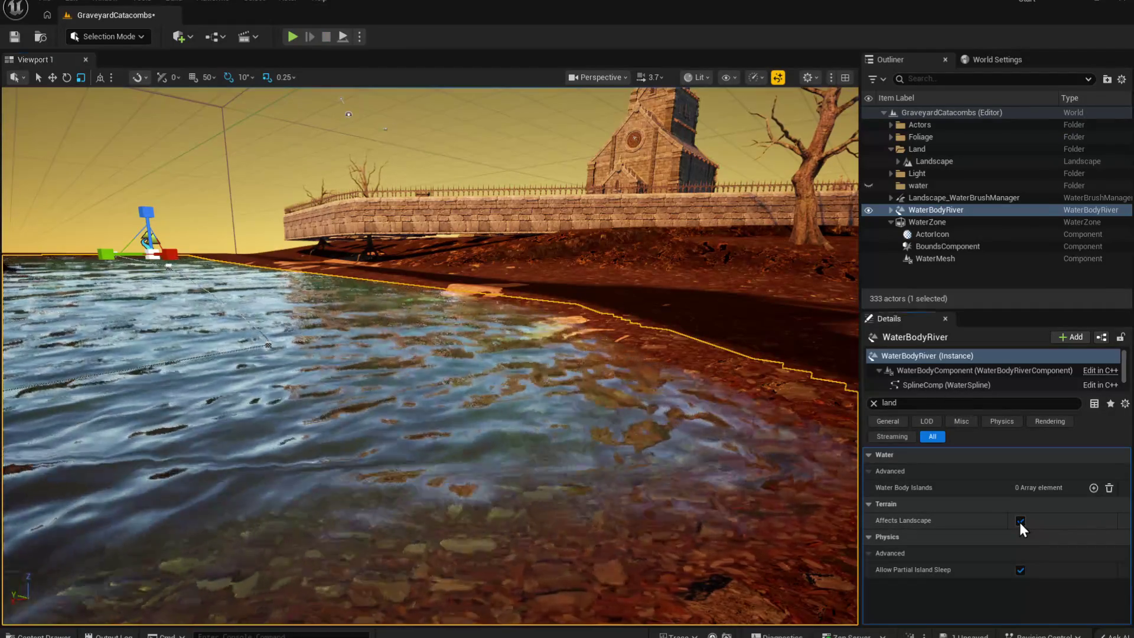
Step: Turn off Affects Landscape and Allow Partial Island Sleep, then show all settings for the upstream spline point
{"action": "left_click", "coordinate": [1019, 522]}
{"action": "left_click", "coordinate": [1020, 570]}
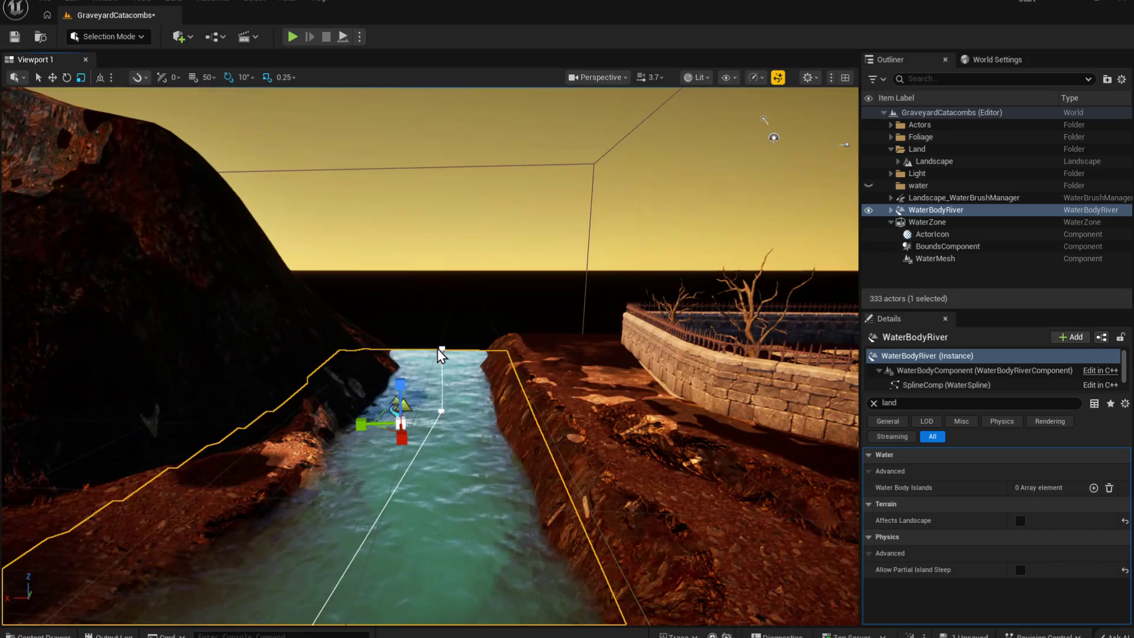
{"action": "left_click", "coordinate": [441, 350]}
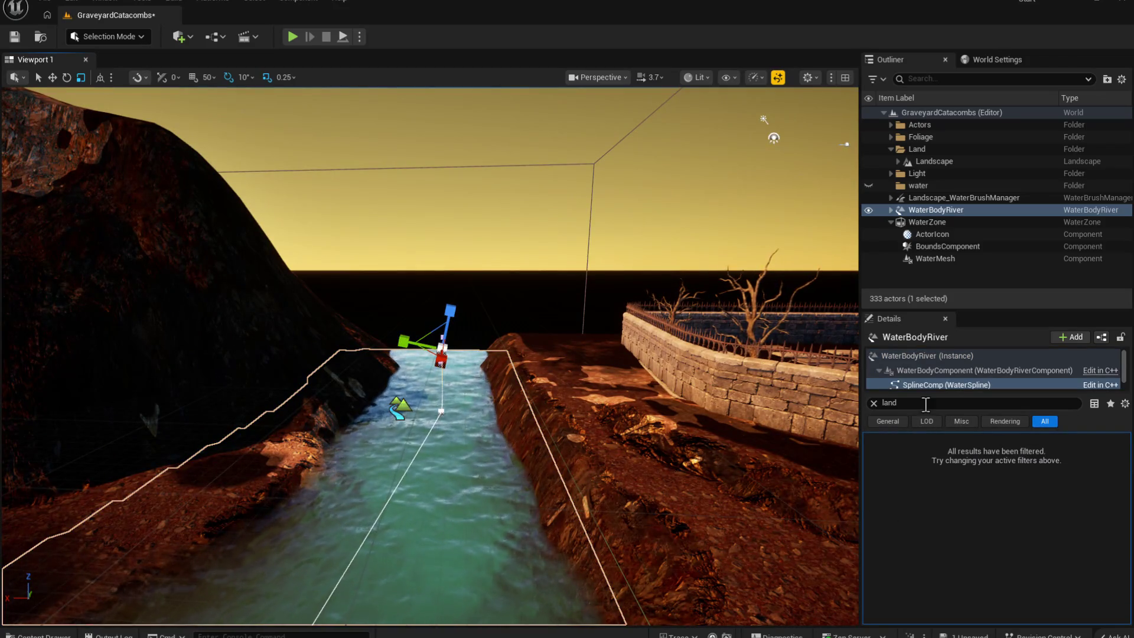
{"action": "left_click", "coordinate": [873, 403]}
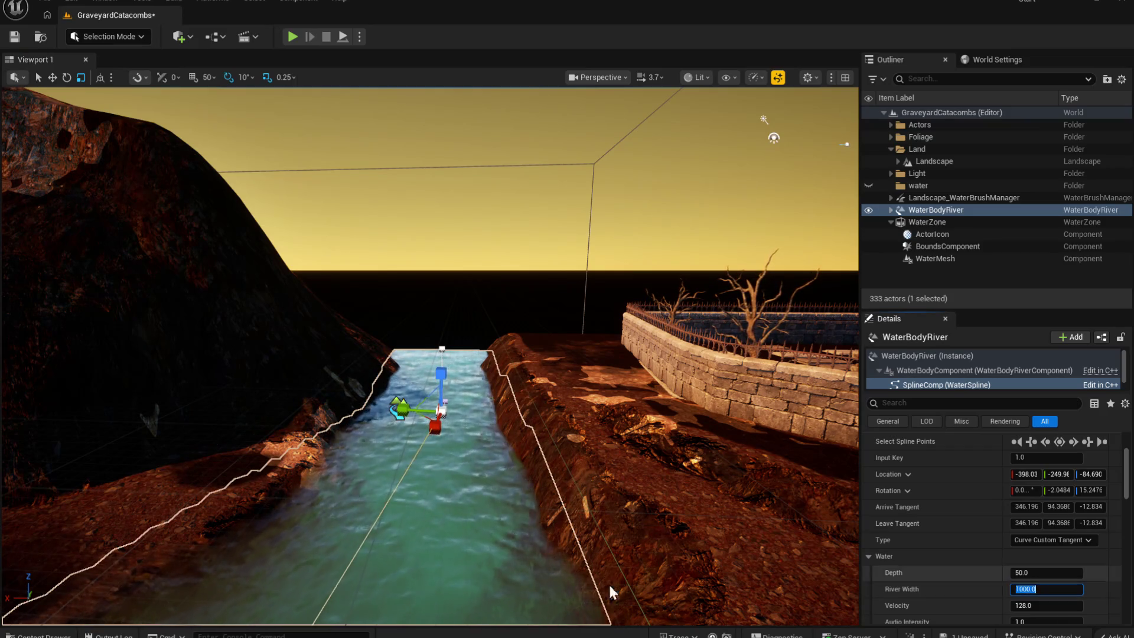
Step: Narrow the river to about 1016 at spline point 2 and Alt-drag to add a new bend point
{"action": "key", "text": "f"}
{"action": "left_click", "coordinate": [518, 424]}
{"action": "mouse_move", "coordinate": [1047, 589]}
{"action": "left_mouse_down"}
{"action": "mouse_move", "coordinate": [1032, 589]}
{"action": "mouse_move", "coordinate": [1064, 601]}
{"action": "left_mouse_up"}
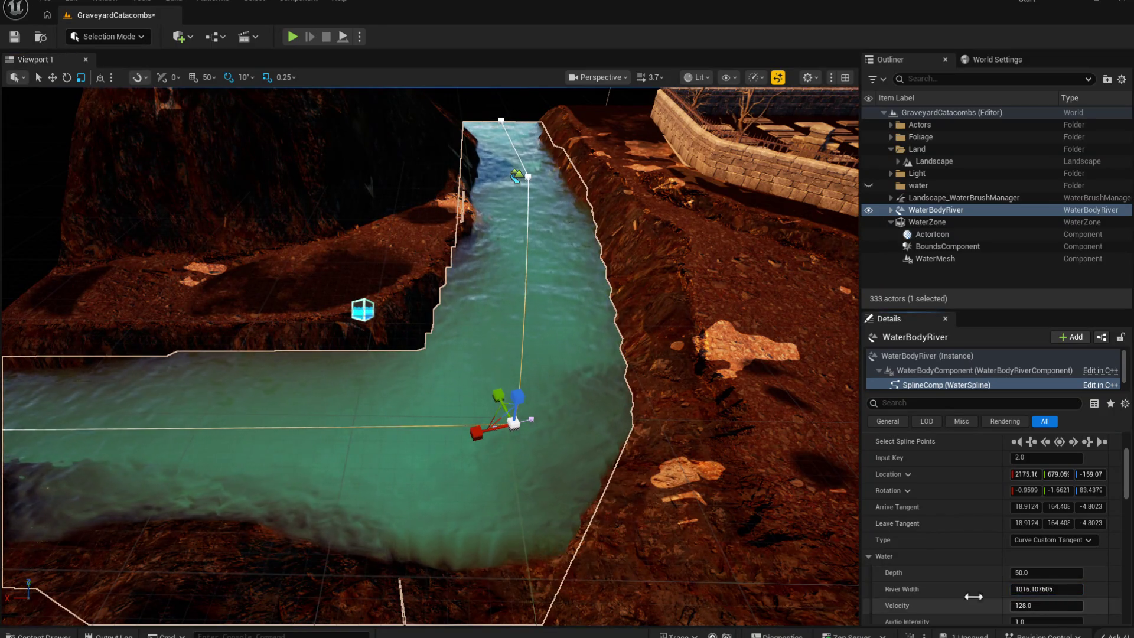
{"action": "mouse_move", "coordinate": [472, 354]}
{"action": "left_mouse_down"}
{"action": "mouse_move", "coordinate": [295, 360]}
{"action": "mouse_move", "coordinate": [381, 351]}
{"action": "mouse_move", "coordinate": [331, 372]}
{"action": "mouse_move", "coordinate": [570, 433]}
{"action": "left_mouse_up"}
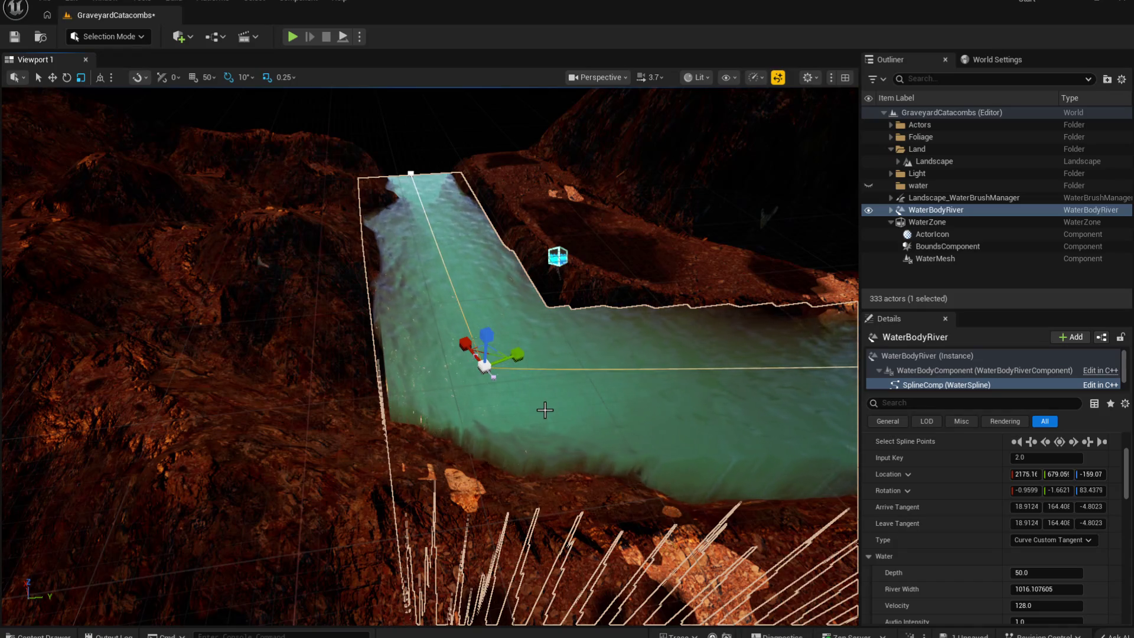
{"action": "left_click_drag", "start_coordinate": [515, 395], "coordinate": [438, 371]}
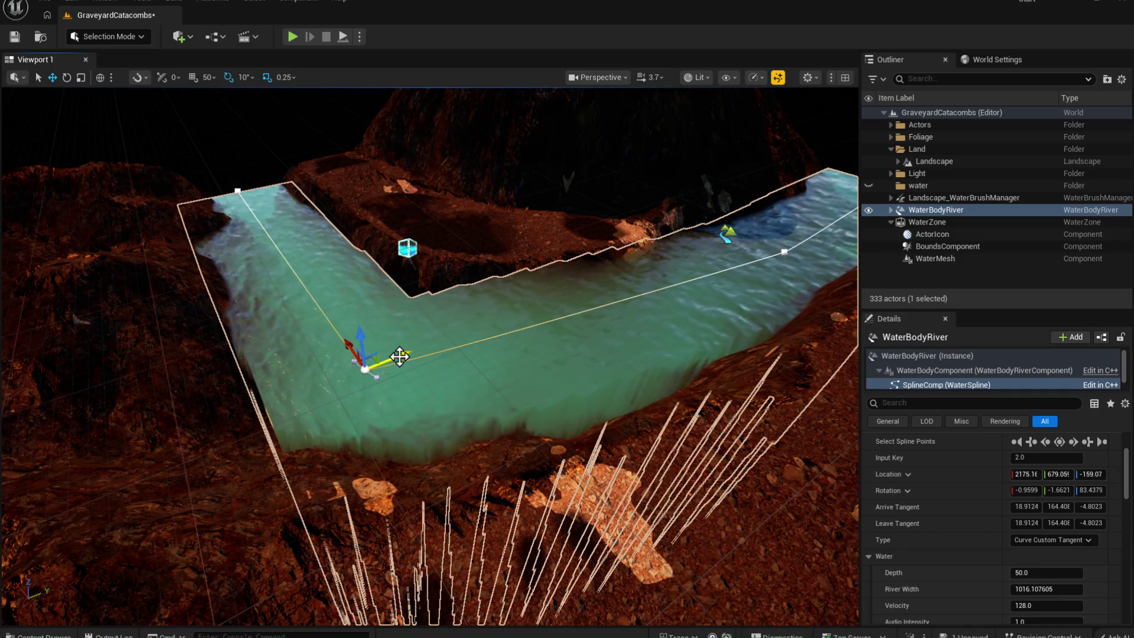
{"action": "mouse_move", "coordinate": [400, 356]}
{"action": "left_mouse_down"}
{"action": "mouse_move", "coordinate": [454, 304]}
{"action": "mouse_move", "coordinate": [489, 326]}
{"action": "mouse_move", "coordinate": [617, 333]}
{"action": "mouse_move", "coordinate": [555, 304]}
{"action": "left_mouse_up"}
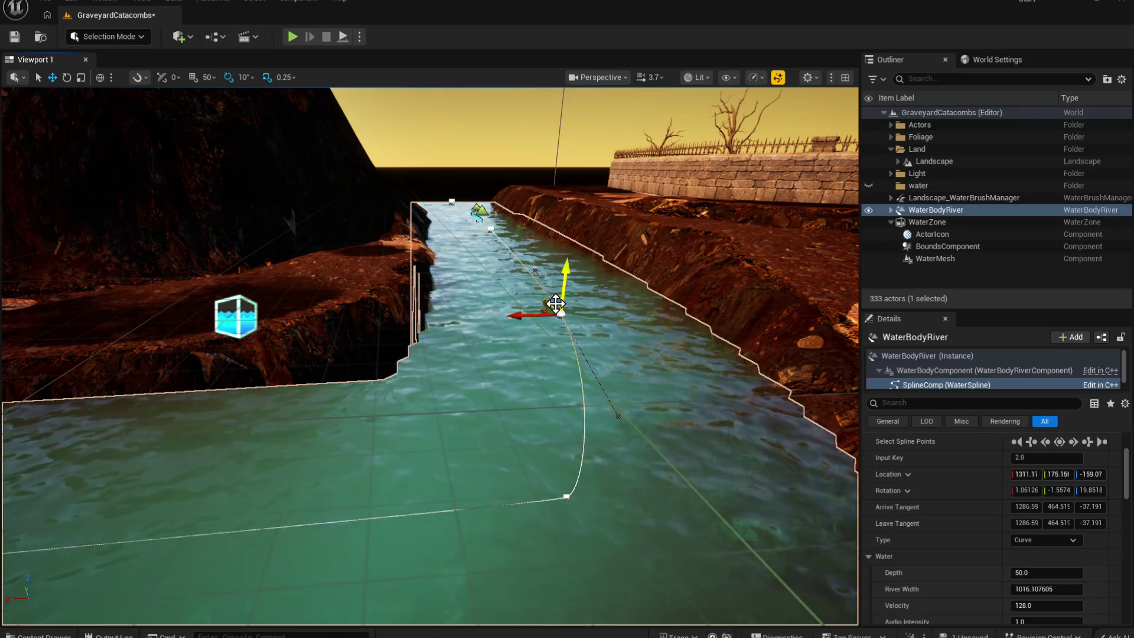
{"action": "left_click", "coordinate": [561, 498]}
Step: Confirm Velocity 128.0 and widen the river at spline point 2 to about 1136
{"action": "left_click_drag", "start_coordinate": [551, 480], "coordinate": [398, 451]}
{"action": "mouse_move", "coordinate": [324, 397]}
{"action": "left_mouse_down"}
{"action": "mouse_move", "coordinate": [278, 378]}
{"action": "mouse_move", "coordinate": [260, 331]}
{"action": "mouse_move", "coordinate": [277, 425]}
{"action": "mouse_move", "coordinate": [423, 311]}
{"action": "mouse_move", "coordinate": [537, 297]}
{"action": "left_mouse_up"}
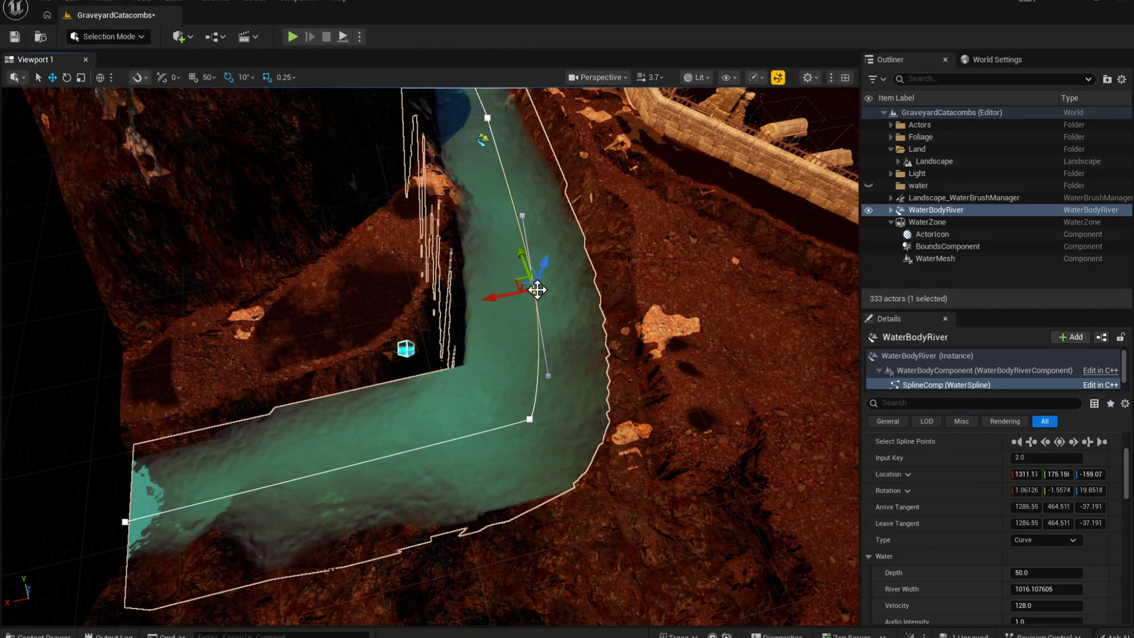
{"action": "left_click_drag", "start_coordinate": [537, 296], "coordinate": [466, 295]}
{"action": "mouse_move", "coordinate": [468, 400]}
{"action": "left_mouse_down"}
{"action": "mouse_move", "coordinate": [455, 401]}
{"action": "mouse_move", "coordinate": [468, 401]}
{"action": "left_mouse_up"}
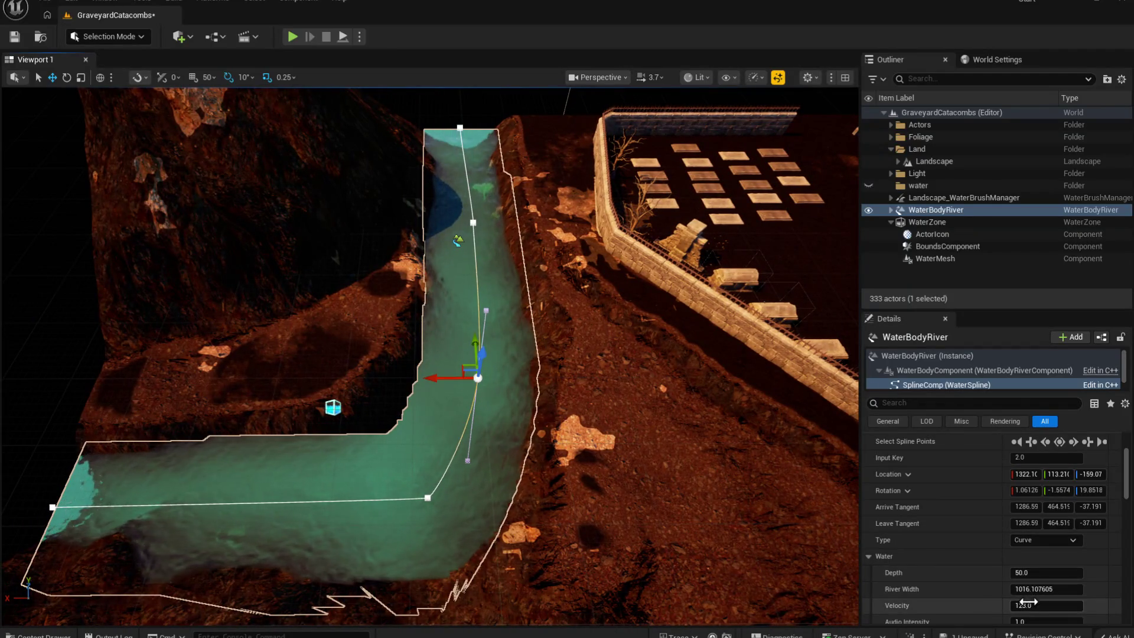
{"action": "scroll", "coordinate": [1031, 589], "scroll_direction": "down", "scroll_amount": 1}
{"action": "key", "text": "Return"}
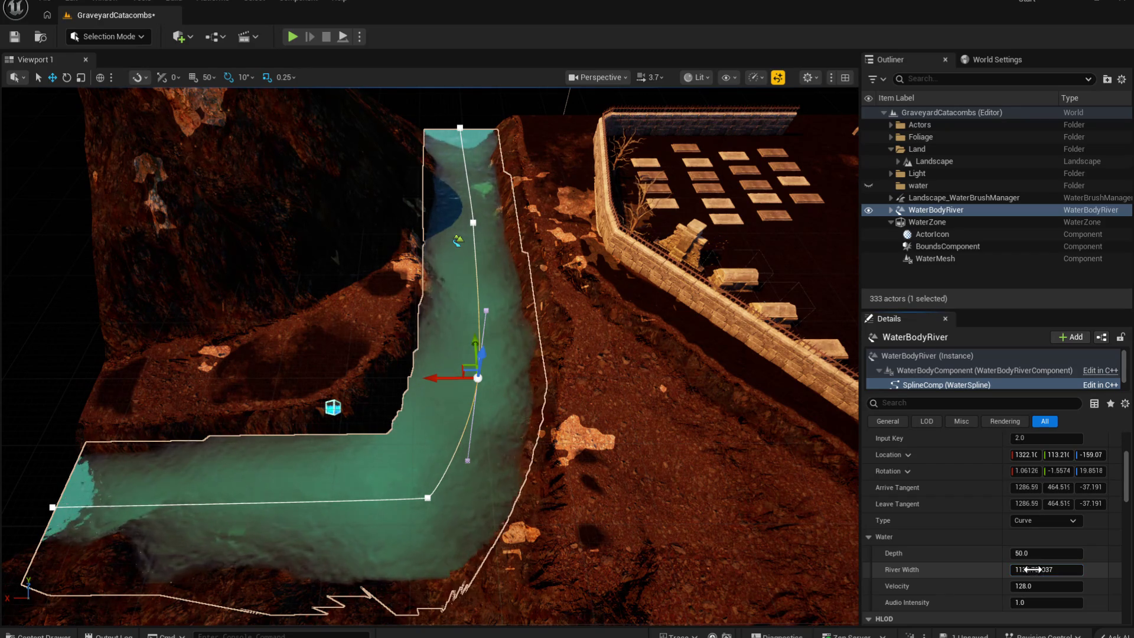
{"action": "left_click_drag", "start_coordinate": [556, 599], "coordinate": [561, 599]}
Step: Widen the lower spline point to about 1636 and nudge its position into place
{"action": "left_click", "coordinate": [429, 499]}
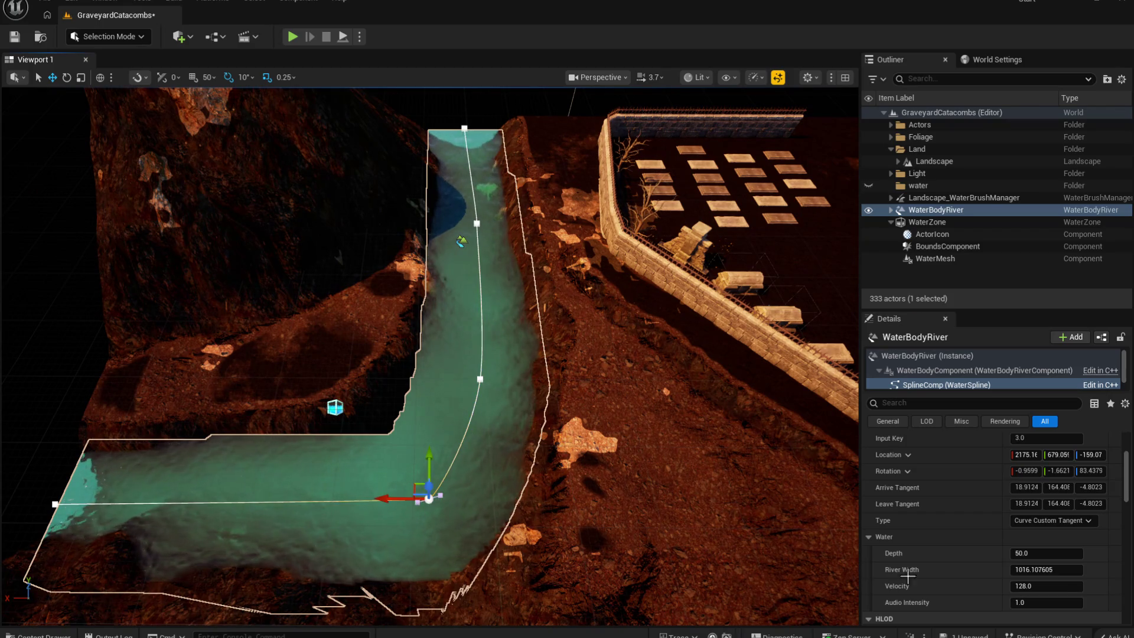
{"action": "left_click_drag", "start_coordinate": [1034, 569], "coordinate": [1057, 569]}
{"action": "left_click_drag", "start_coordinate": [431, 354], "coordinate": [472, 355]}
{"action": "left_click_drag", "start_coordinate": [601, 568], "coordinate": [601, 568]}
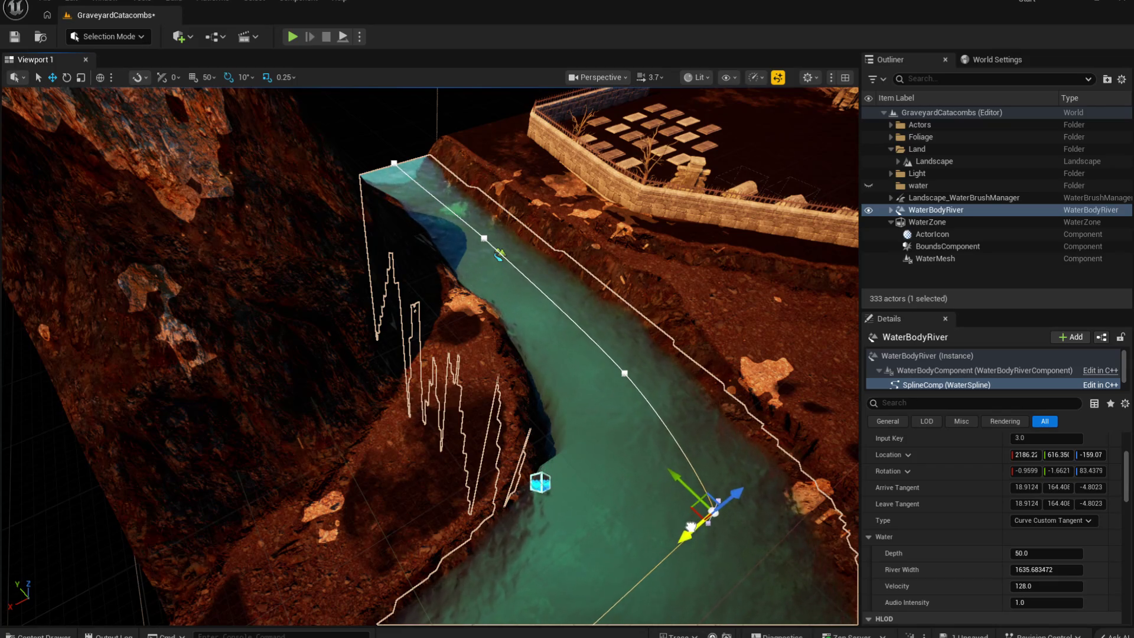
{"action": "left_click_drag", "start_coordinate": [662, 468], "coordinate": [655, 466]}
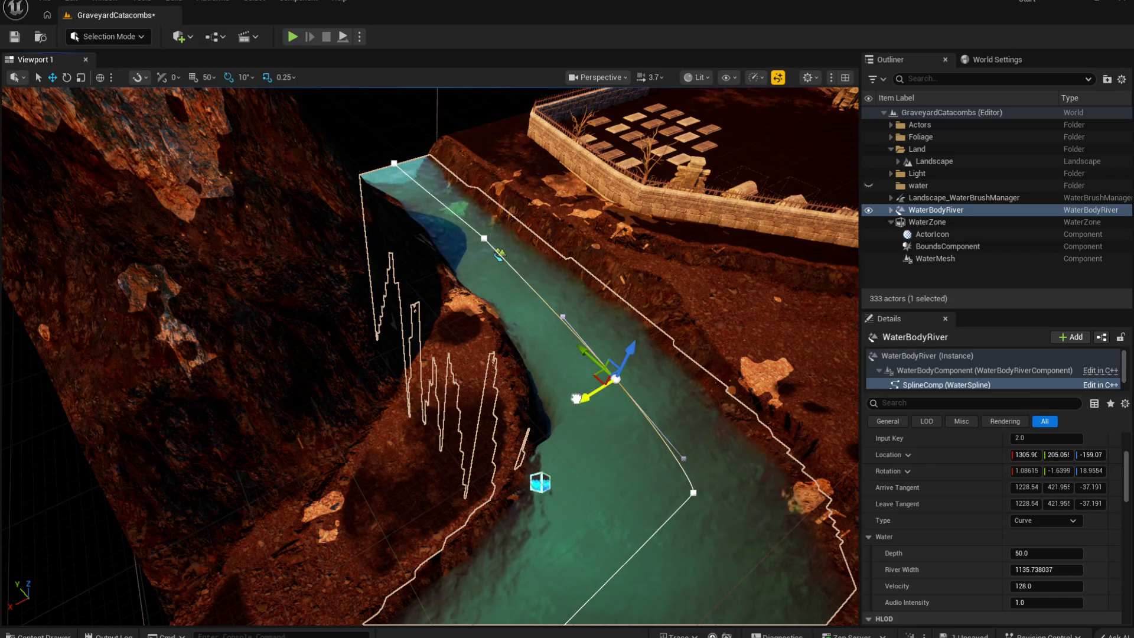
{"action": "left_click_drag", "start_coordinate": [567, 401], "coordinate": [605, 400]}
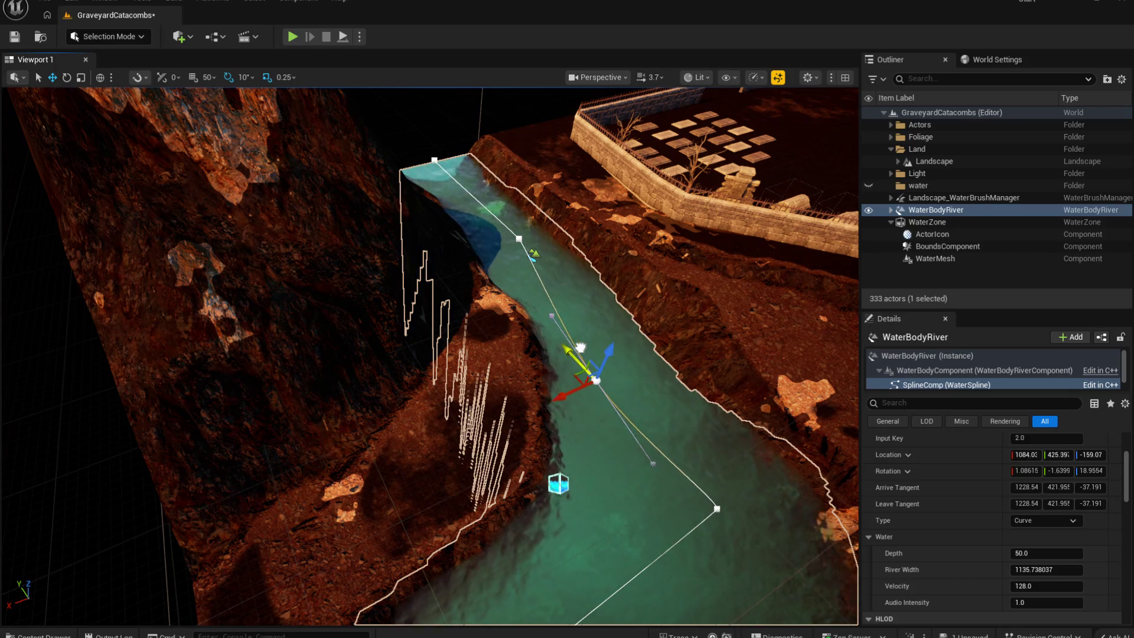
{"action": "mouse_move", "coordinate": [581, 385]}
{"action": "left_mouse_down"}
{"action": "mouse_move", "coordinate": [650, 382]}
{"action": "mouse_move", "coordinate": [711, 359]}
{"action": "mouse_move", "coordinate": [652, 438]}
{"action": "left_mouse_up"}
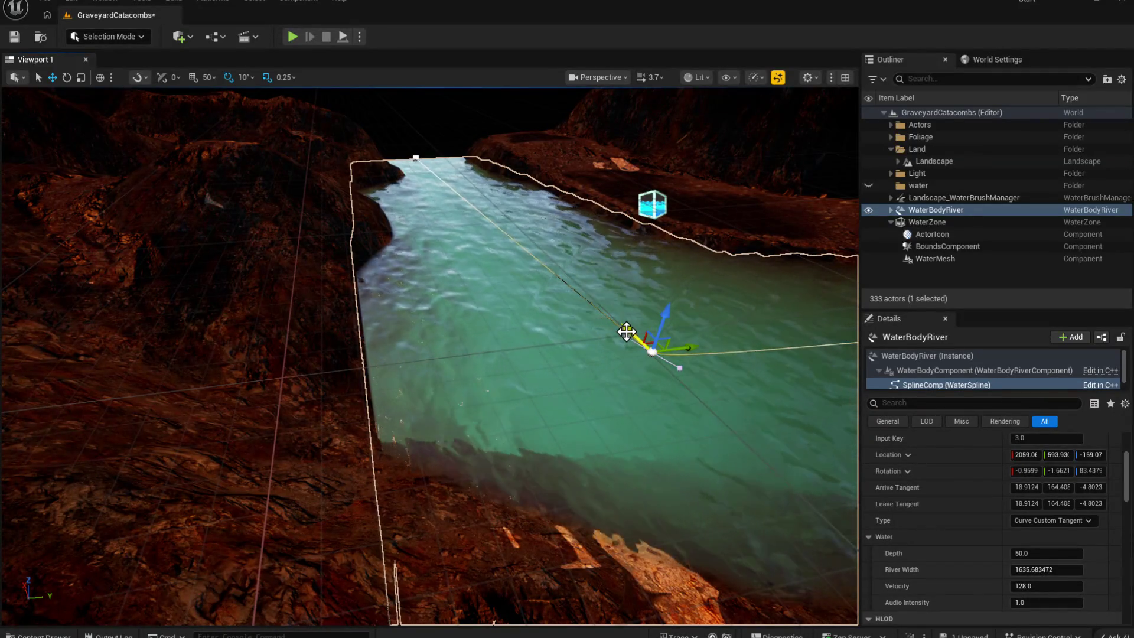
Step: Alt-drag the gizmo to add a fourth spline point extending the river
{"action": "left_click_drag", "start_coordinate": [626, 332], "coordinate": [597, 315]}
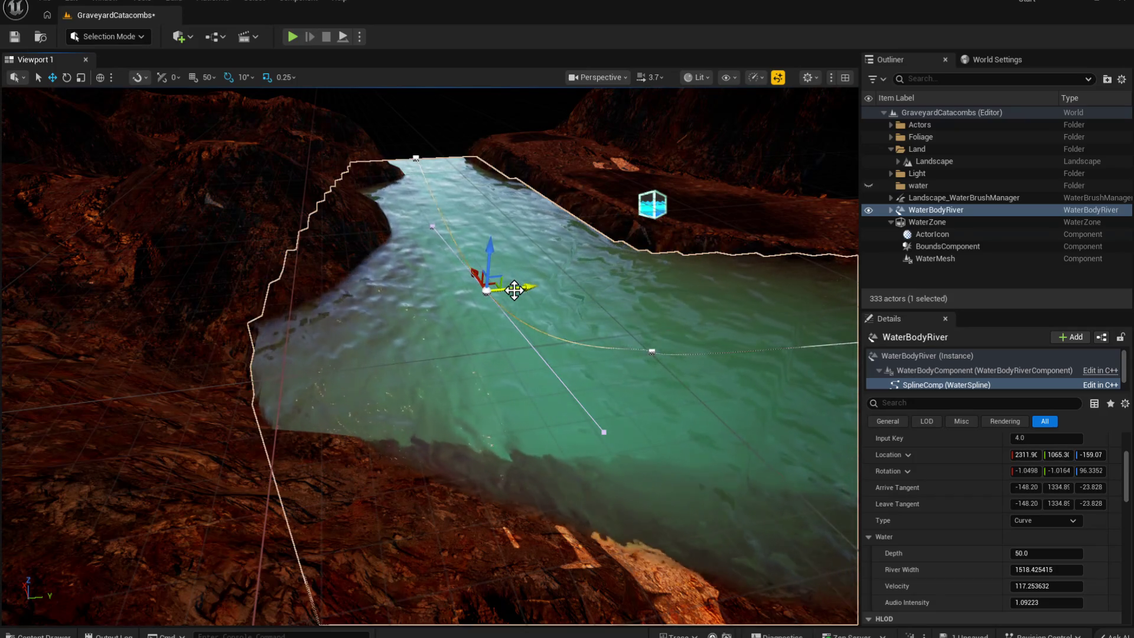
{"action": "left_click_drag", "start_coordinate": [524, 287], "coordinate": [478, 293]}
{"action": "left_click_drag", "start_coordinate": [378, 393], "coordinate": [378, 393]}
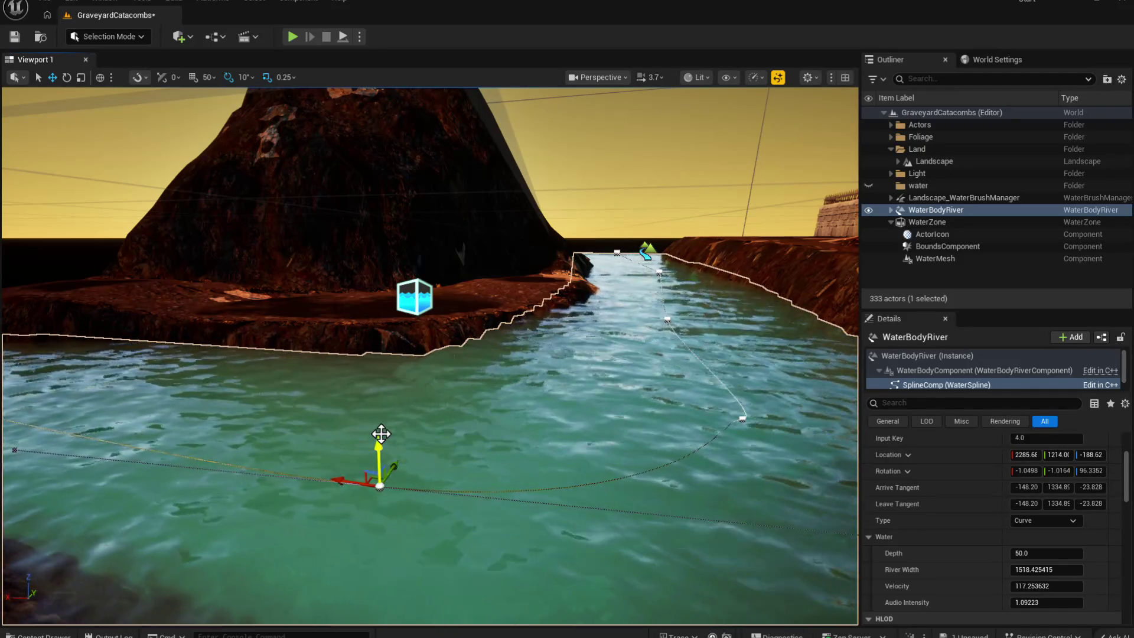
{"action": "left_click_drag", "start_coordinate": [598, 476], "coordinate": [545, 532]}
Step: Drag spline point 3's tangent handle to rotate and bend the river curve there
{"action": "left_click", "coordinate": [445, 487]}
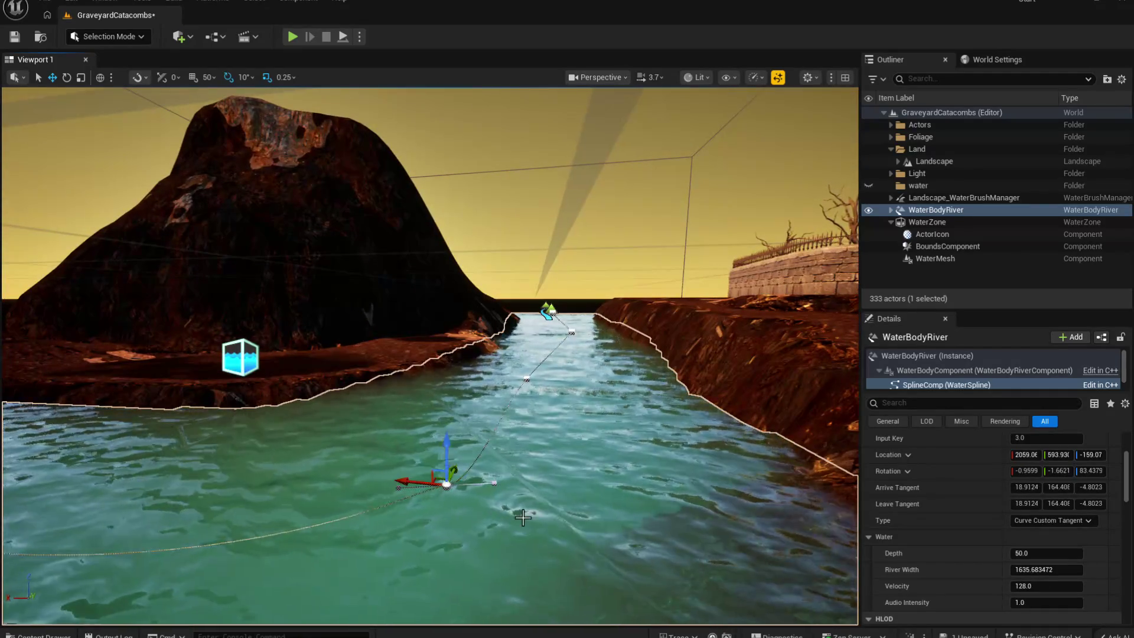
{"action": "key", "text": "f"}
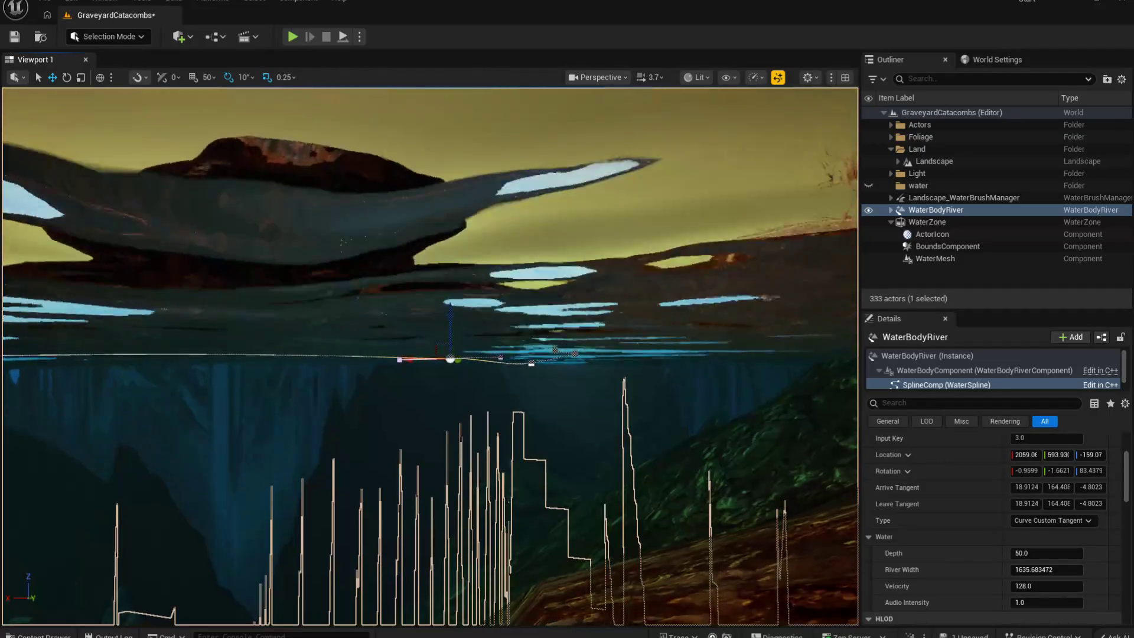
{"action": "left_click_drag", "start_coordinate": [625, 413], "coordinate": [633, 426]}
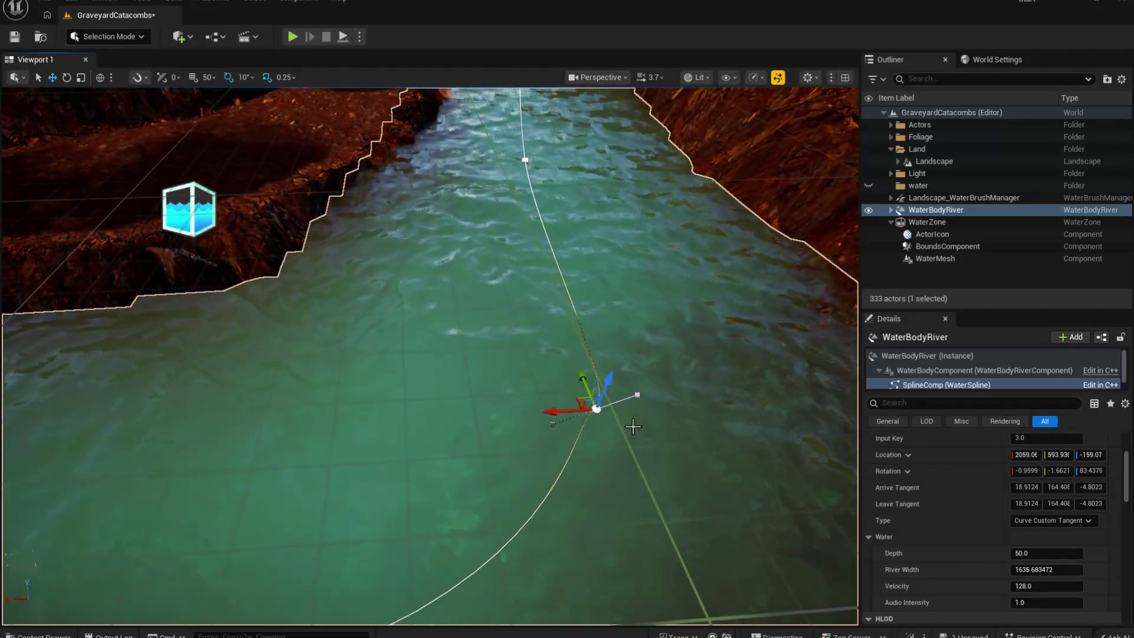
{"action": "left_click", "coordinate": [637, 395]}
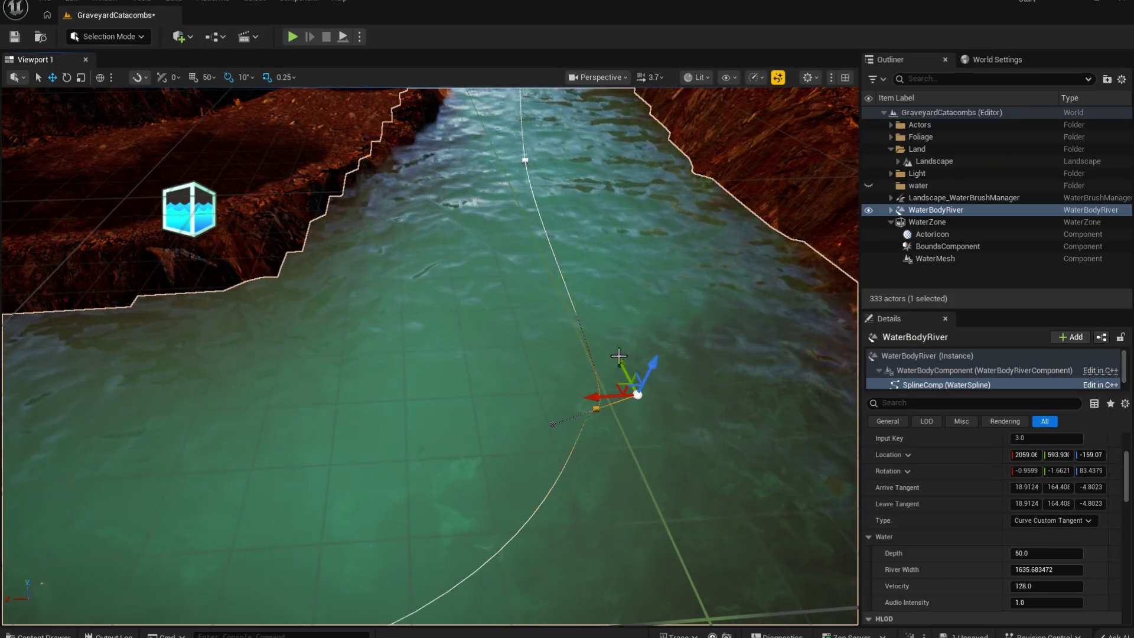
{"action": "mouse_move", "coordinate": [618, 367]}
{"action": "left_mouse_down"}
{"action": "mouse_move", "coordinate": [628, 387]}
{"action": "mouse_move", "coordinate": [614, 355]}
{"action": "mouse_move", "coordinate": [557, 316]}
{"action": "left_mouse_up"}
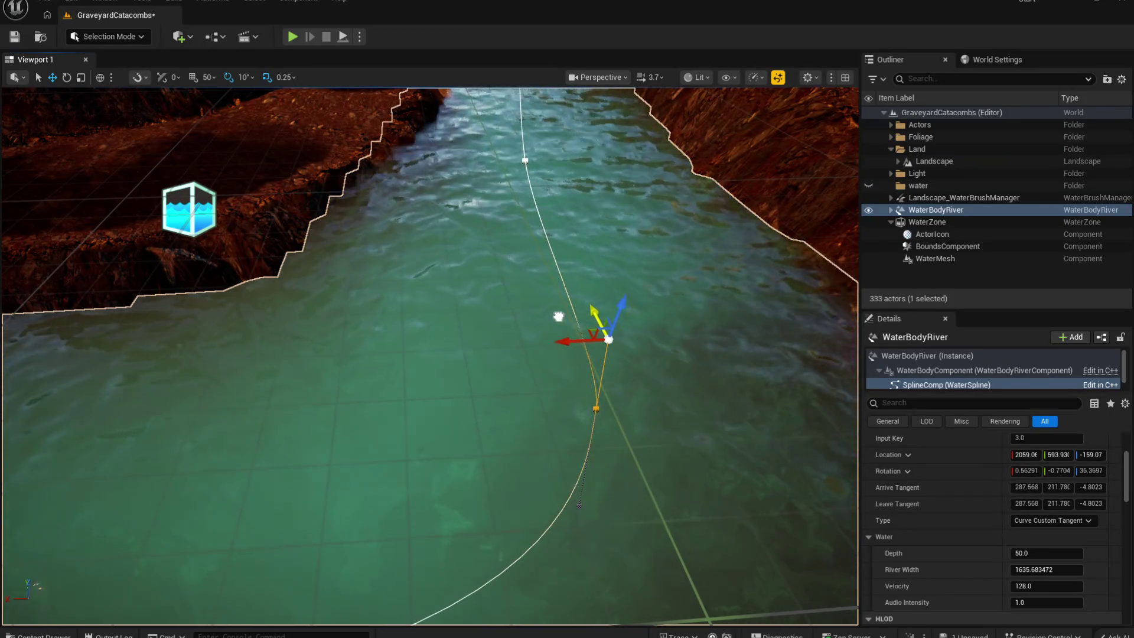
{"action": "mouse_move", "coordinate": [688, 407]}
{"action": "left_mouse_down"}
{"action": "mouse_move", "coordinate": [620, 419]}
{"action": "mouse_move", "coordinate": [668, 410]}
{"action": "left_mouse_up"}
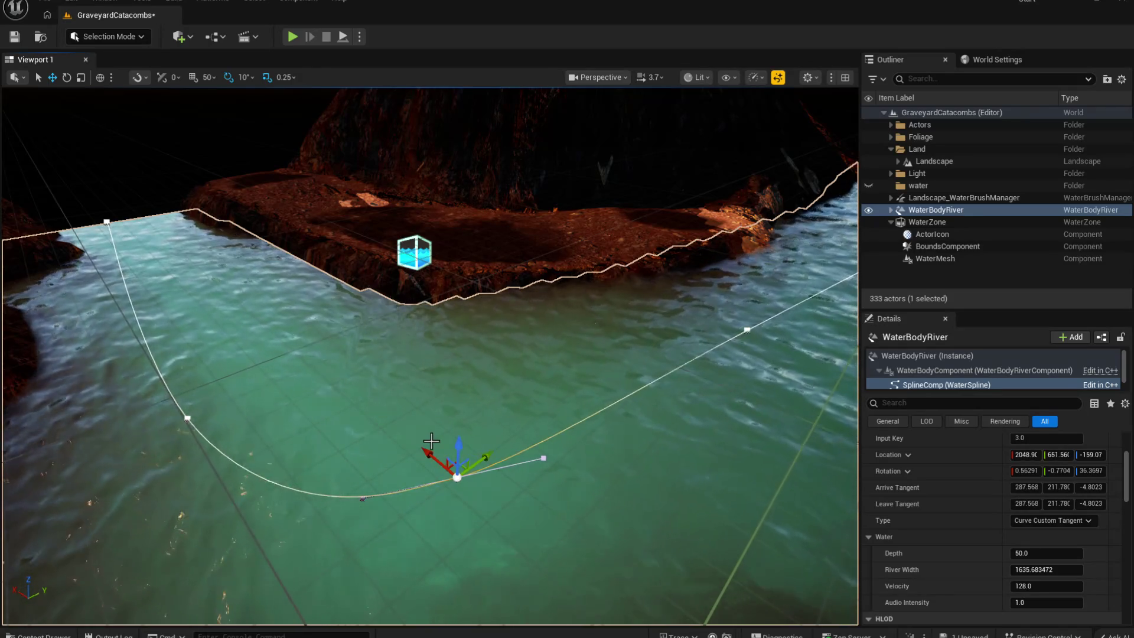
Step: Move the river's fourth spline point farther outward and fly the camera along the water
{"action": "left_click", "coordinate": [189, 416]}
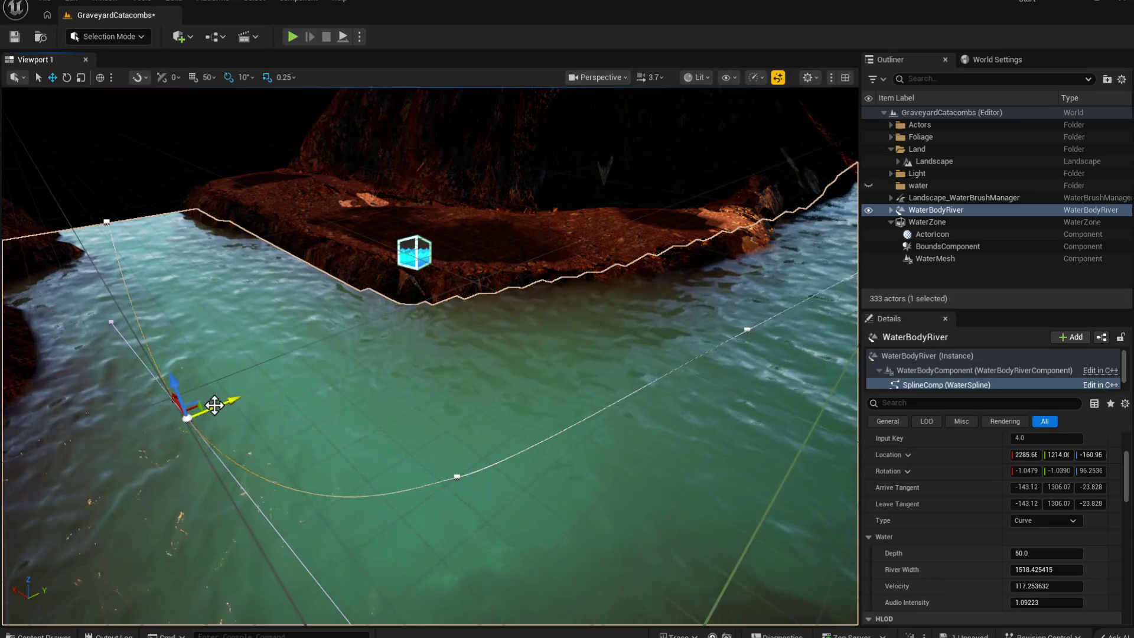
{"action": "mouse_move", "coordinate": [193, 394]}
{"action": "left_mouse_down"}
{"action": "mouse_move", "coordinate": [185, 384]}
{"action": "mouse_move", "coordinate": [219, 402]}
{"action": "mouse_move", "coordinate": [224, 419]}
{"action": "mouse_move", "coordinate": [253, 381]}
{"action": "mouse_move", "coordinate": [279, 473]}
{"action": "left_mouse_up"}
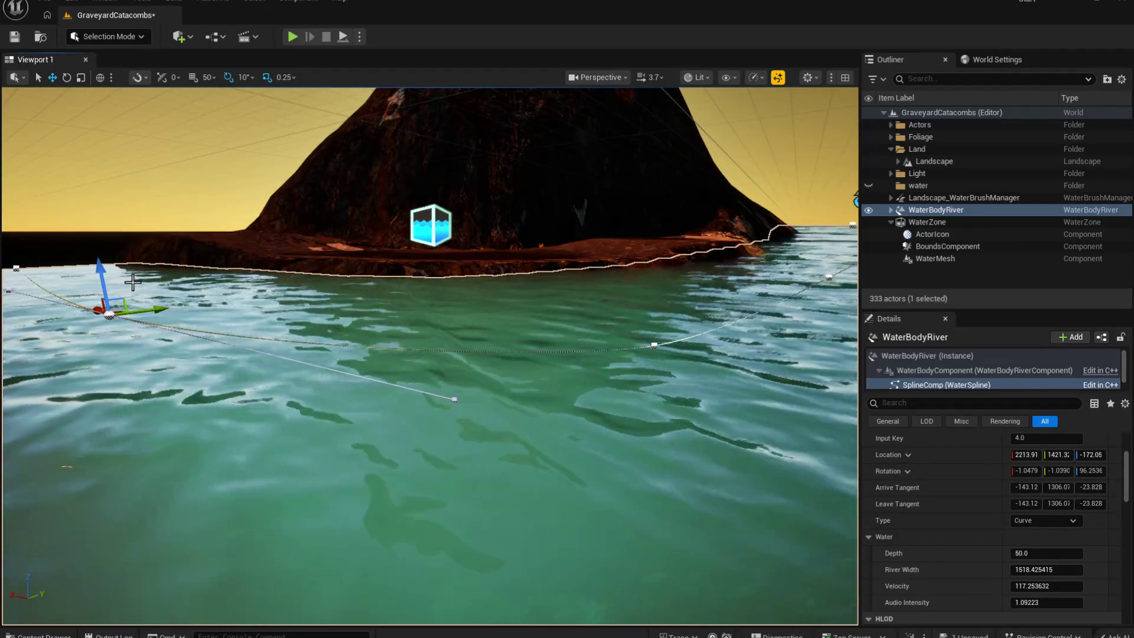
{"action": "left_click", "coordinate": [653, 342]}
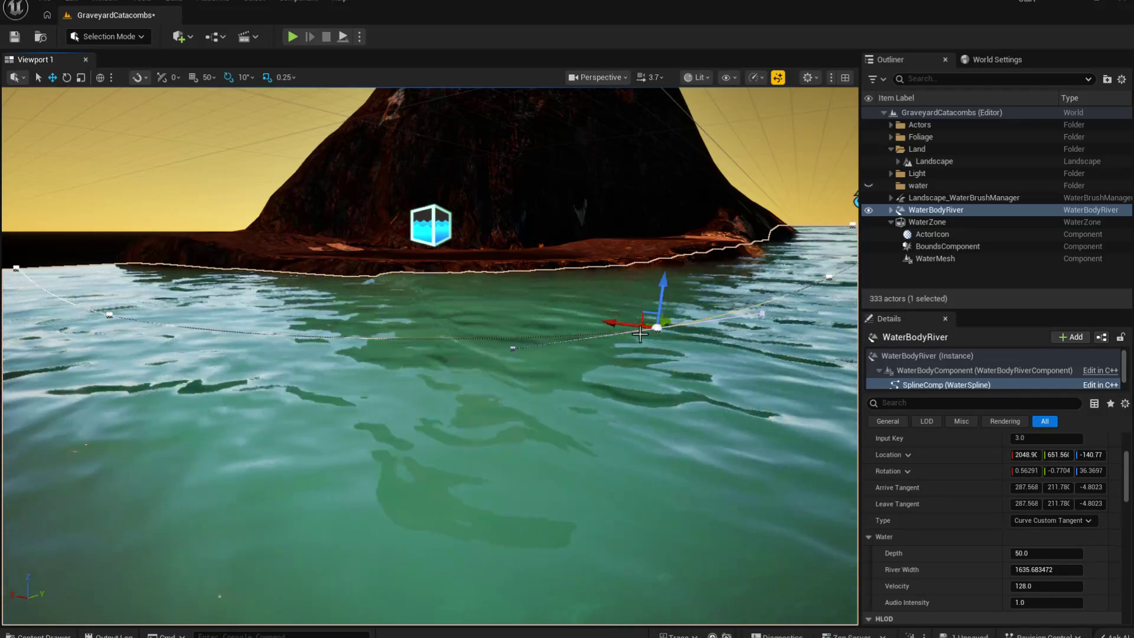
{"action": "key", "text": "d"}
{"action": "key", "text": "s"}
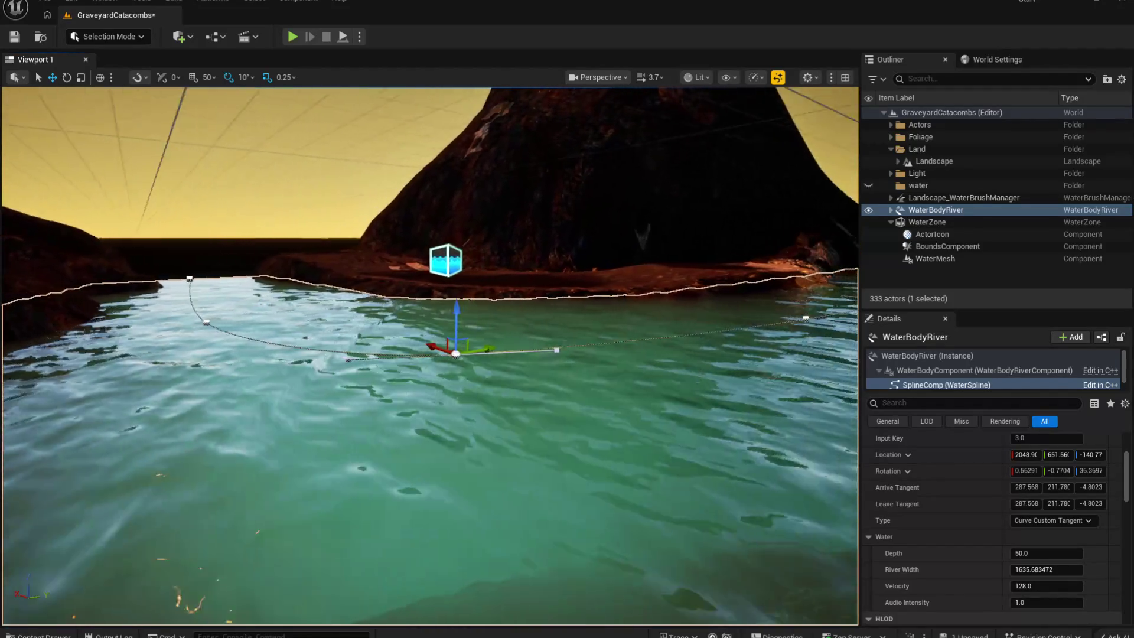
{"action": "key", "text": "w"}
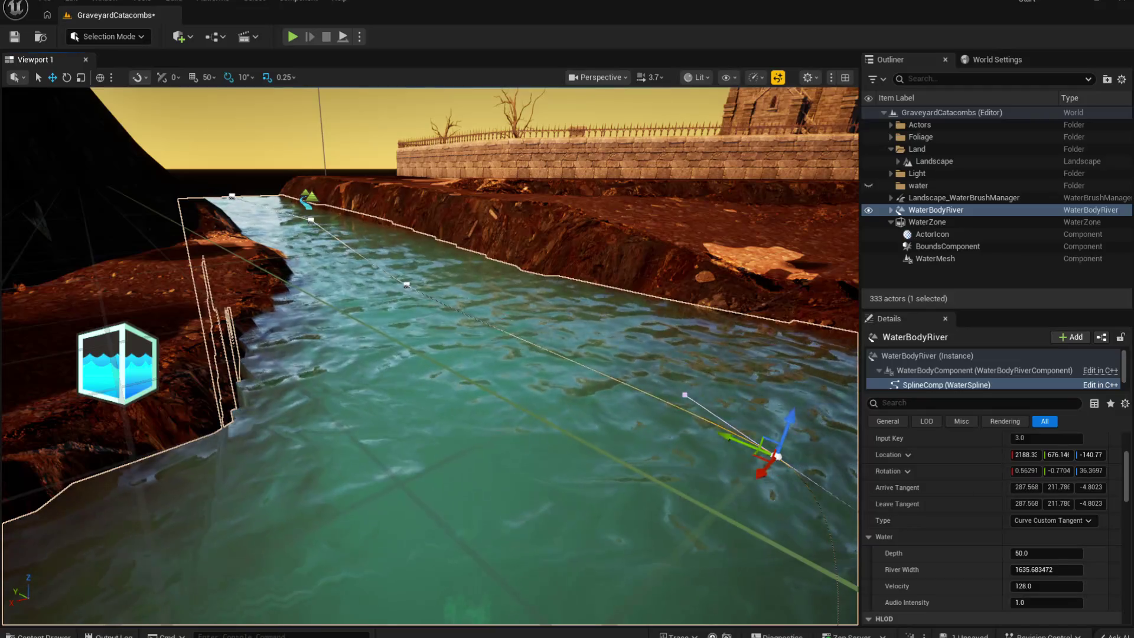
Step: Raise the river's second spline point slightly, to about Z -134.6
{"action": "left_click", "coordinate": [310, 220]}
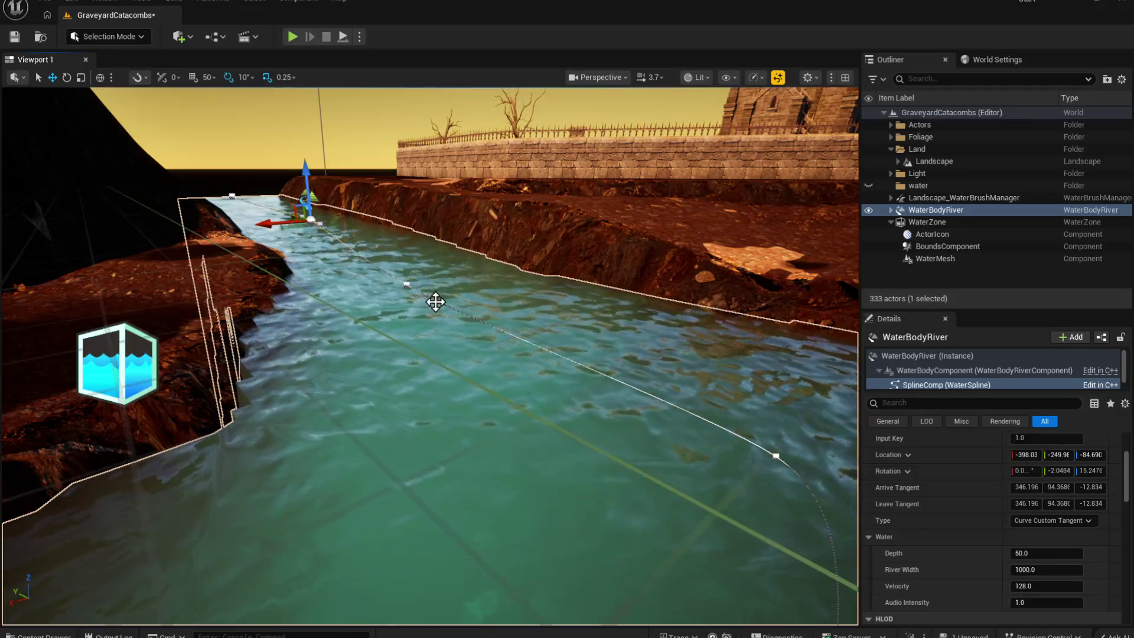
{"action": "left_click", "coordinate": [406, 284]}
{"action": "mouse_move", "coordinate": [412, 256]}
{"action": "left_mouse_down"}
{"action": "mouse_move", "coordinate": [419, 213]}
{"action": "mouse_move", "coordinate": [454, 189]}
{"action": "mouse_move", "coordinate": [612, 391]}
{"action": "left_mouse_up"}
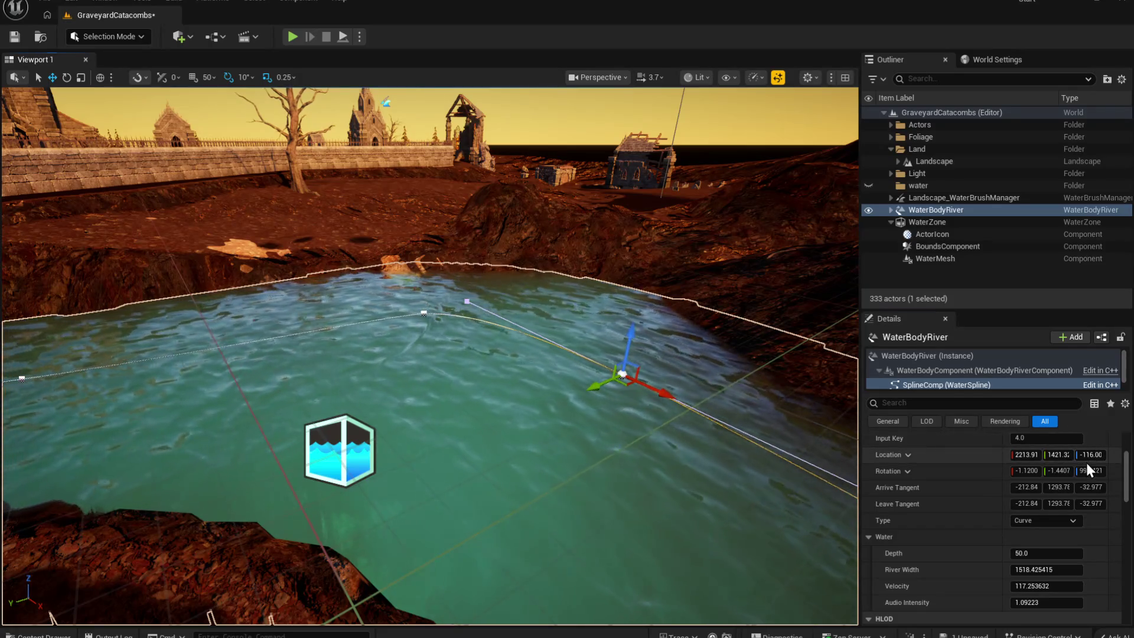
Step: Set the spline point's Location Z to -160 and its Audio Intensity to 0
{"action": "type", "text": "50"}
{"action": "key", "text": "Return"}
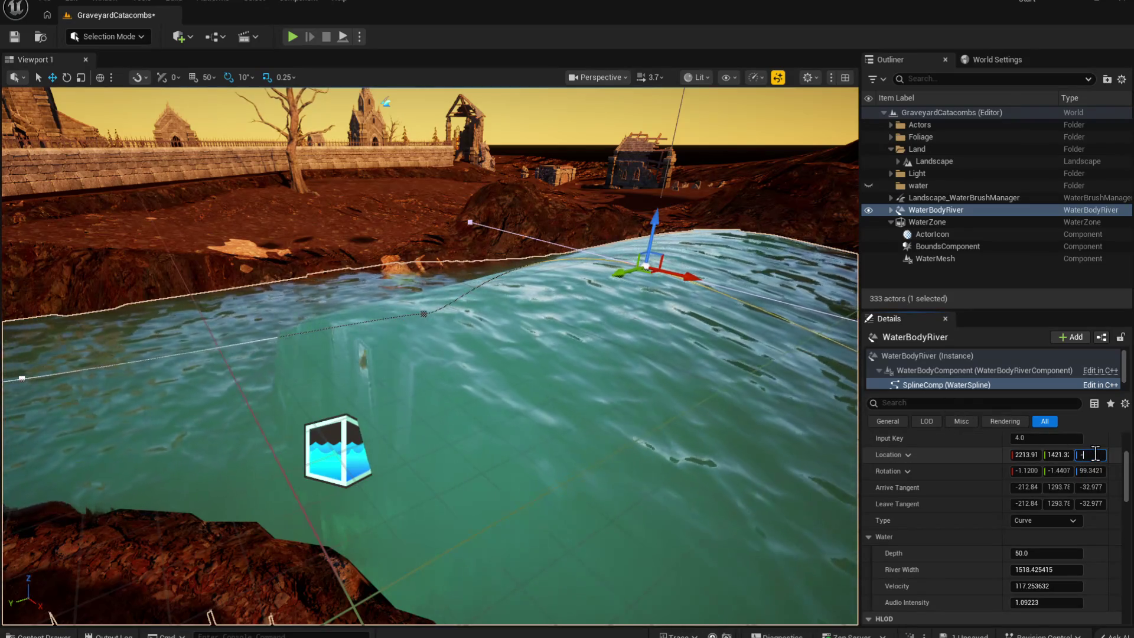
{"action": "type", "text": "0"}
{"action": "key", "text": "Return"}
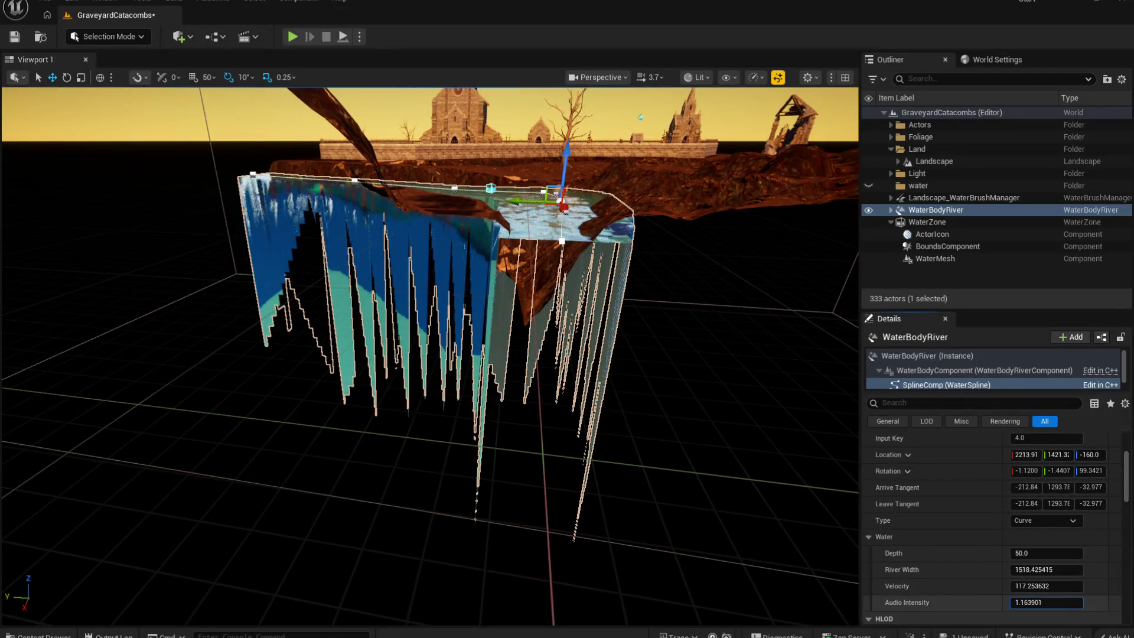
{"action": "left_click_drag", "start_coordinate": [1058, 602], "coordinate": [1059, 603]}
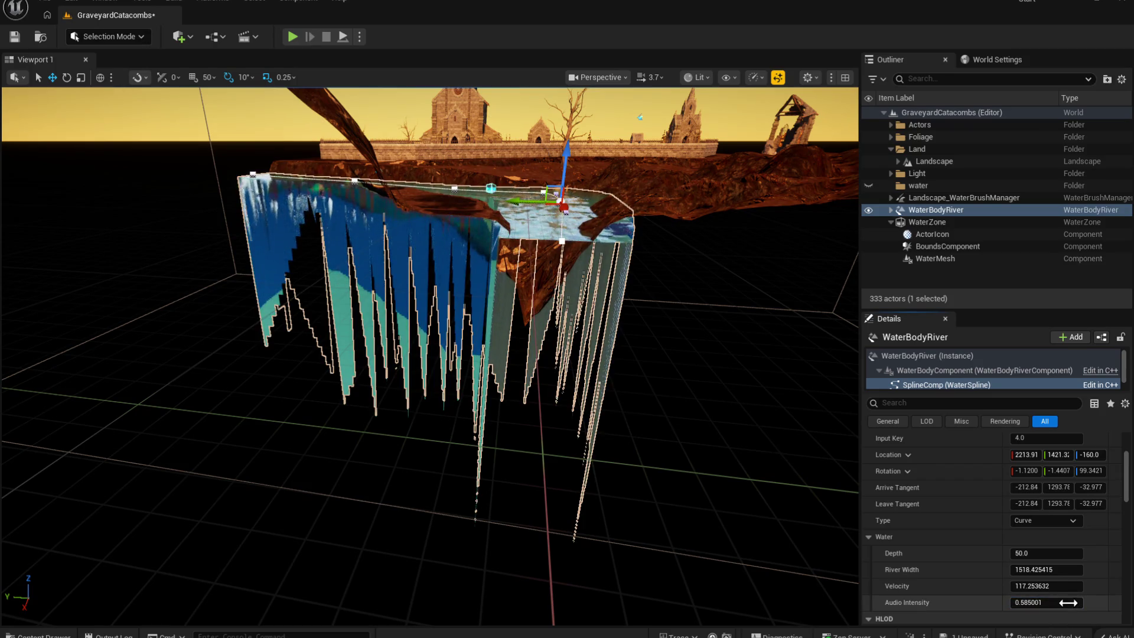
{"action": "mouse_move", "coordinate": [673, 493]}
{"action": "left_mouse_down"}
{"action": "mouse_move", "coordinate": [673, 413]}
{"action": "mouse_move", "coordinate": [547, 425]}
{"action": "mouse_move", "coordinate": [599, 453]}
{"action": "mouse_move", "coordinate": [319, 382]}
{"action": "mouse_move", "coordinate": [264, 380]}
{"action": "left_mouse_up"}
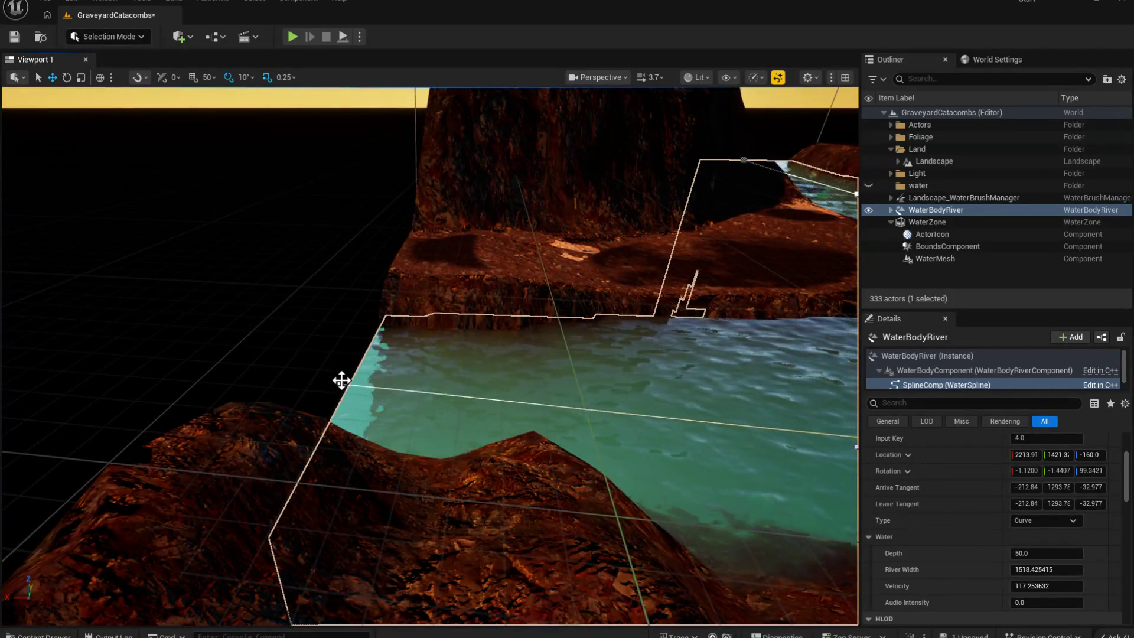
Step: Raise the next river spline point slightly with the Z gizmo
{"action": "left_click", "coordinate": [341, 380]}
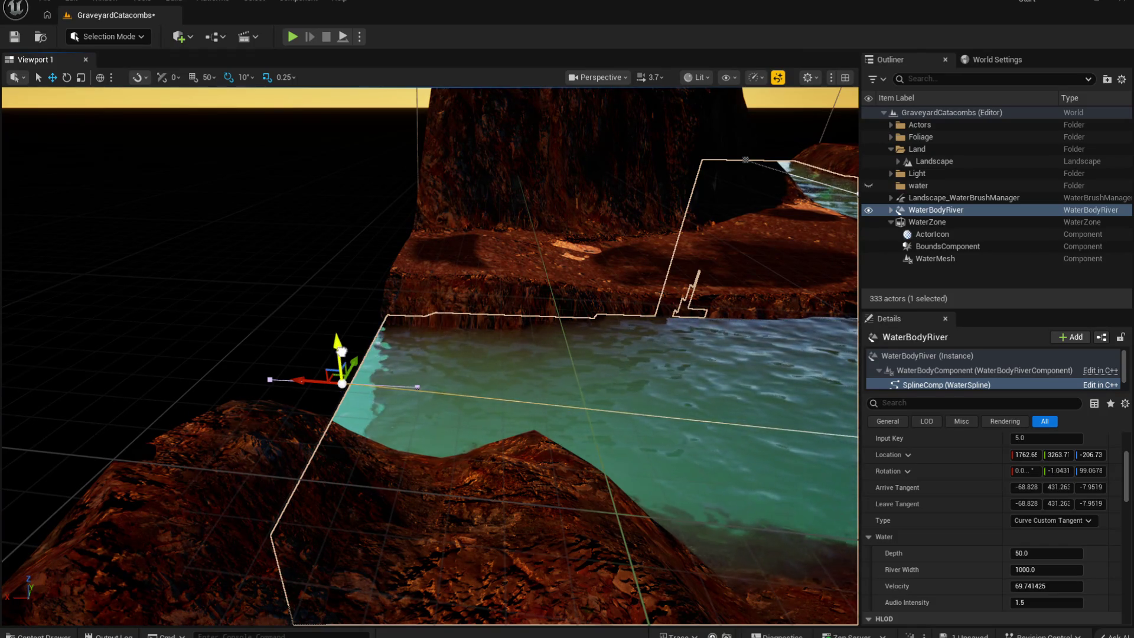
{"action": "left_click_drag", "start_coordinate": [340, 351], "coordinate": [349, 344]}
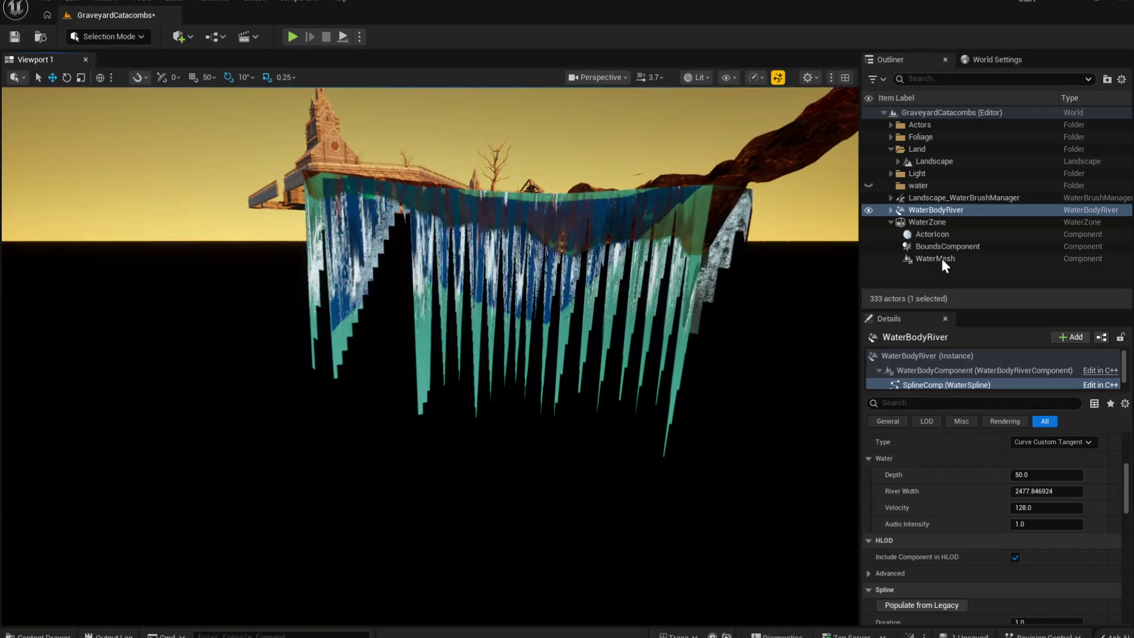
{"action": "left_click", "coordinate": [942, 223]}
Step: Frame the WaterZone and drag its Scale Z down from 0.25 to 0.1425
{"action": "double_click", "coordinate": [923, 225]}
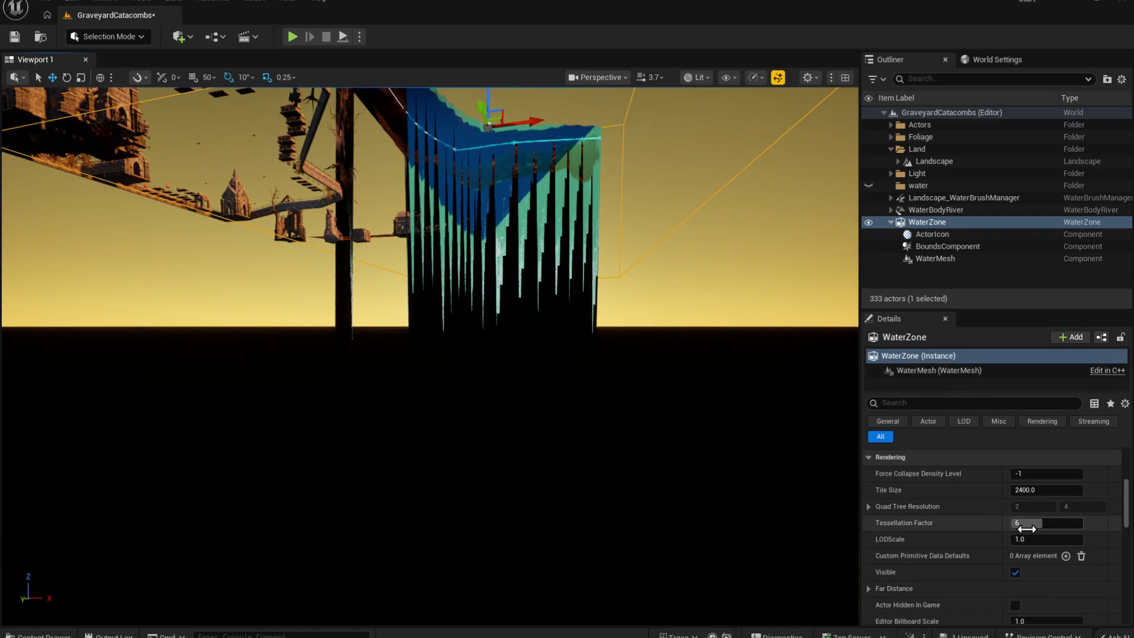
{"action": "scroll", "coordinate": [1071, 550], "scroll_direction": "down", "scroll_amount": 5}
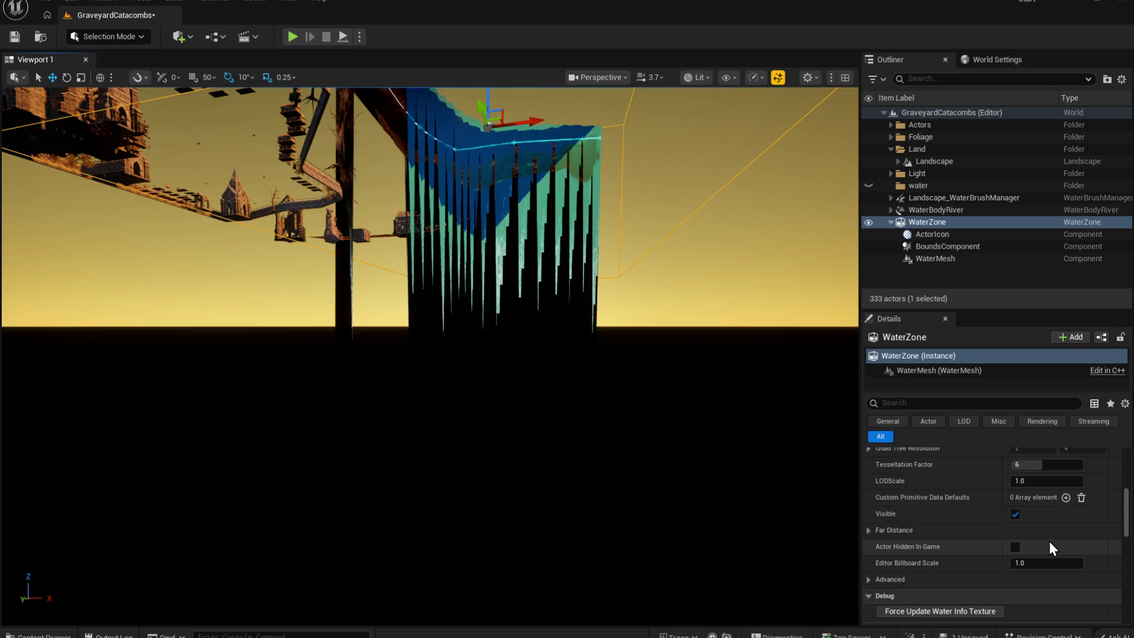
{"action": "scroll", "coordinate": [1054, 530], "scroll_direction": "up", "scroll_amount": 5}
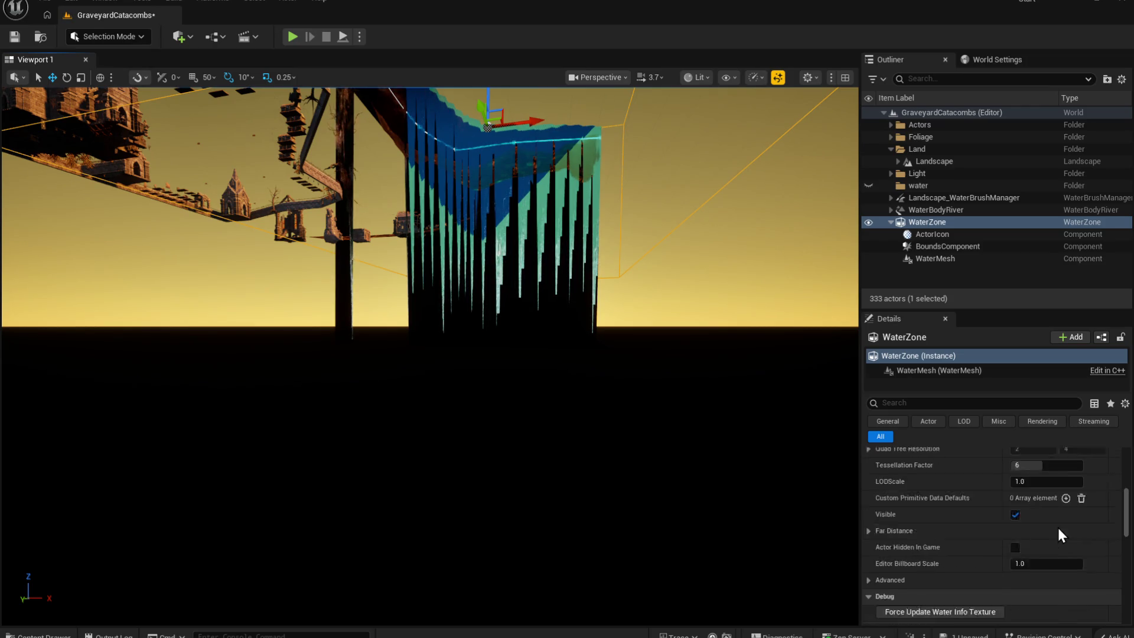
{"action": "scroll", "coordinate": [1058, 530], "scroll_direction": "up", "scroll_amount": 1}
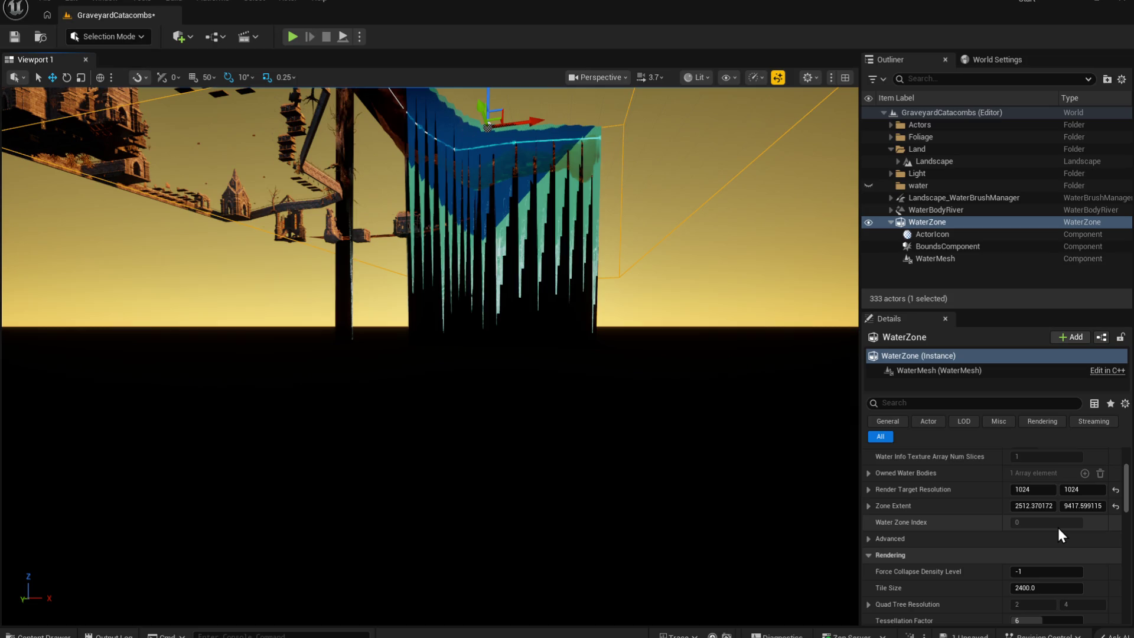
{"action": "scroll", "coordinate": [1061, 535], "scroll_direction": "up", "scroll_amount": 1}
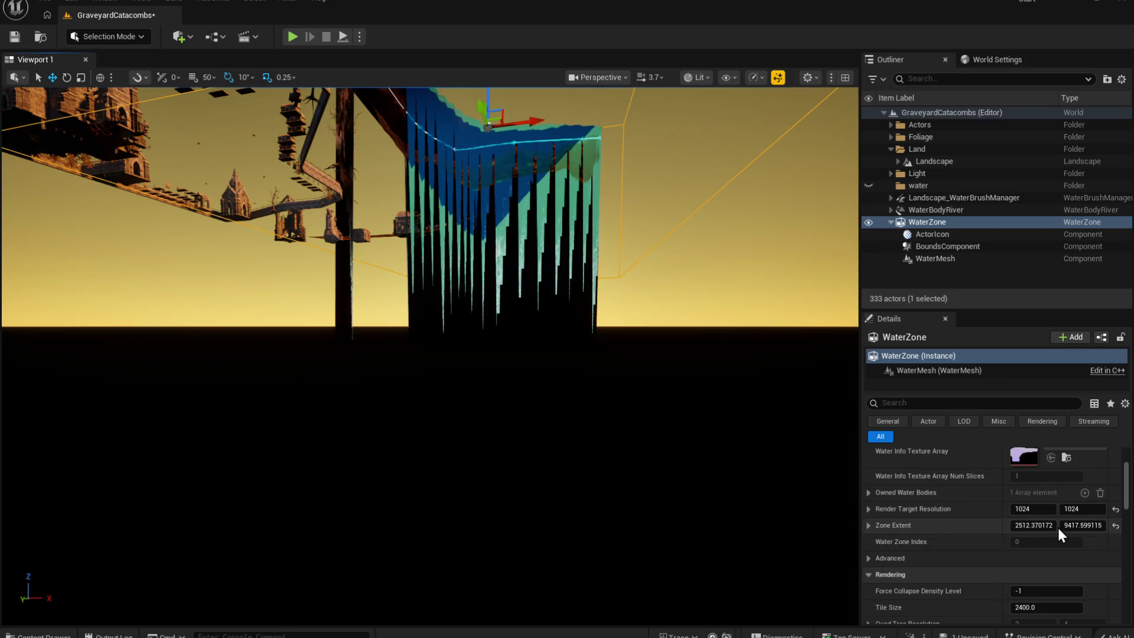
{"action": "scroll", "coordinate": [1057, 525], "scroll_direction": "up", "scroll_amount": 4}
{"action": "scroll", "coordinate": [1074, 584], "scroll_direction": "down", "scroll_amount": 1}
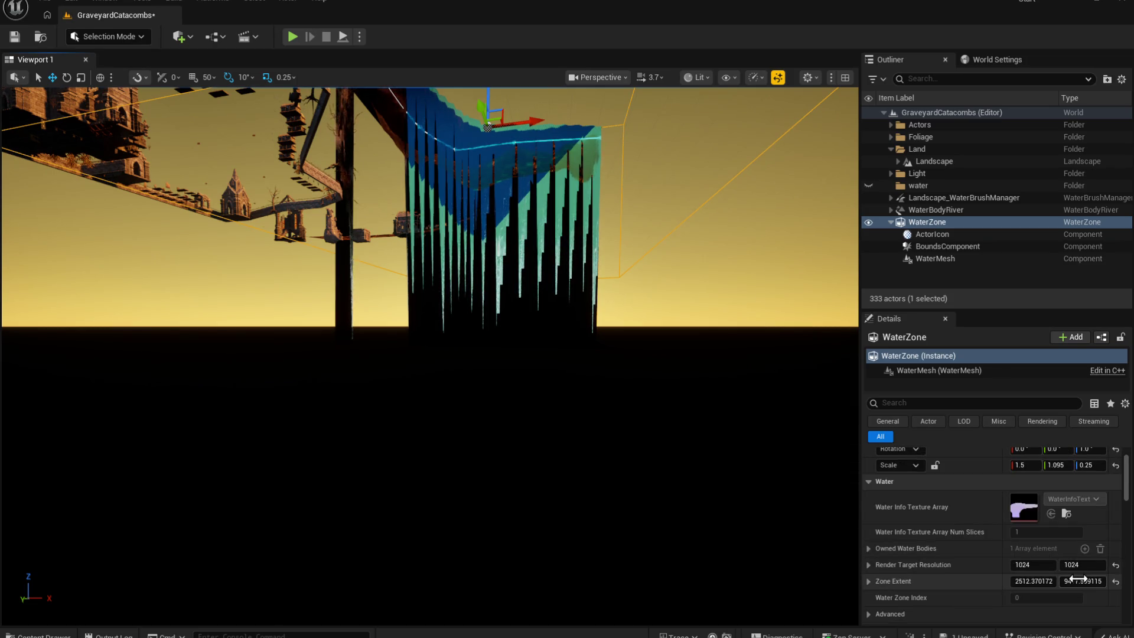
{"action": "scroll", "coordinate": [1057, 547], "scroll_direction": "up", "scroll_amount": 2}
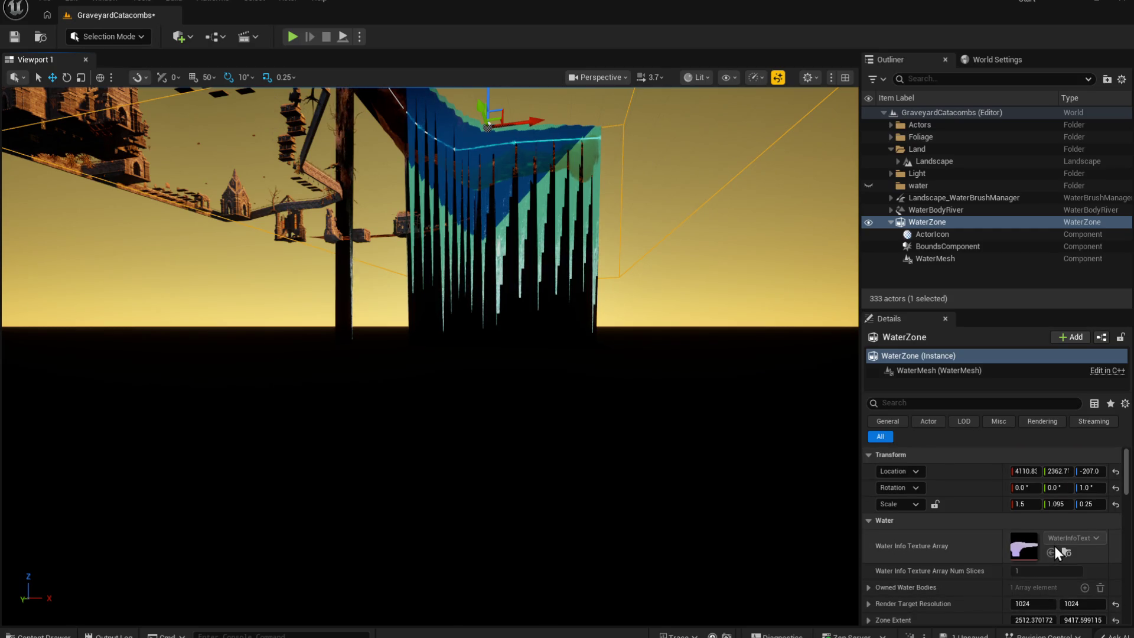
{"action": "left_click_drag", "start_coordinate": [1088, 505], "coordinate": [1082, 505]}
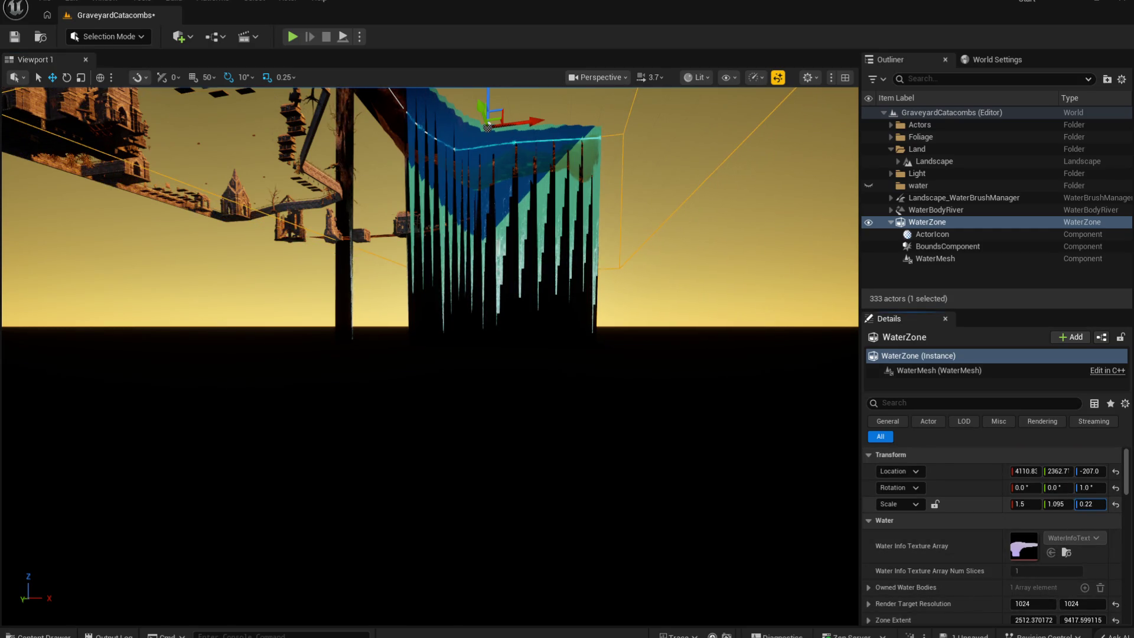
{"action": "mouse_move", "coordinate": [579, 444]}
{"action": "left_mouse_down"}
{"action": "mouse_move", "coordinate": [555, 431]}
{"action": "mouse_move", "coordinate": [532, 437]}
{"action": "mouse_move", "coordinate": [590, 443]}
{"action": "mouse_move", "coordinate": [579, 450]}
{"action": "left_mouse_up"}
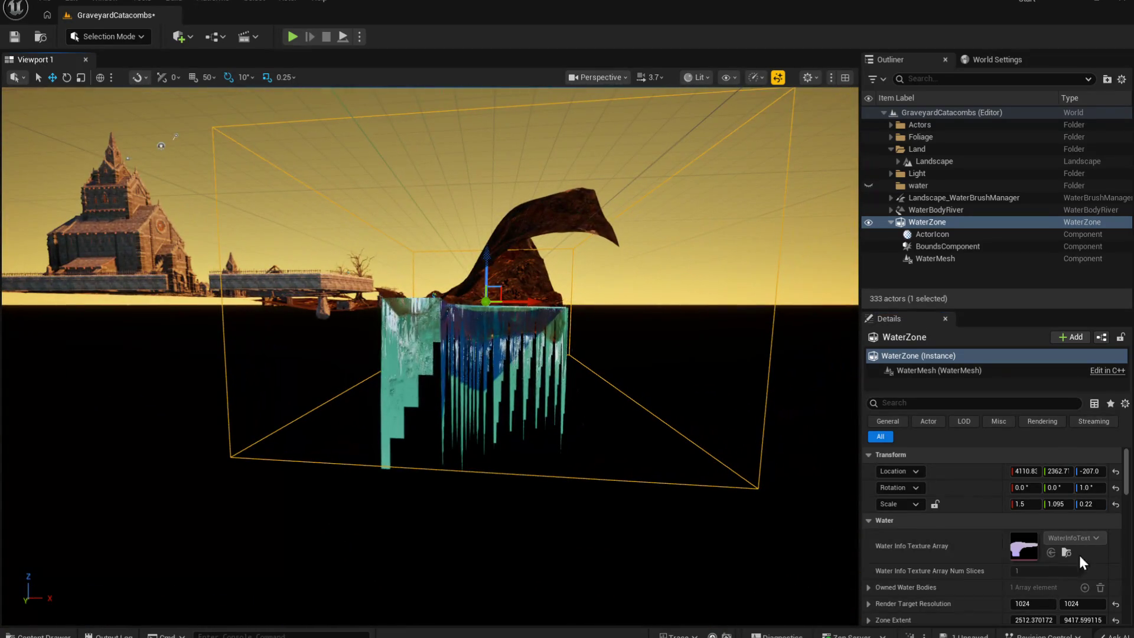
{"action": "left_click_drag", "start_coordinate": [1090, 503], "coordinate": [1063, 504]}
{"action": "scroll", "coordinate": [842, 306], "scroll_direction": "up", "scroll_amount": 3}
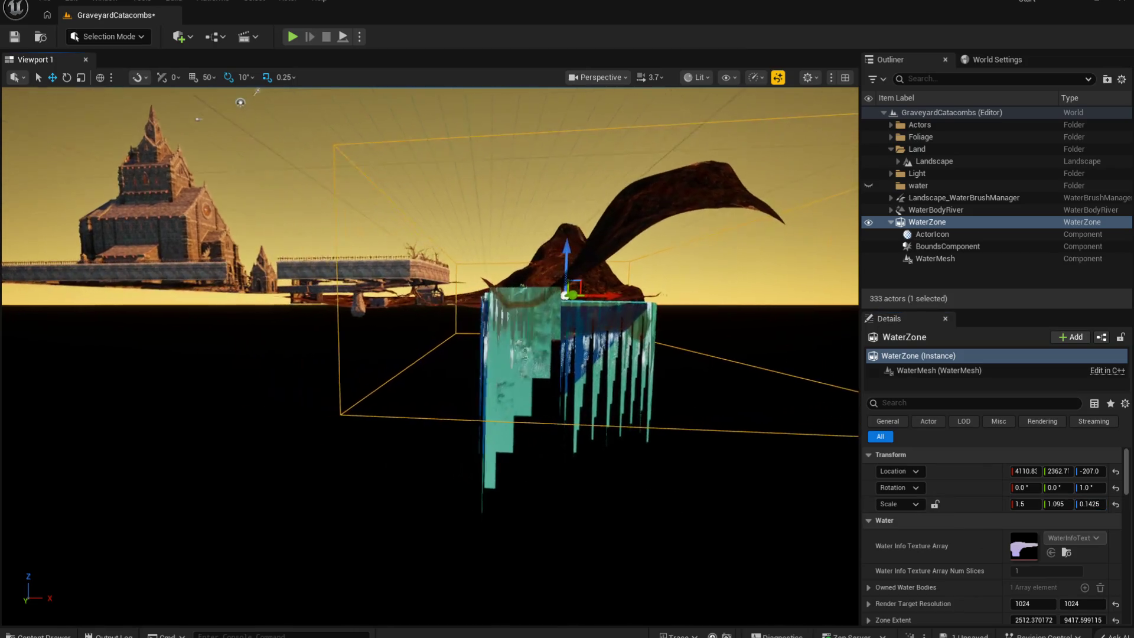
Step: Reselect the WaterBodyRiver and adjust a value in its Details panel
{"action": "left_click", "coordinate": [940, 222]}
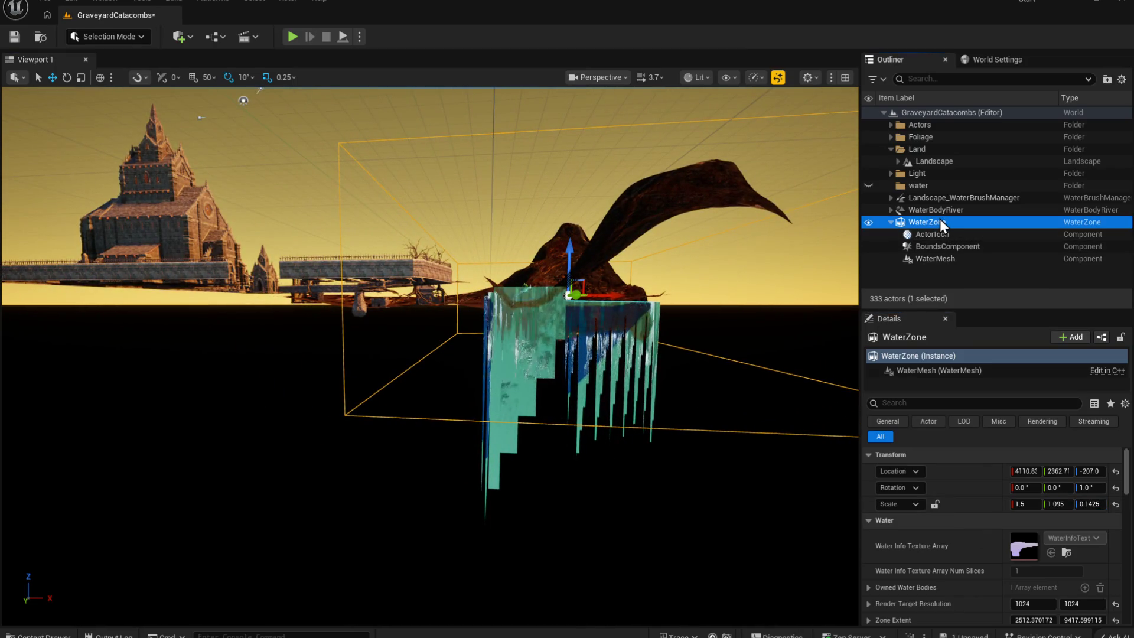
{"action": "left_click", "coordinate": [946, 209]}
{"action": "left_click_drag", "start_coordinate": [1074, 506], "coordinate": [1090, 505]}
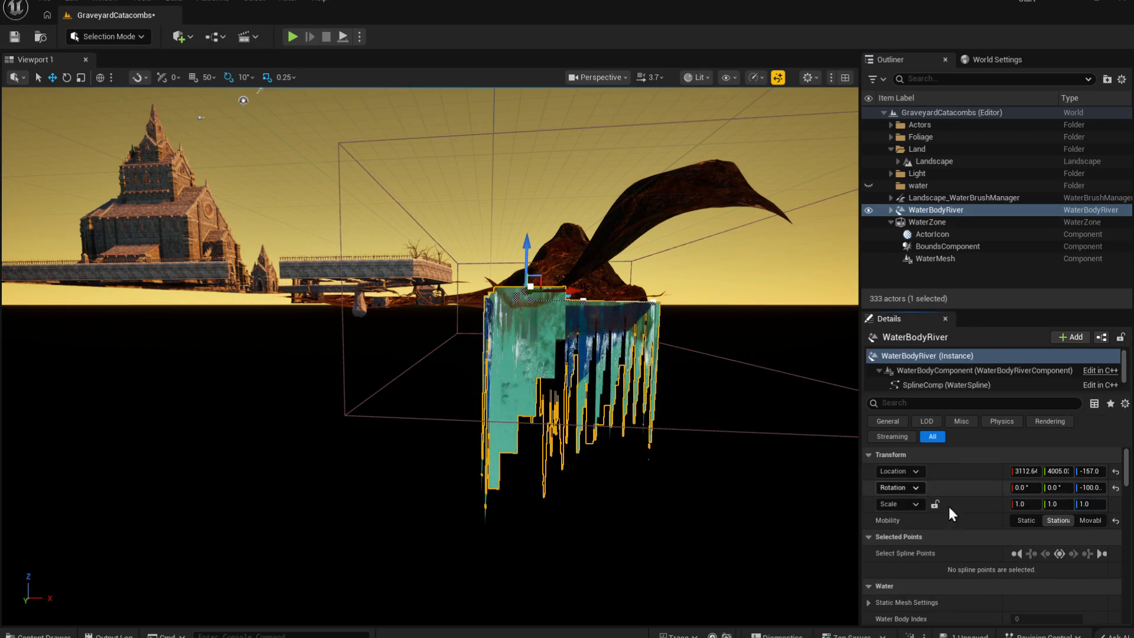
Step: Try Movable and Static mobility on WaterBodyRiver, settle on Stationary, and focus on it
{"action": "left_click", "coordinate": [1089, 522]}
{"action": "left_click", "coordinate": [1027, 521]}
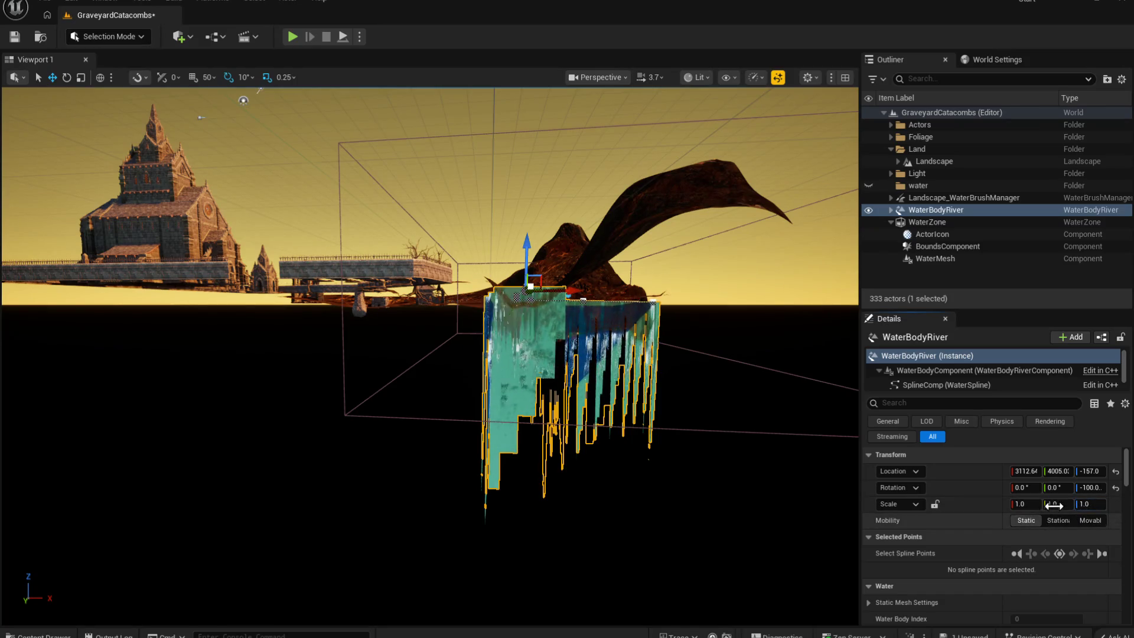
{"action": "left_click", "coordinate": [1054, 522]}
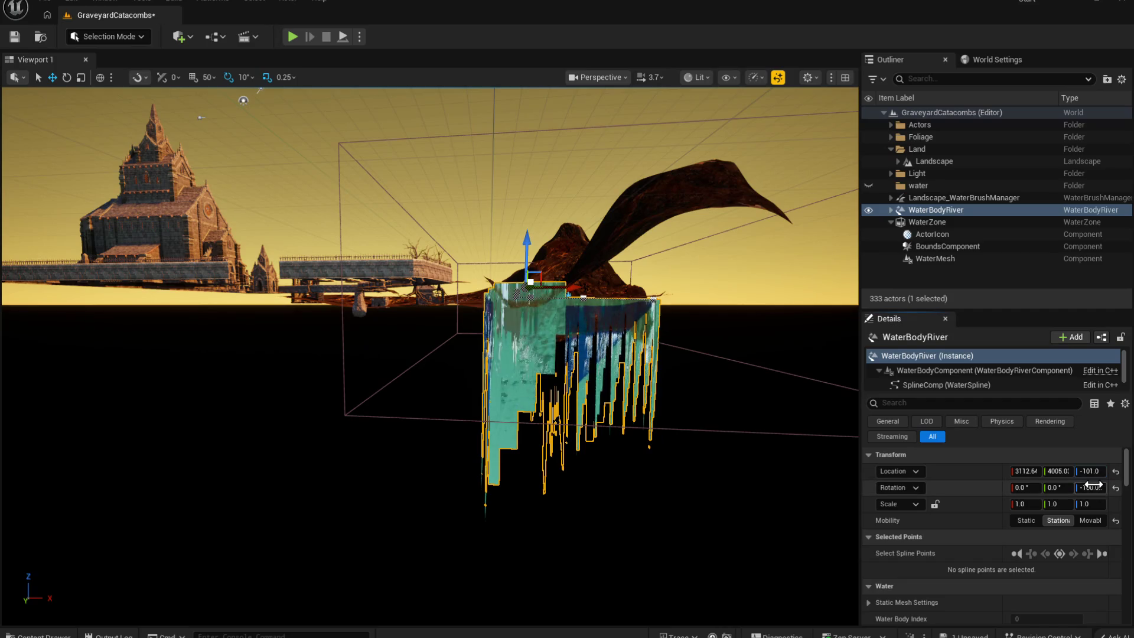
{"action": "key", "text": "f"}
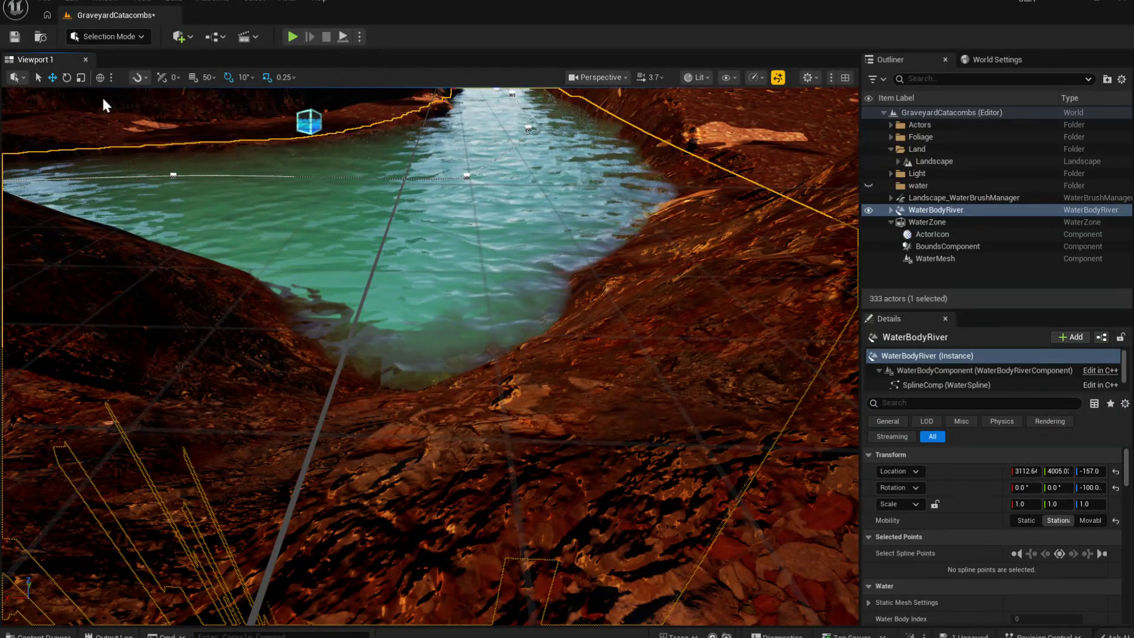
Step: Enter Landscape Mode and frame the river near the church with the terrain selected
{"action": "key", "text": "shift+2"}
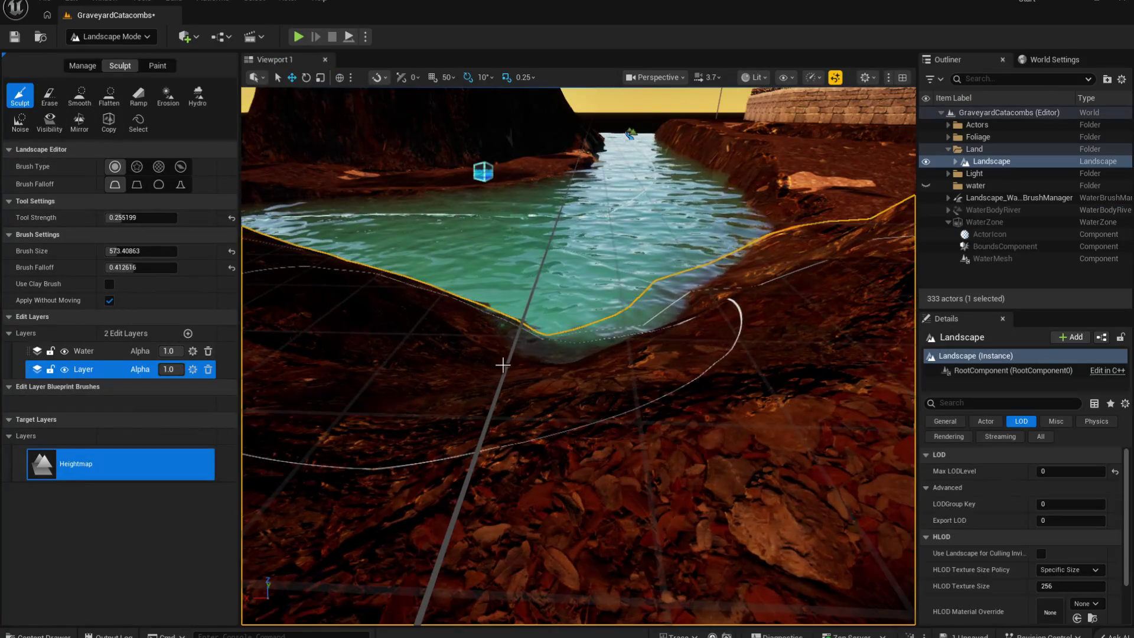
{"action": "scroll", "coordinate": [499, 366], "scroll_direction": "up", "scroll_amount": 5}
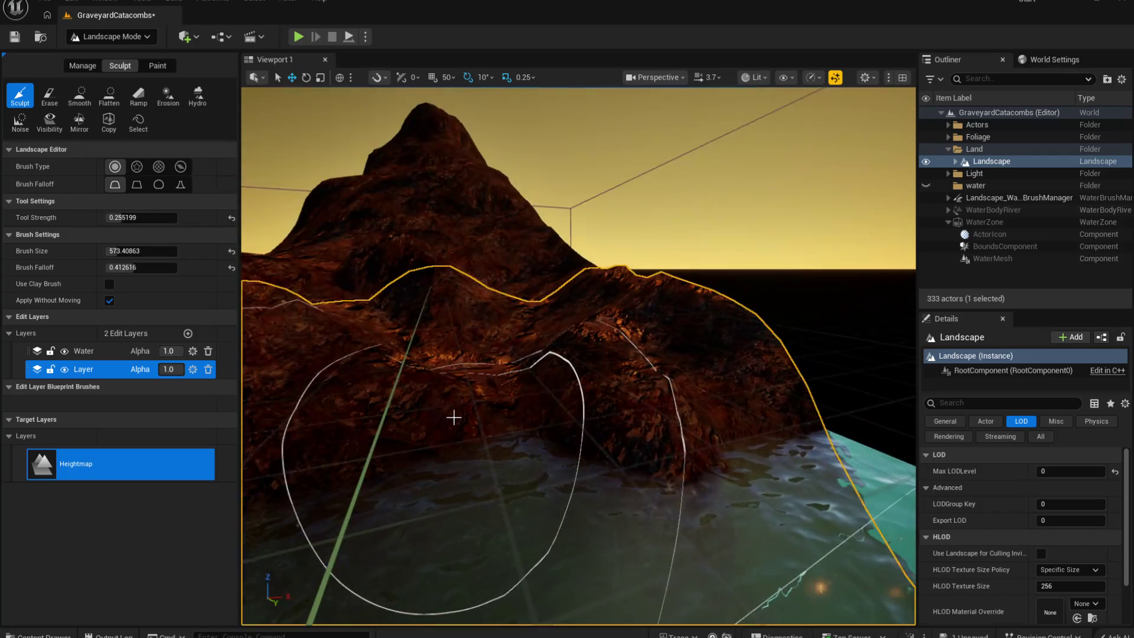
{"action": "key", "text": "Escape"}
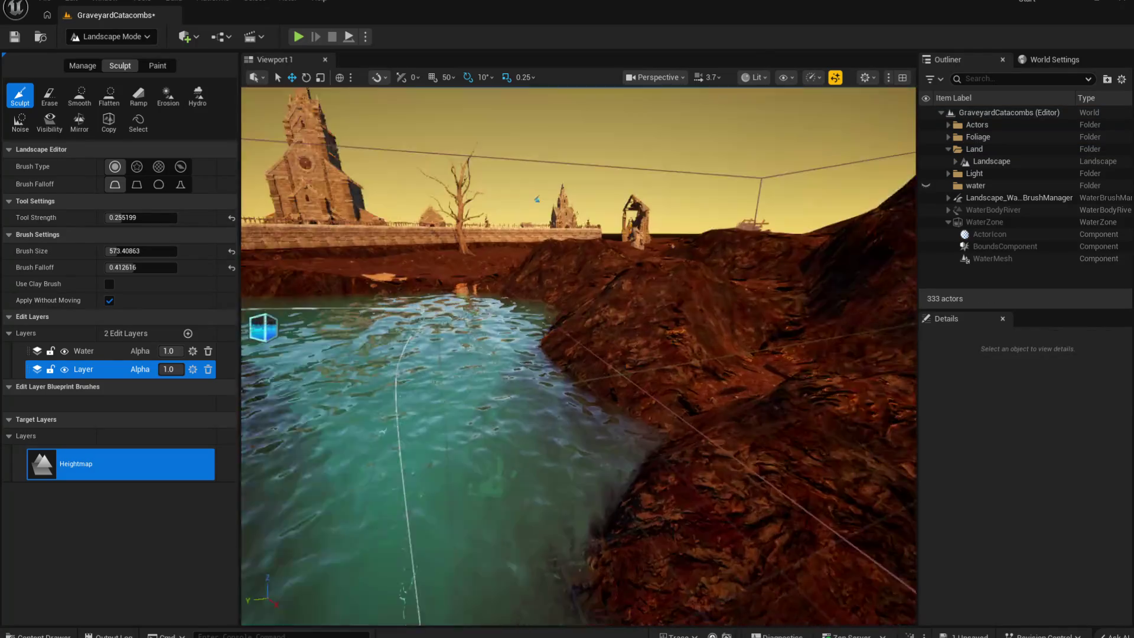
{"action": "left_click", "coordinate": [991, 161]}
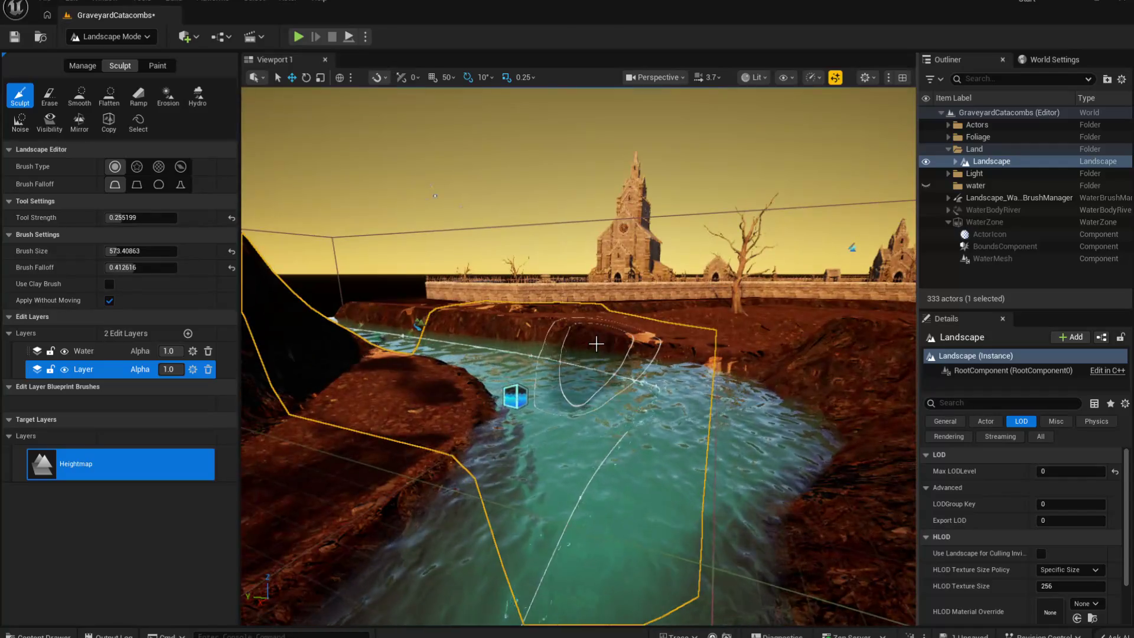
Step: Save the GraveyardCatacombs level and return to Selection Mode
{"action": "key", "text": "ctrl+s"}
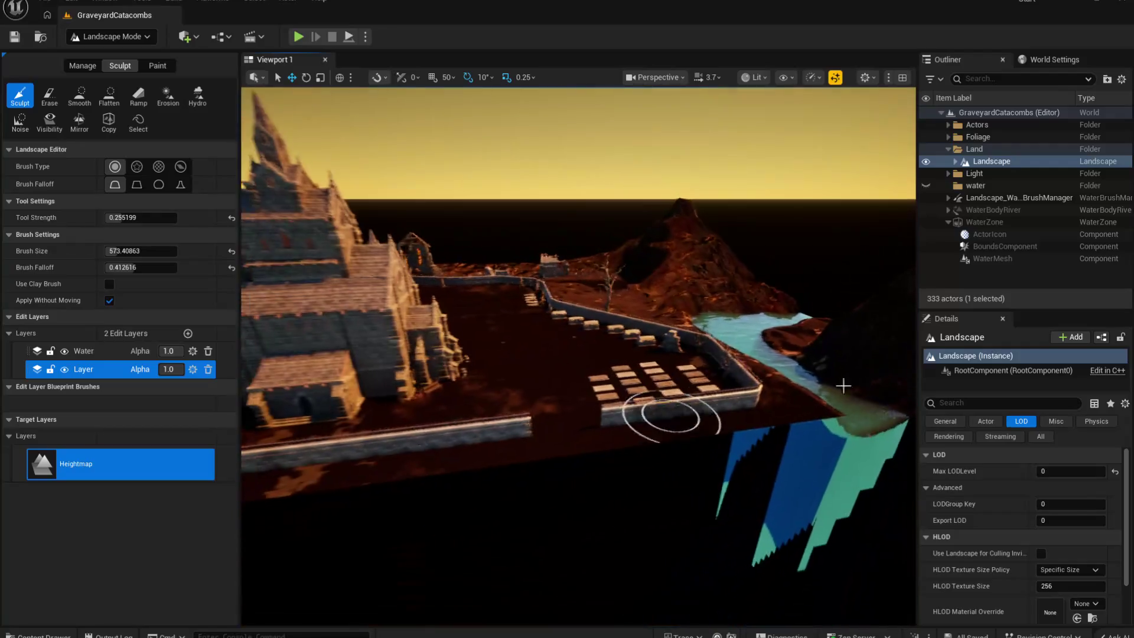
{"action": "left_click", "coordinate": [972, 197]}
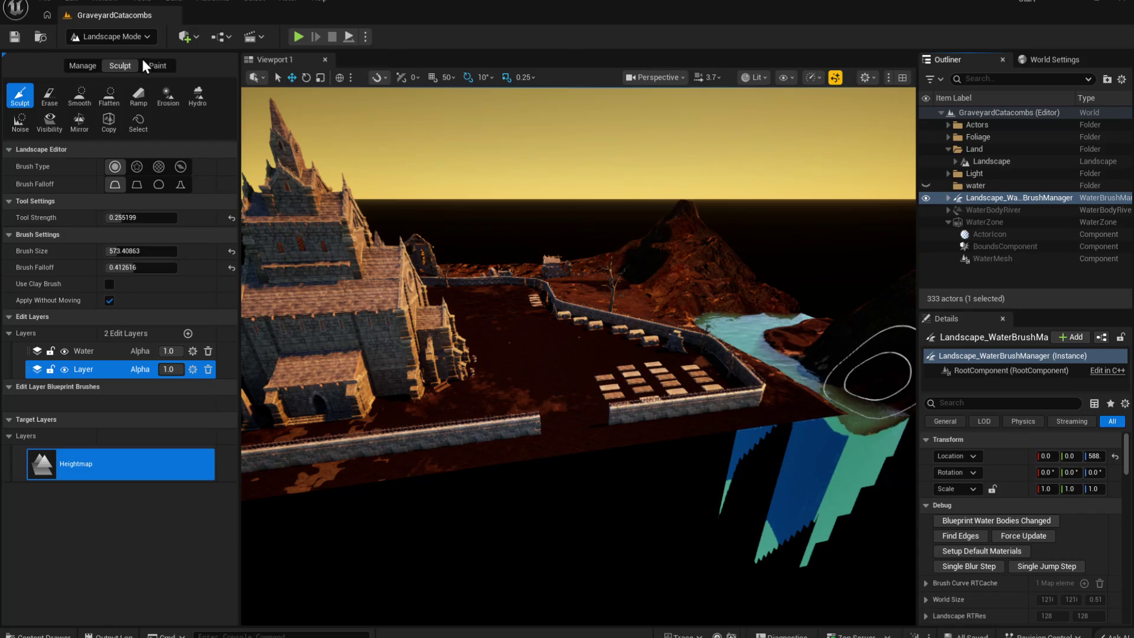
{"action": "key", "text": "shift+1"}
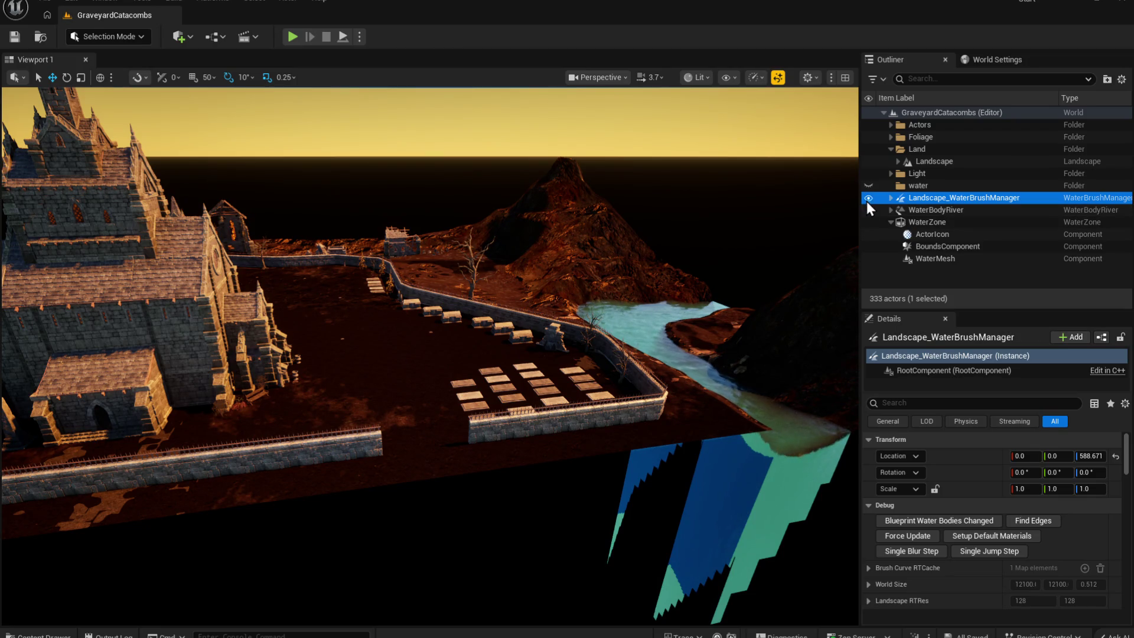
Step: Move the water zone, river water body and water brush manager into the water folder
{"action": "left_click", "coordinate": [905, 222]}
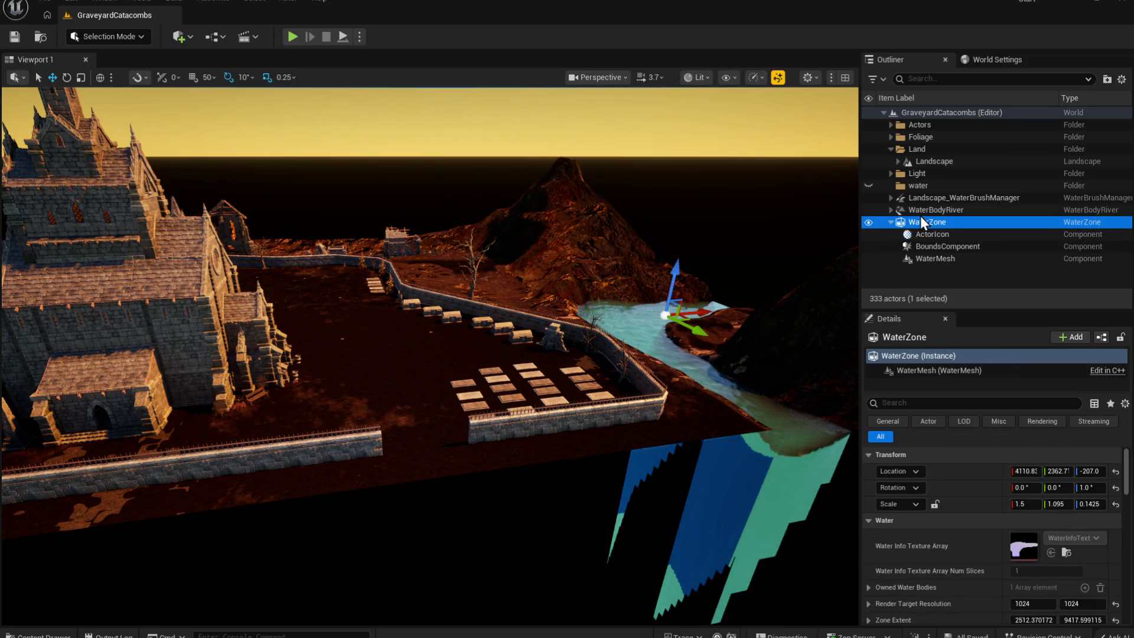
{"action": "left_click", "coordinate": [926, 210], "text": "ctrl"}
{"action": "left_click", "coordinate": [930, 196], "text": "ctrl"}
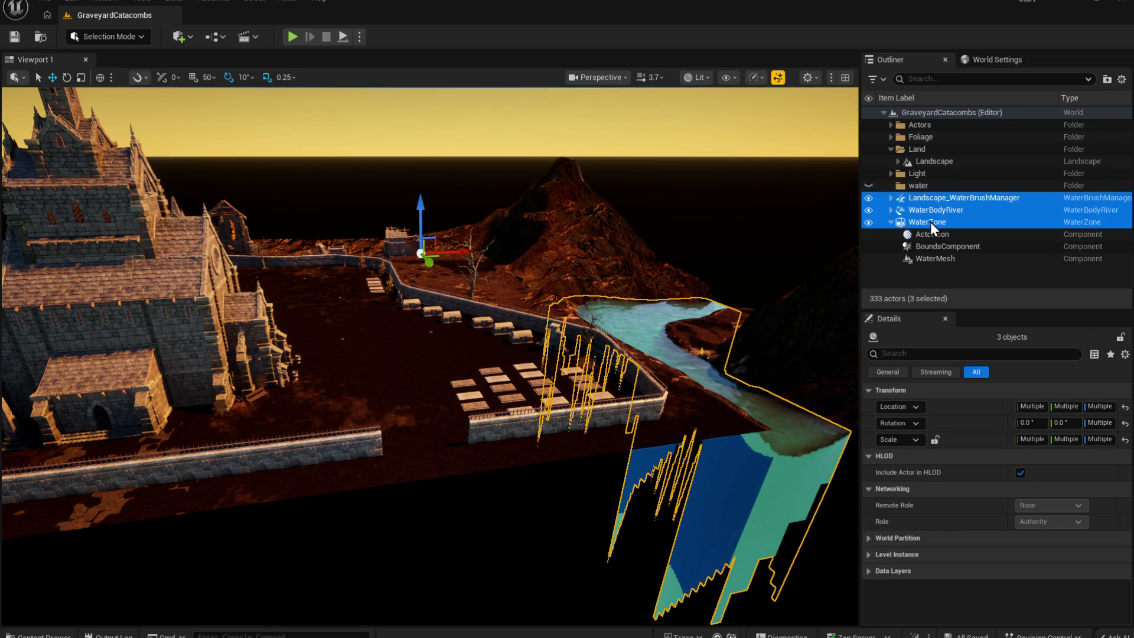
{"action": "left_click", "coordinate": [931, 225], "text": "ctrl"}
{"action": "left_click", "coordinate": [930, 225], "text": "ctrl"}
{"action": "left_click_drag", "start_coordinate": [931, 229], "coordinate": [917, 185]}
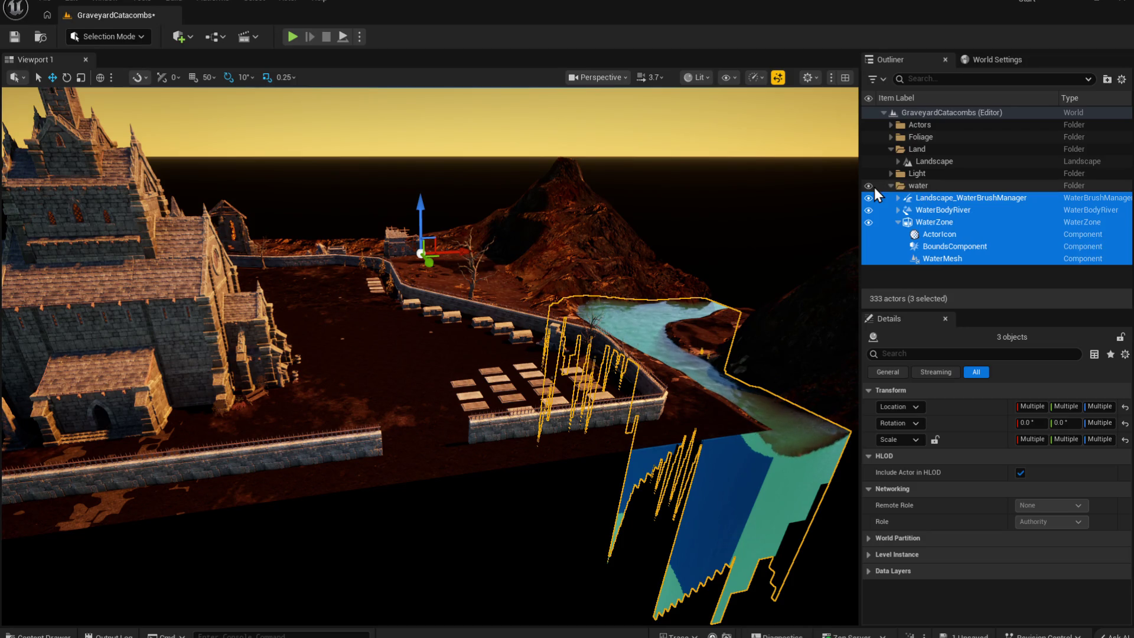
Step: Collapse the water and Land folders and shift the view over the graveyard
{"action": "left_click", "coordinate": [890, 186]}
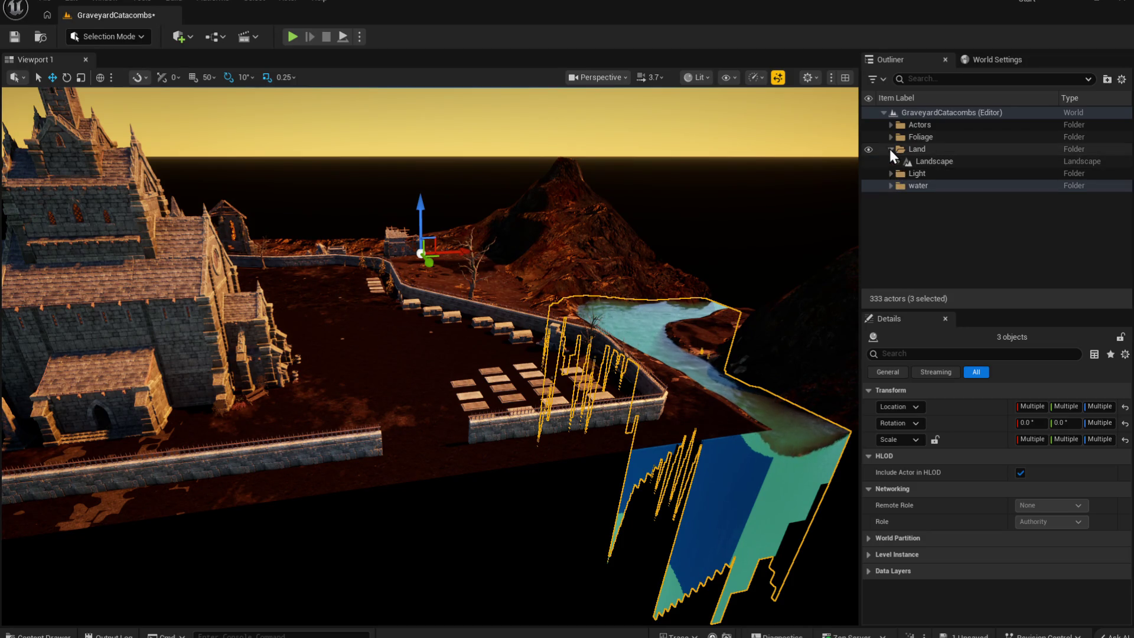
{"action": "left_click", "coordinate": [891, 149]}
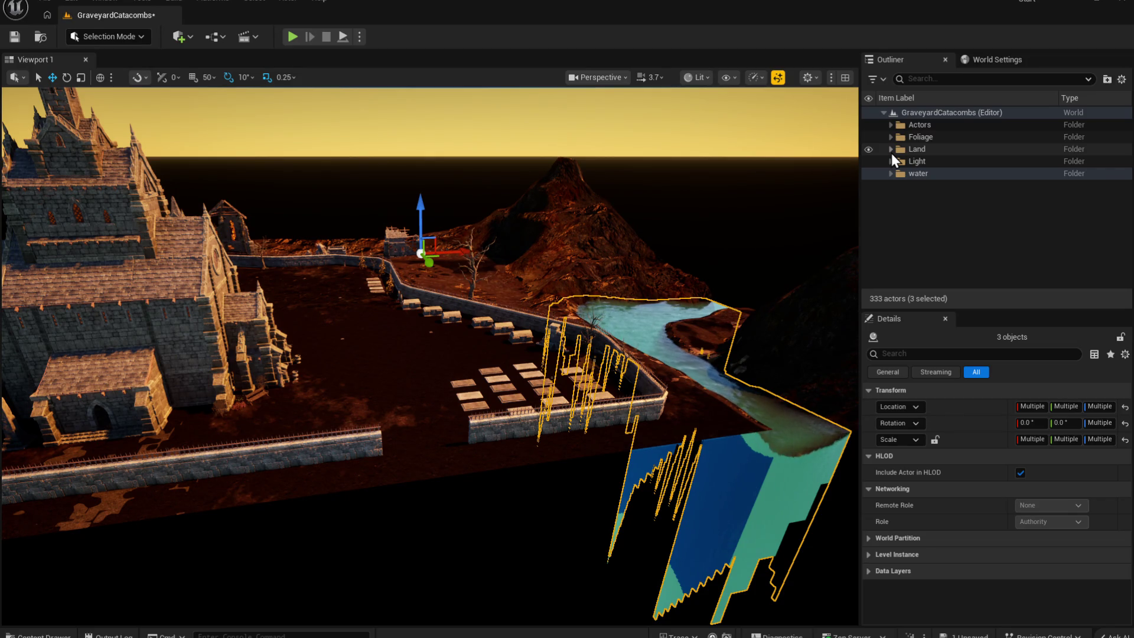
{"action": "left_click_drag", "start_coordinate": [651, 341], "coordinate": [651, 340]}
Step: Fly past the church, crypt and gravestones, ending on a wide view of the church
{"action": "left_click_drag", "start_coordinate": [535, 296], "coordinate": [535, 296]}
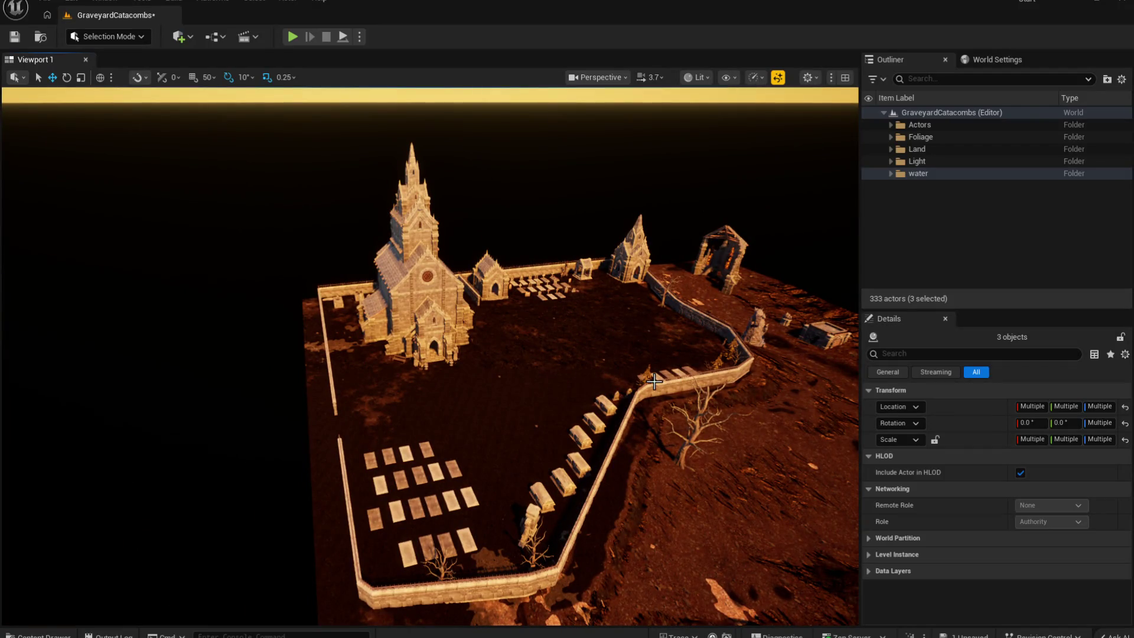
{"action": "left_click_drag", "start_coordinate": [695, 495], "coordinate": [695, 495]}
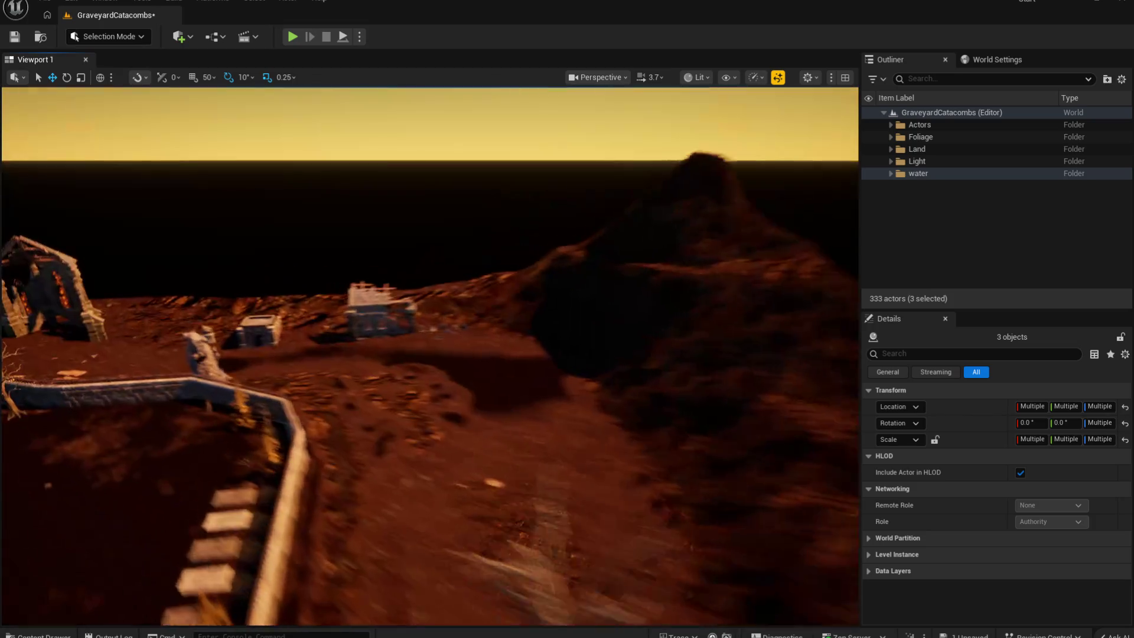
{"action": "left_click_drag", "start_coordinate": [304, 334], "coordinate": [305, 334]}
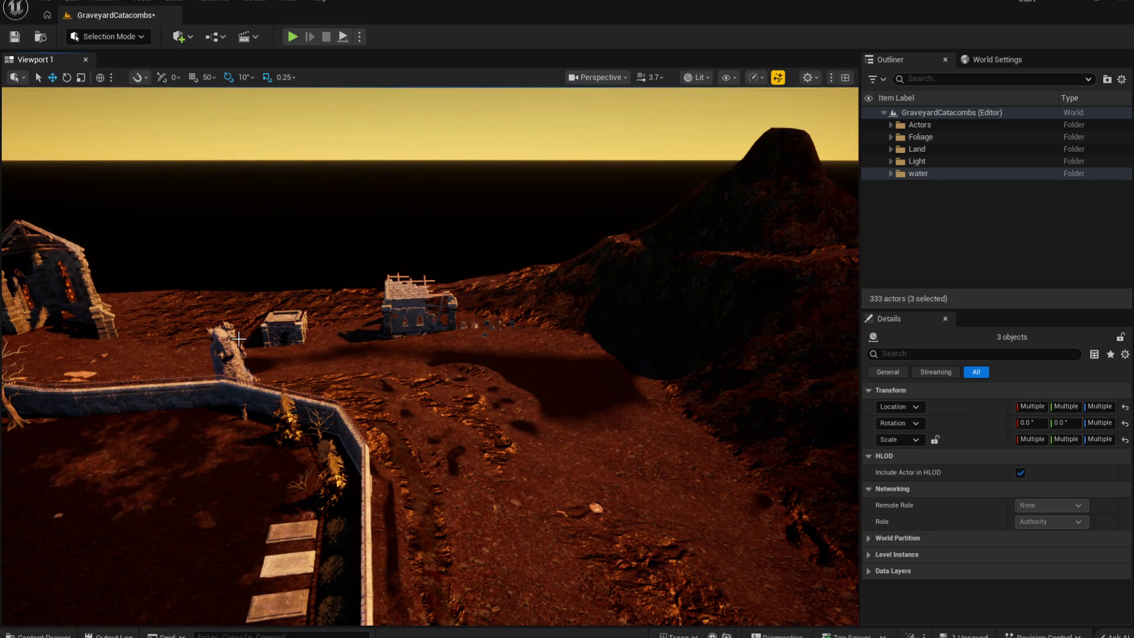
{"action": "left_click_drag", "start_coordinate": [235, 361], "coordinate": [235, 361]}
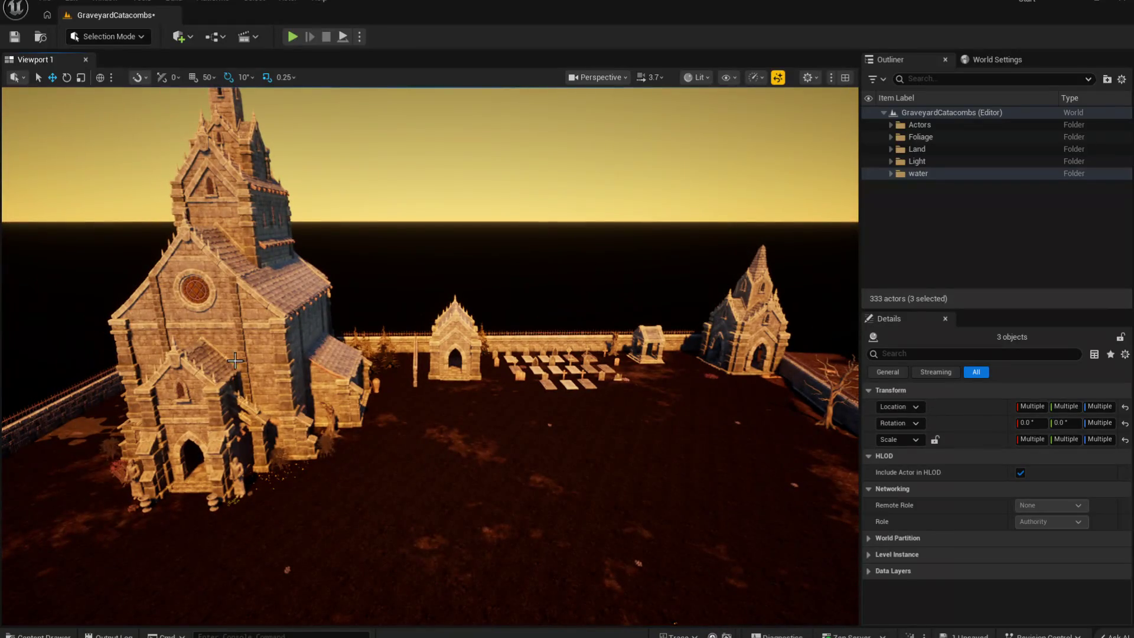
{"action": "left_click_drag", "start_coordinate": [556, 505], "coordinate": [555, 505]}
{"action": "left_click_drag", "start_coordinate": [460, 337], "coordinate": [460, 336]}
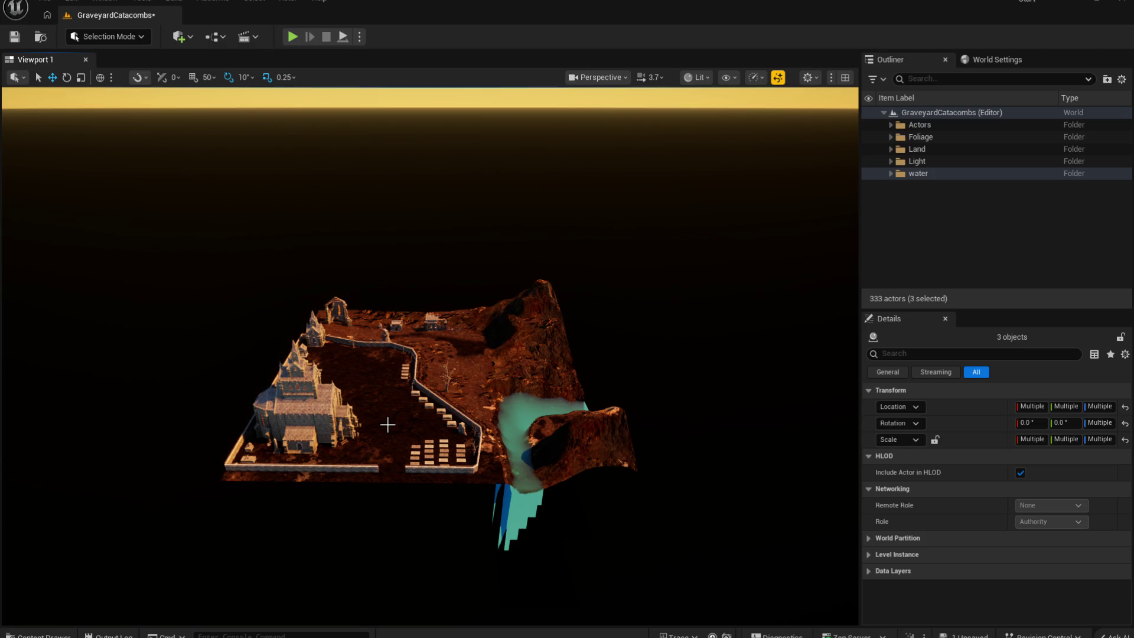
{"action": "left_click", "coordinate": [922, 212]}
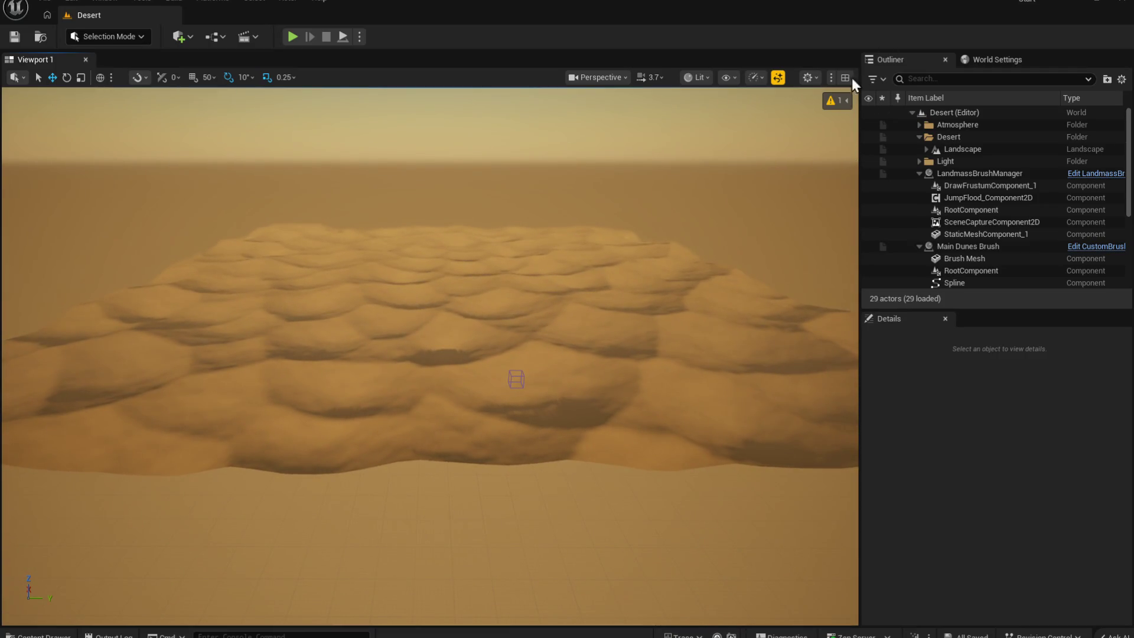
Step: Rebuild the Desert landscape physical materials and start playing the level
{"action": "left_click", "coordinate": [836, 100]}
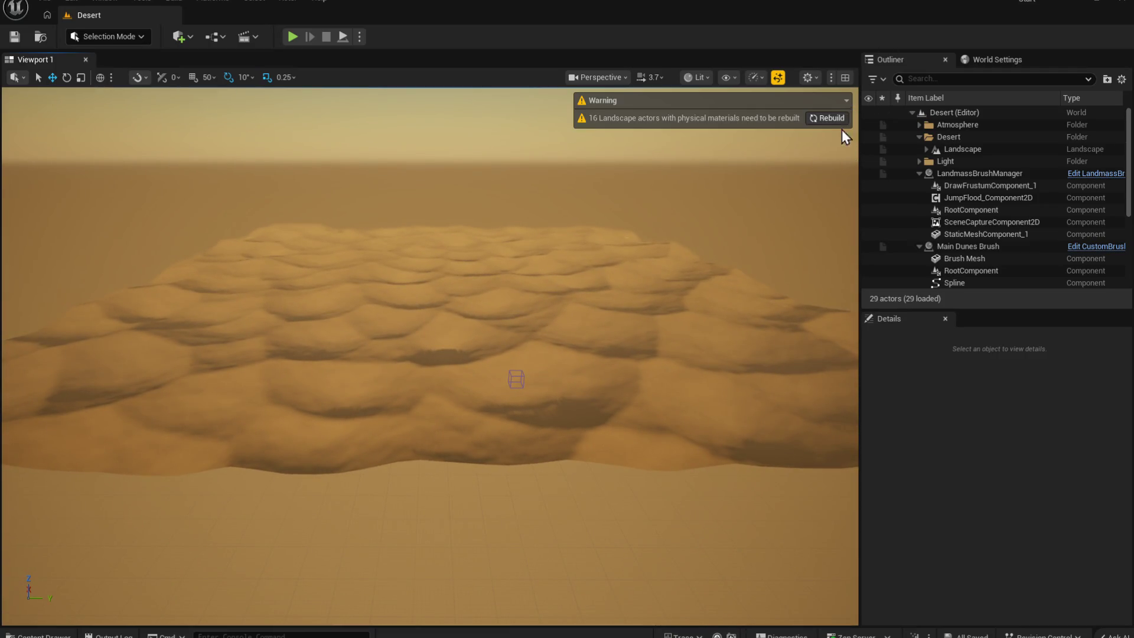
{"action": "left_click", "coordinate": [827, 118]}
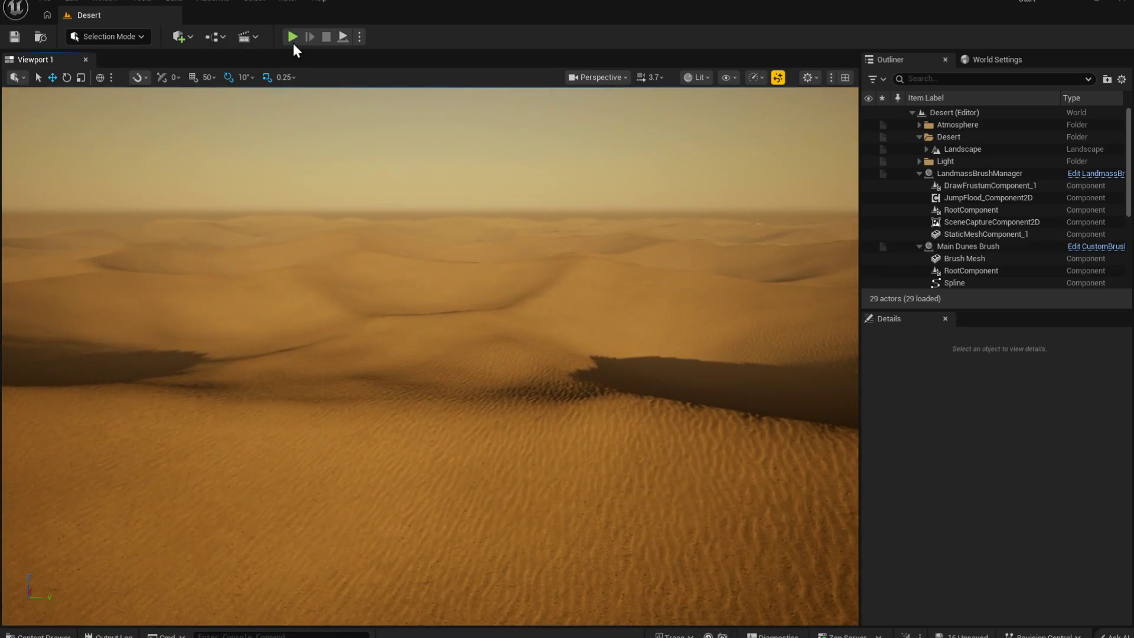
{"action": "left_click", "coordinate": [293, 37]}
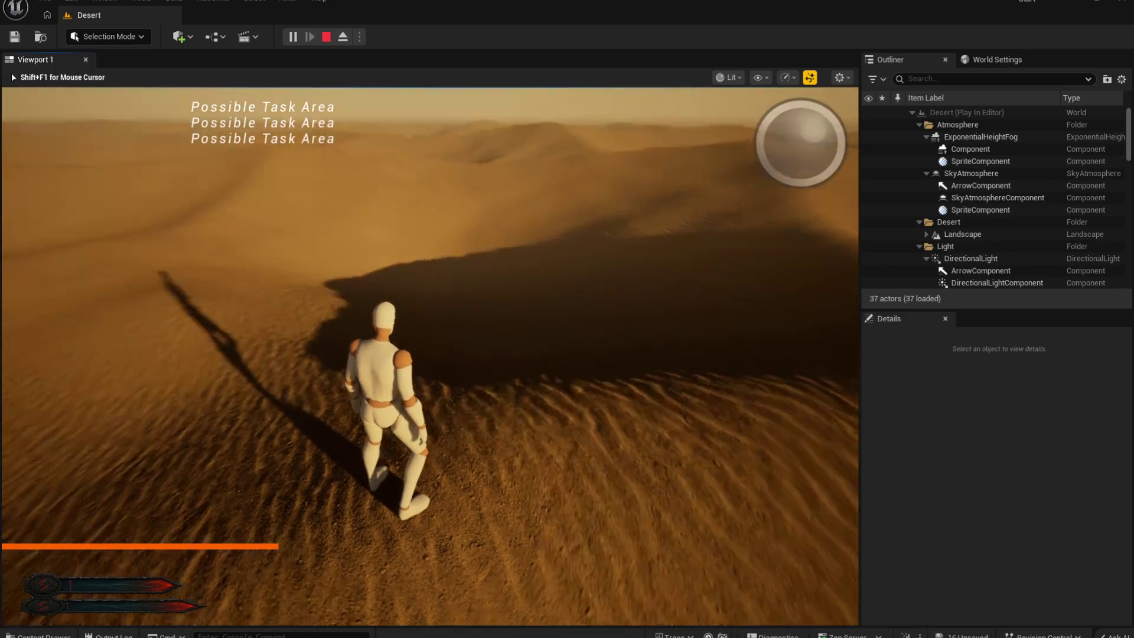
Step: Stop the Desert play session
{"action": "key", "text": "Escape"}
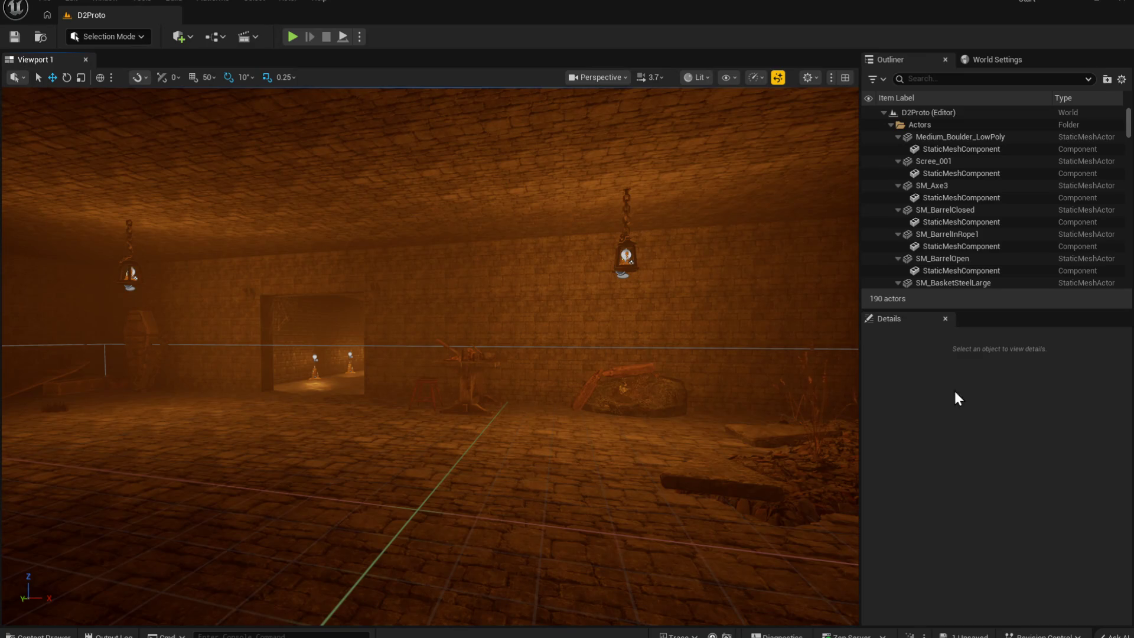
Step: Start playing D2Proto and run through the torch-lit passages into the table room past the crates
{"action": "mouse_move", "coordinate": [498, 423]}
{"action": "left_mouse_down"}
{"action": "mouse_move", "coordinate": [499, 354]}
{"action": "mouse_move", "coordinate": [448, 236]}
{"action": "mouse_move", "coordinate": [420, 111]}
{"action": "left_mouse_up"}
{"action": "left_click", "coordinate": [290, 39]}
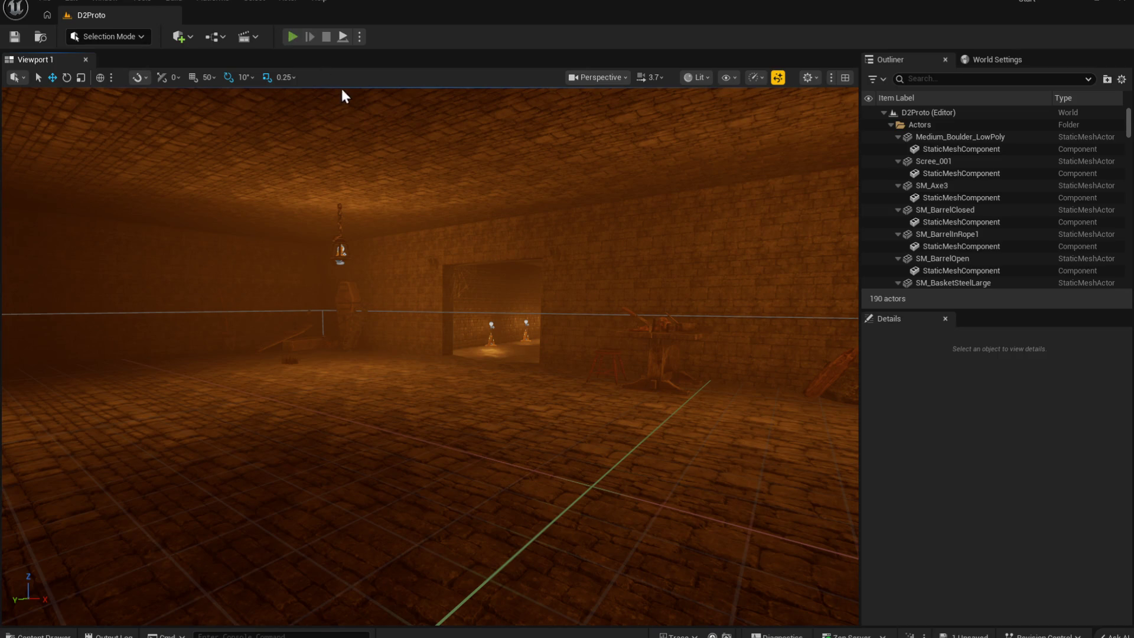
{"action": "key", "text": "w"}
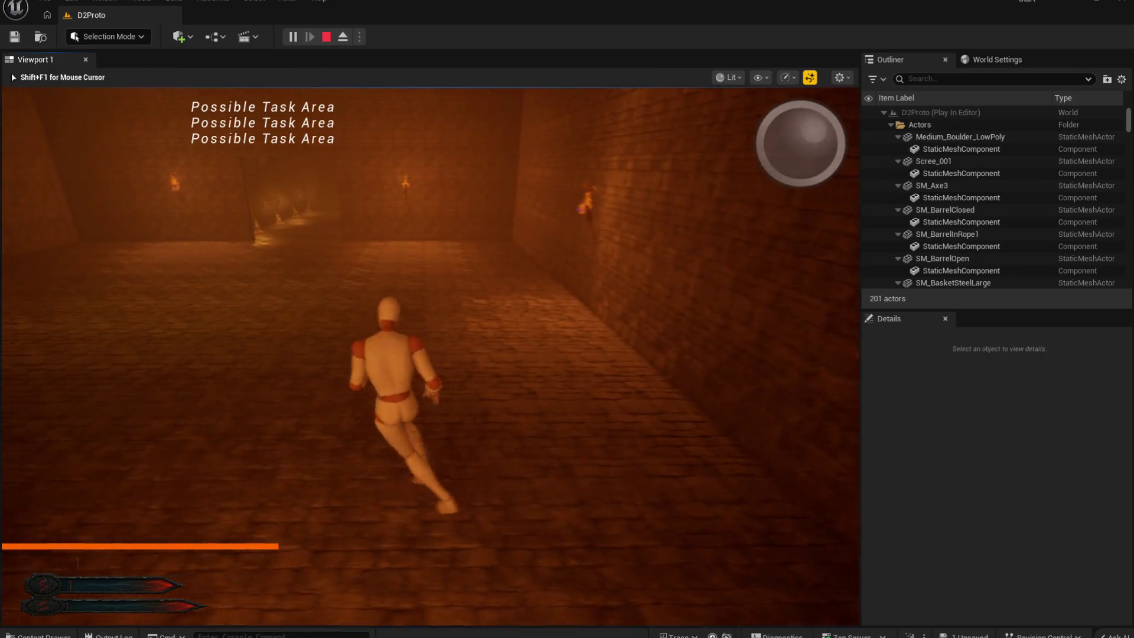
{"action": "key", "text": "w"}
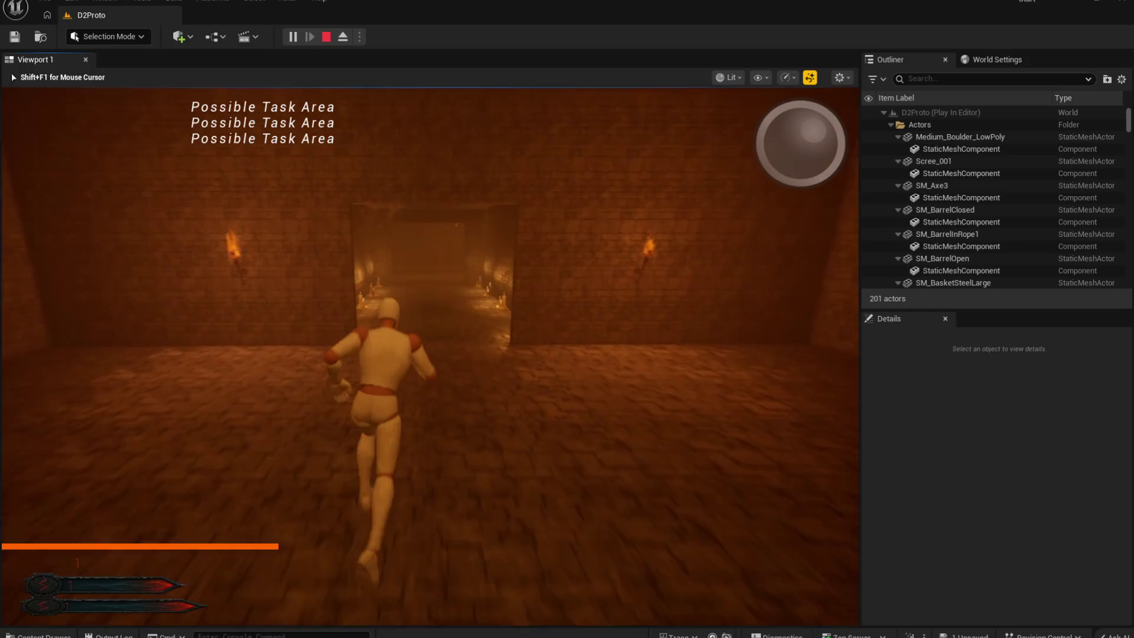
{"action": "key", "text": "w"}
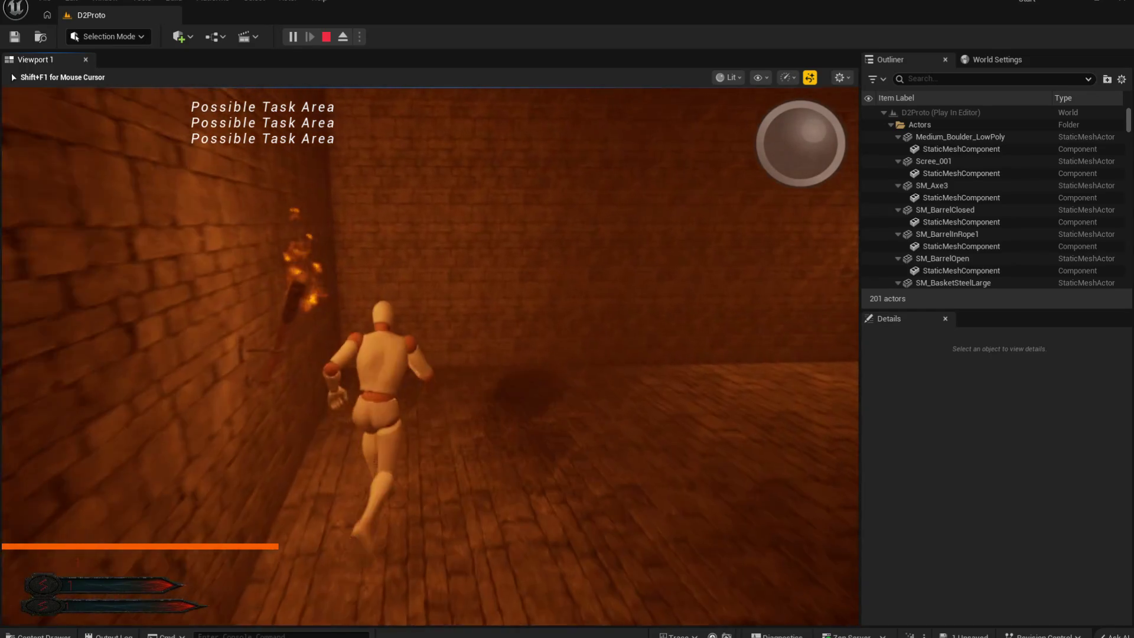
{"action": "key", "text": "w"}
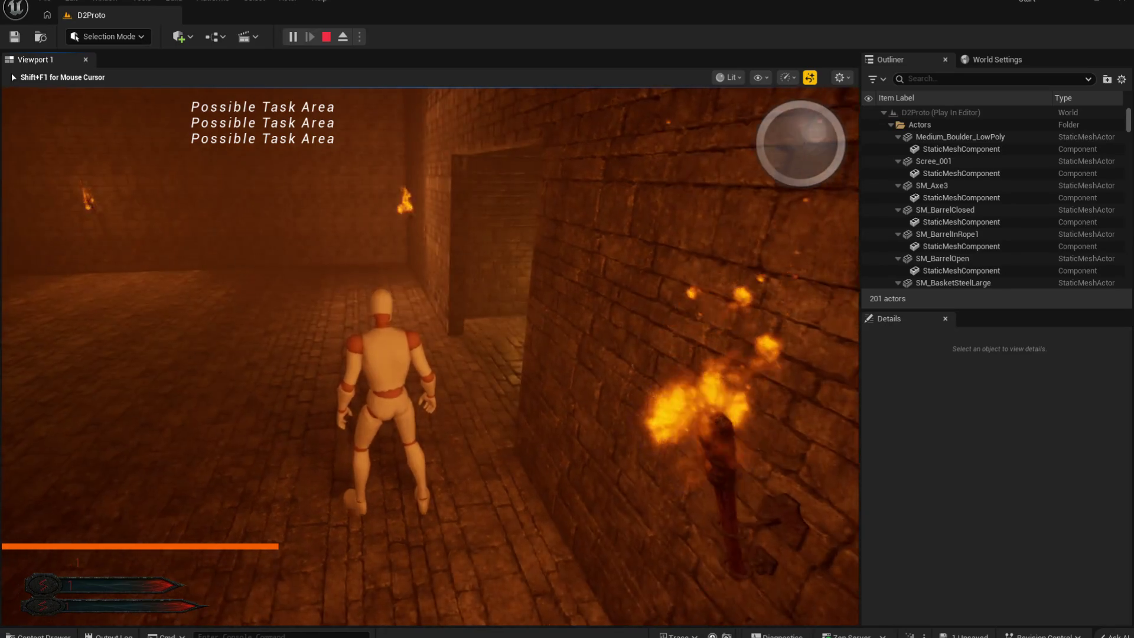
{"action": "key", "text": "w"}
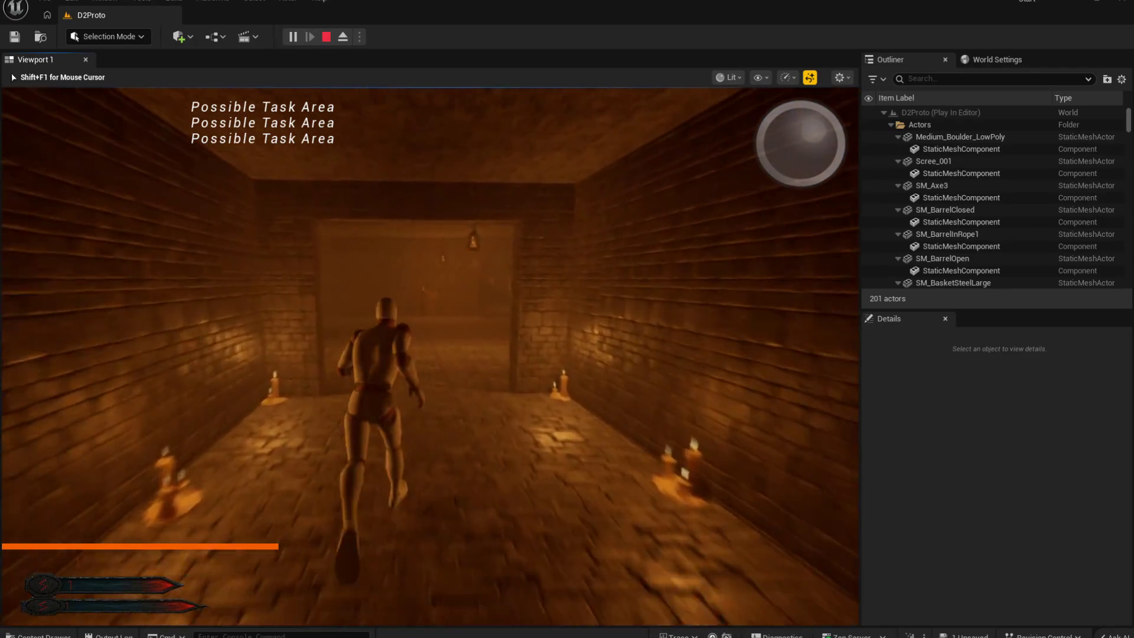
{"action": "key", "text": "w"}
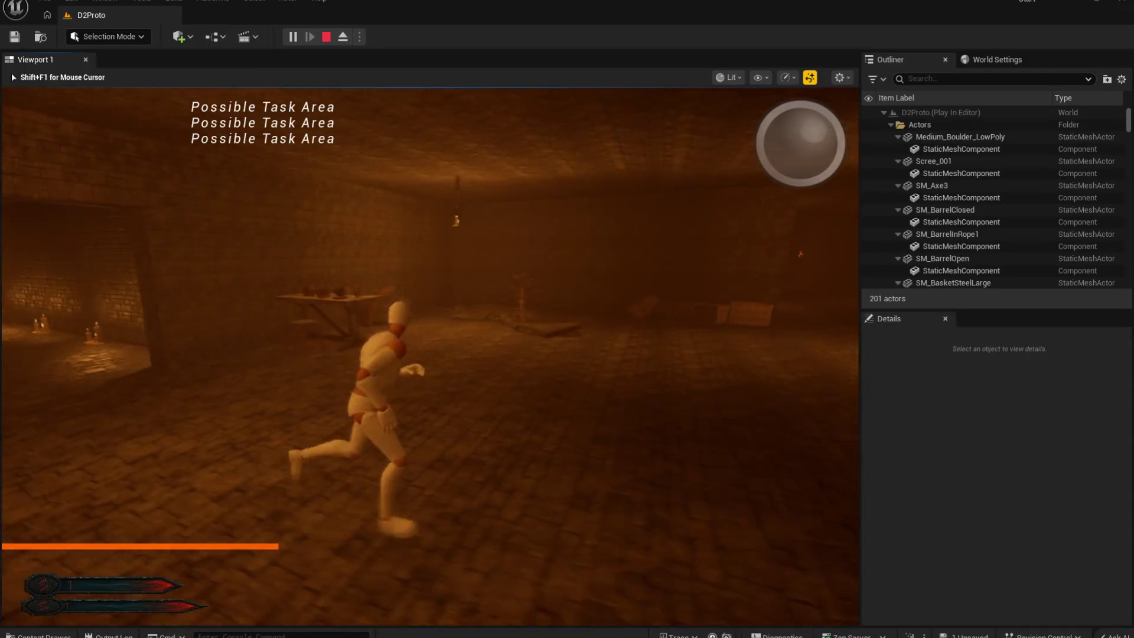
{"action": "key", "text": "w"}
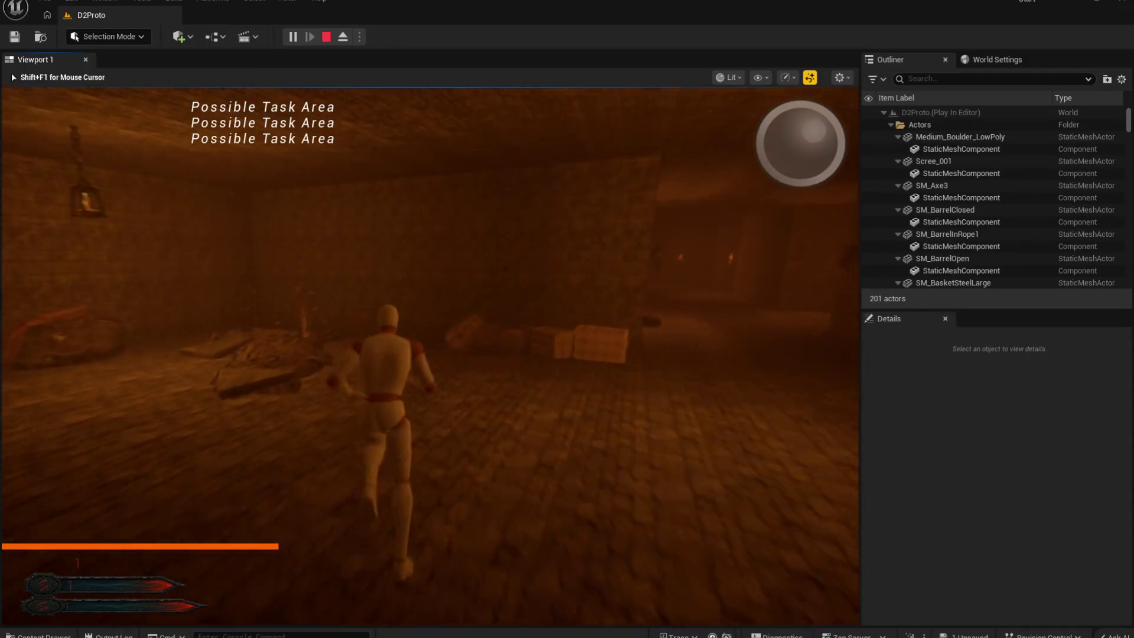
{"action": "key", "text": "w"}
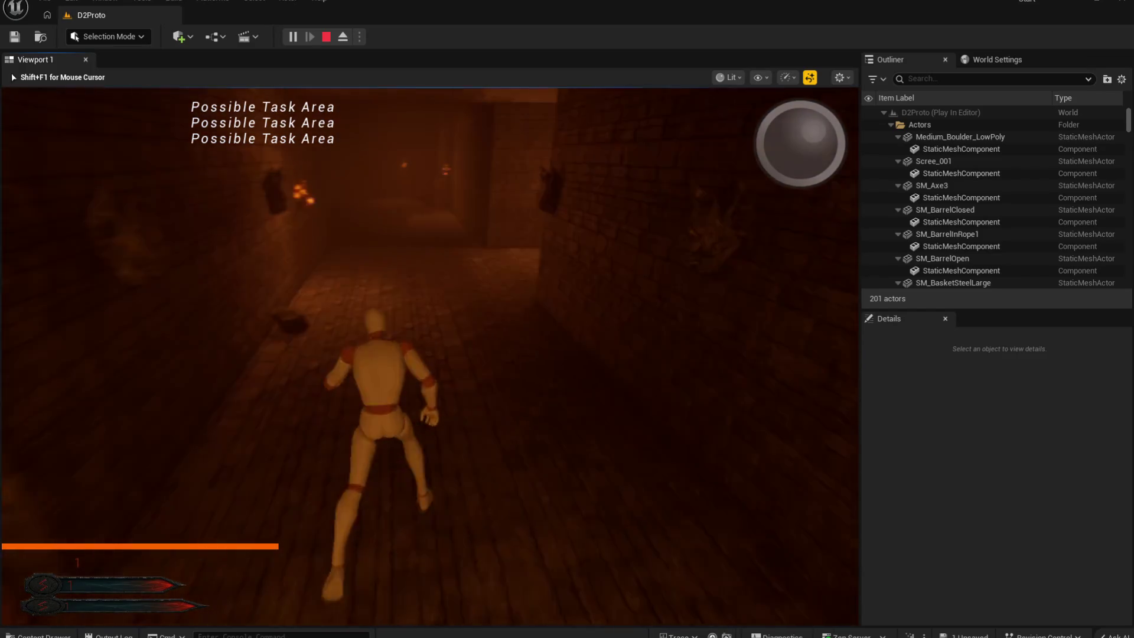
Step: Run down the torch-lit brick corridors into the large torch-lit room, then stop playing
{"action": "key", "text": "w"}
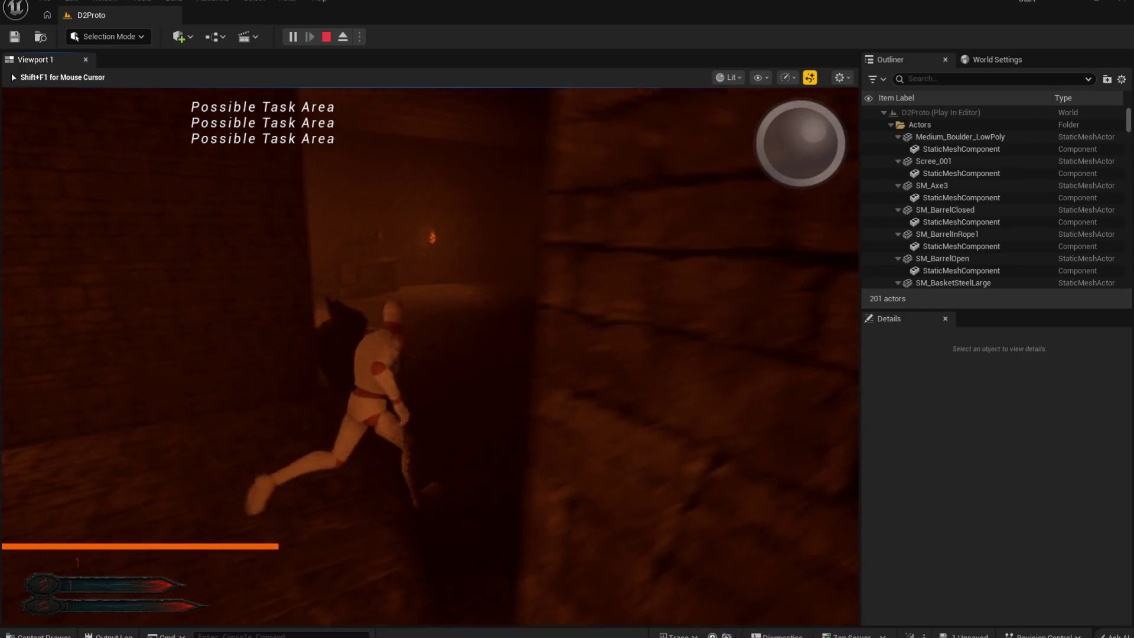
{"action": "key", "text": "w"}
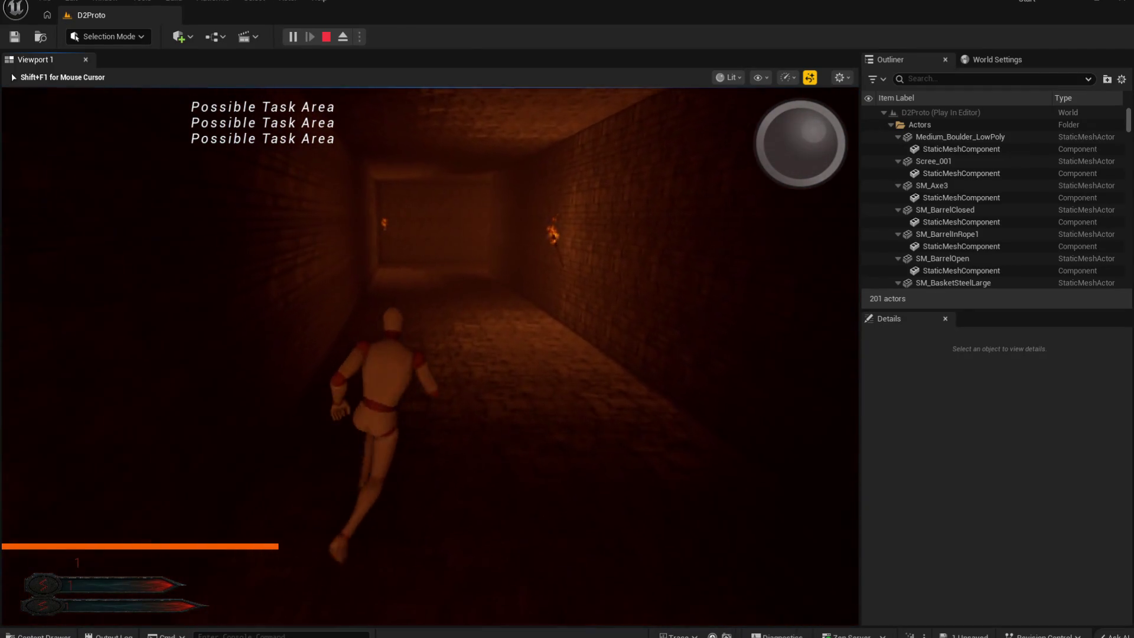
{"action": "key", "text": "w"}
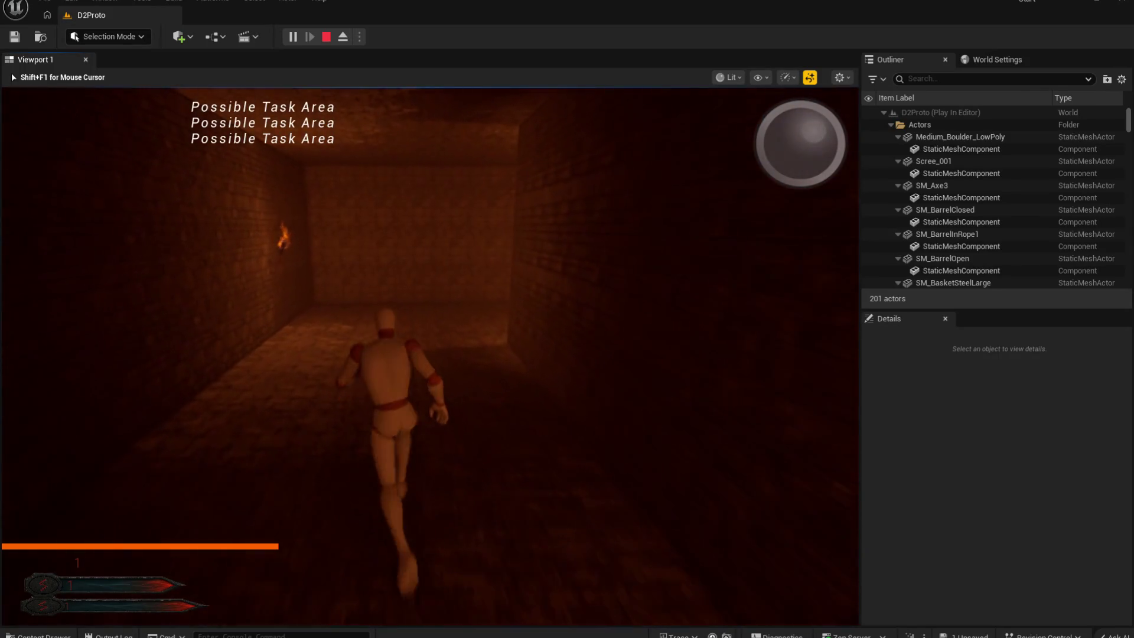
{"action": "key", "text": "w"}
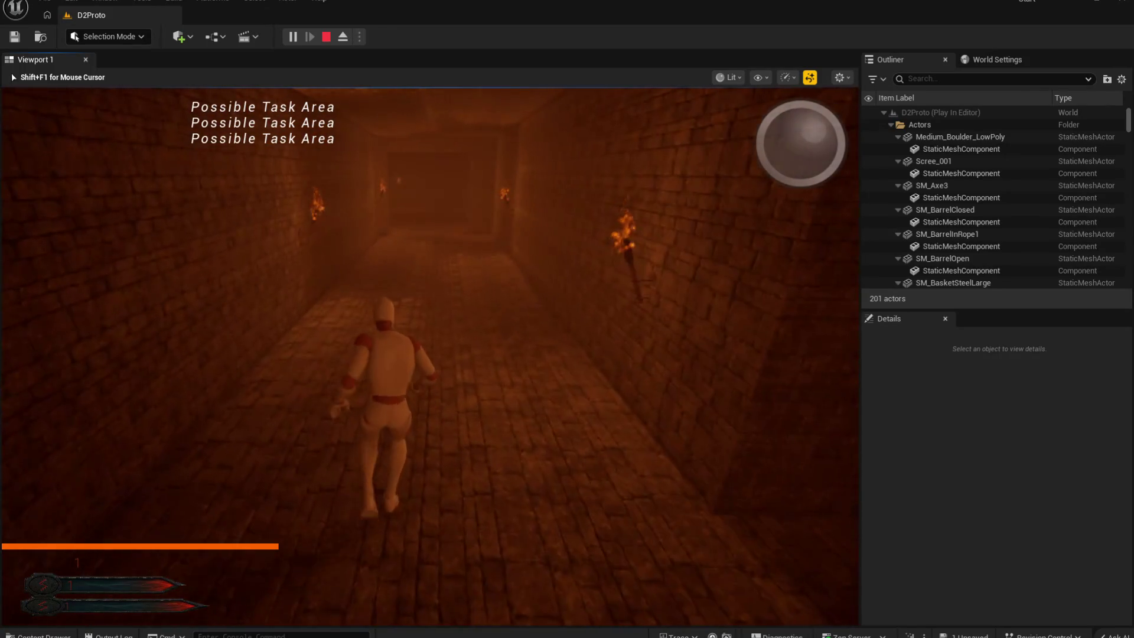
{"action": "key", "text": "w"}
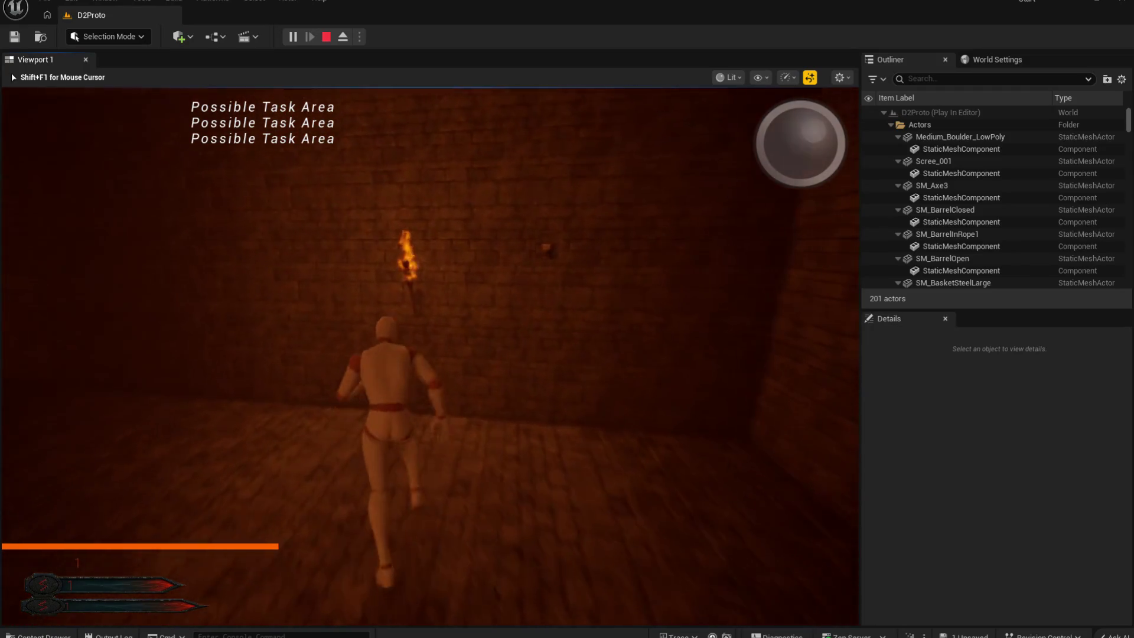
{"action": "key", "text": "w"}
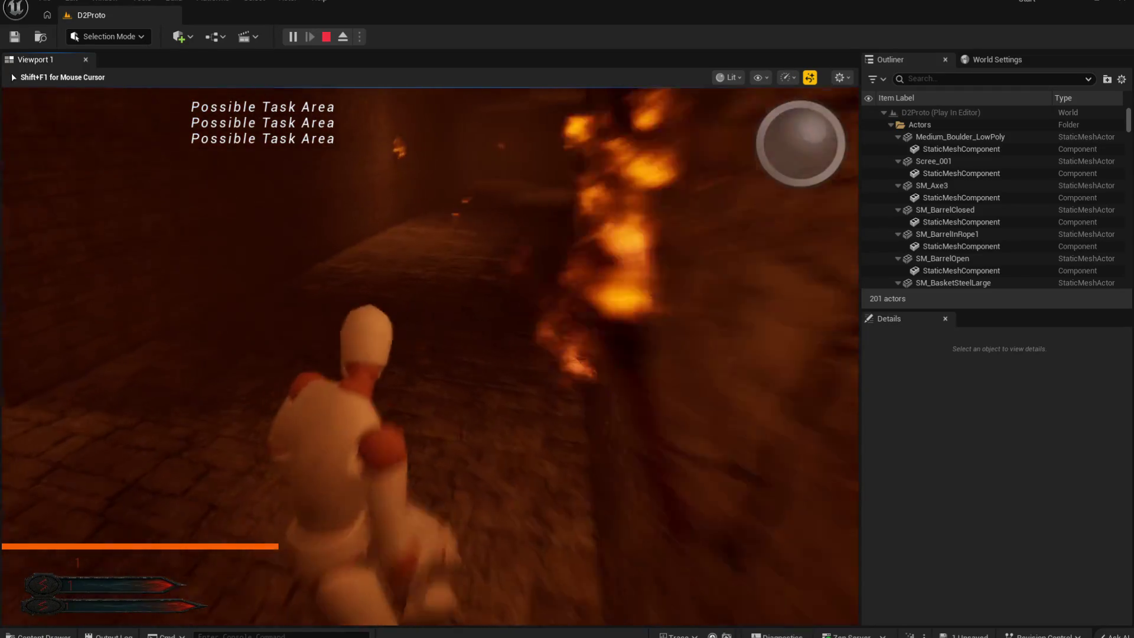
{"action": "key", "text": "w"}
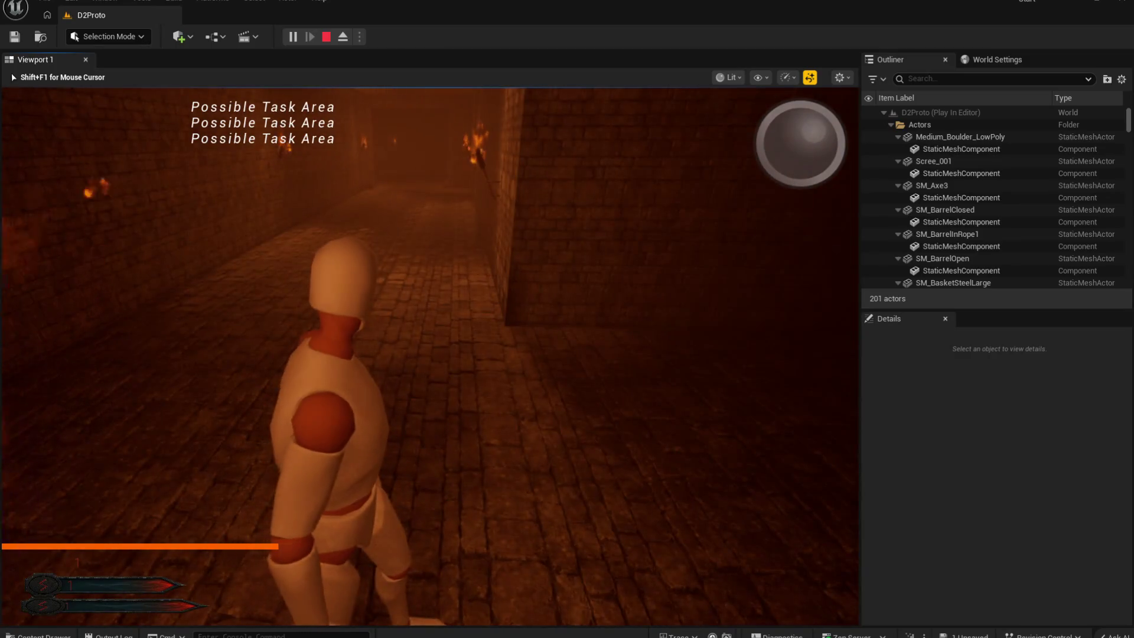
{"action": "key", "text": "w"}
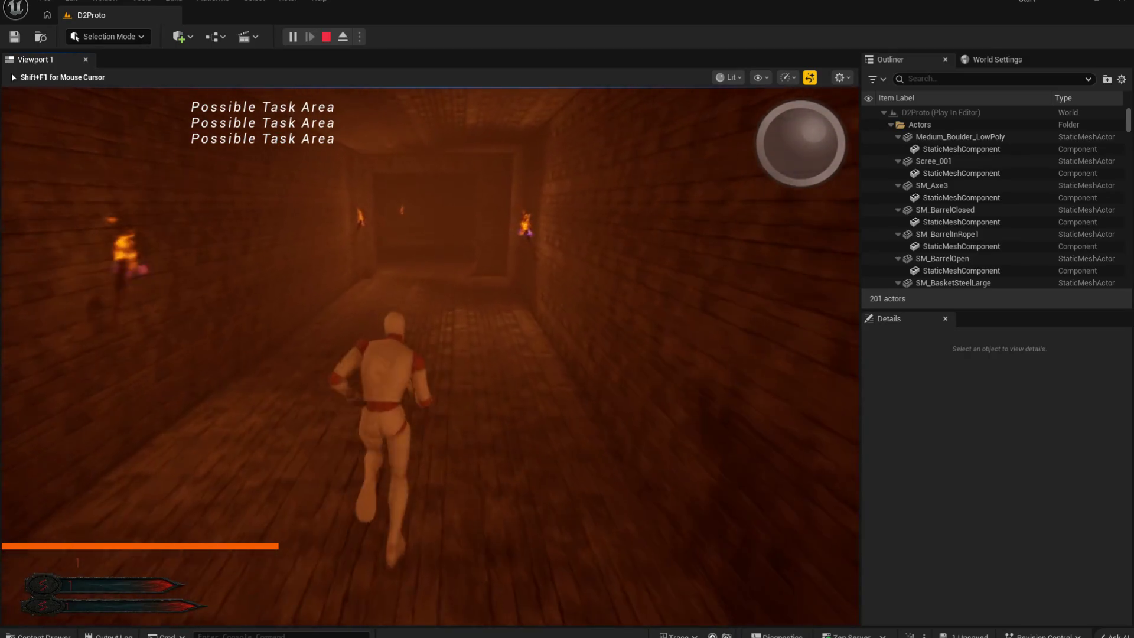
{"action": "key", "text": "w"}
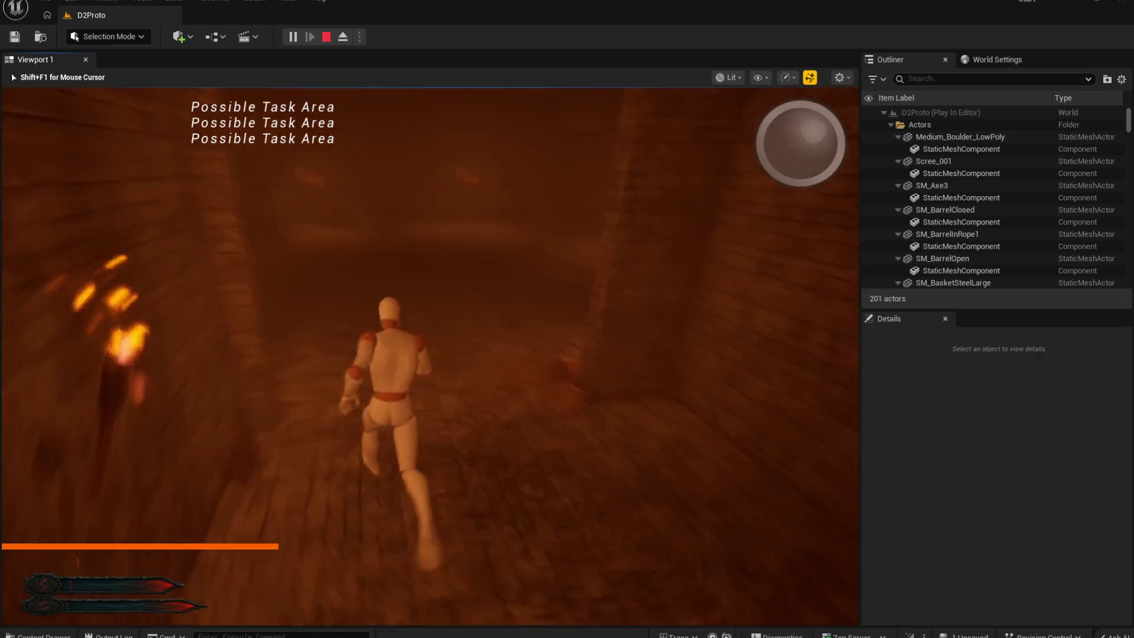
{"action": "key", "text": "w"}
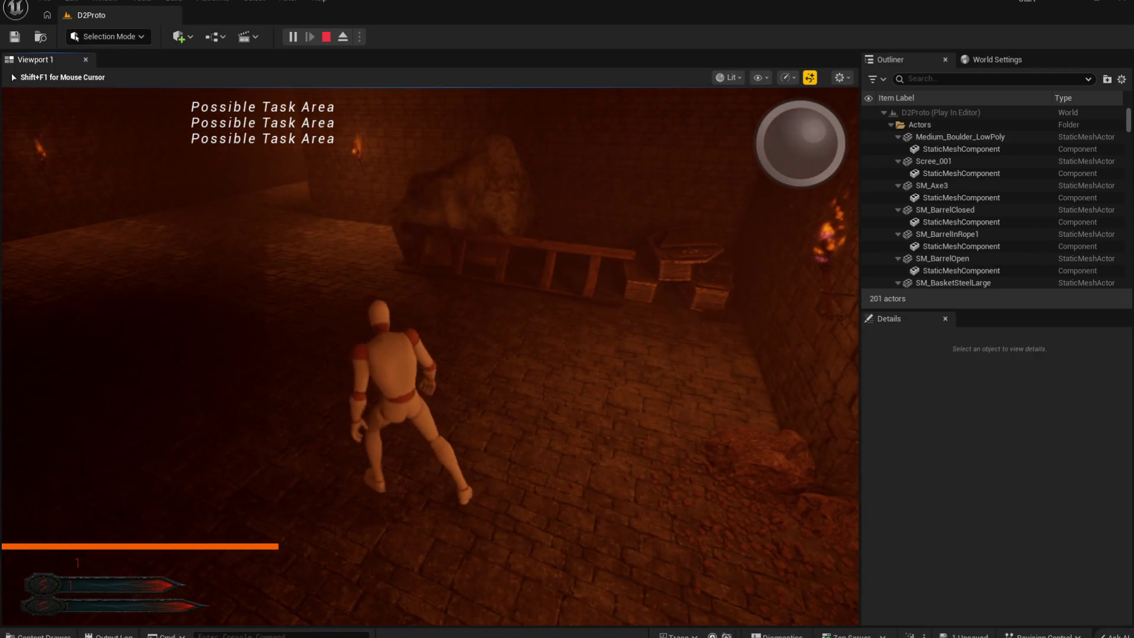
{"action": "key", "text": "w"}
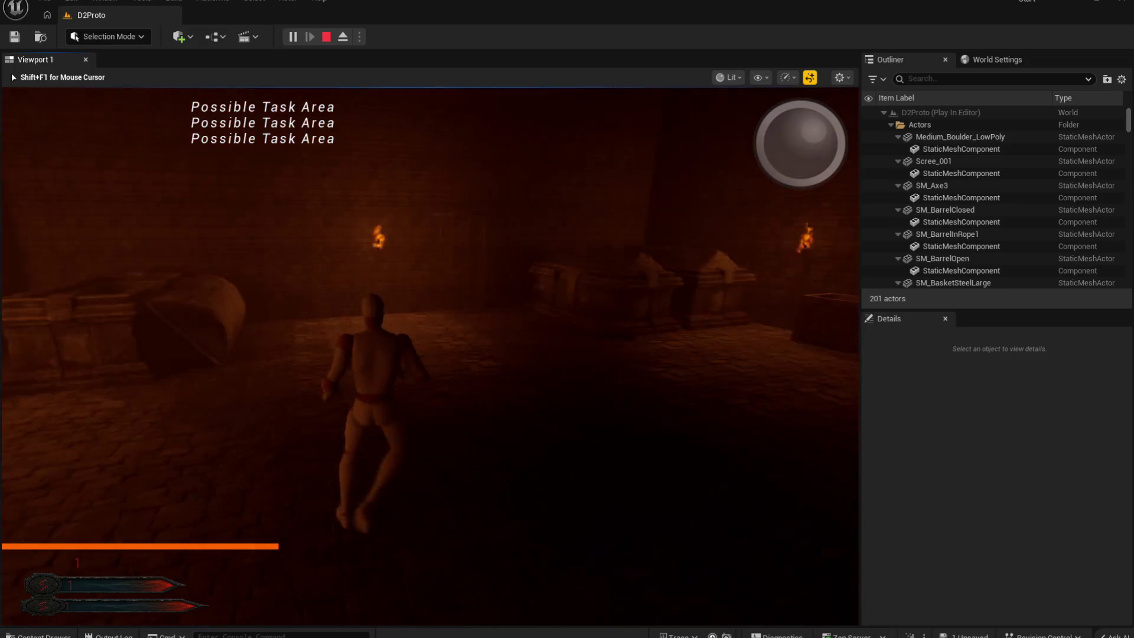
{"action": "key", "text": "w"}
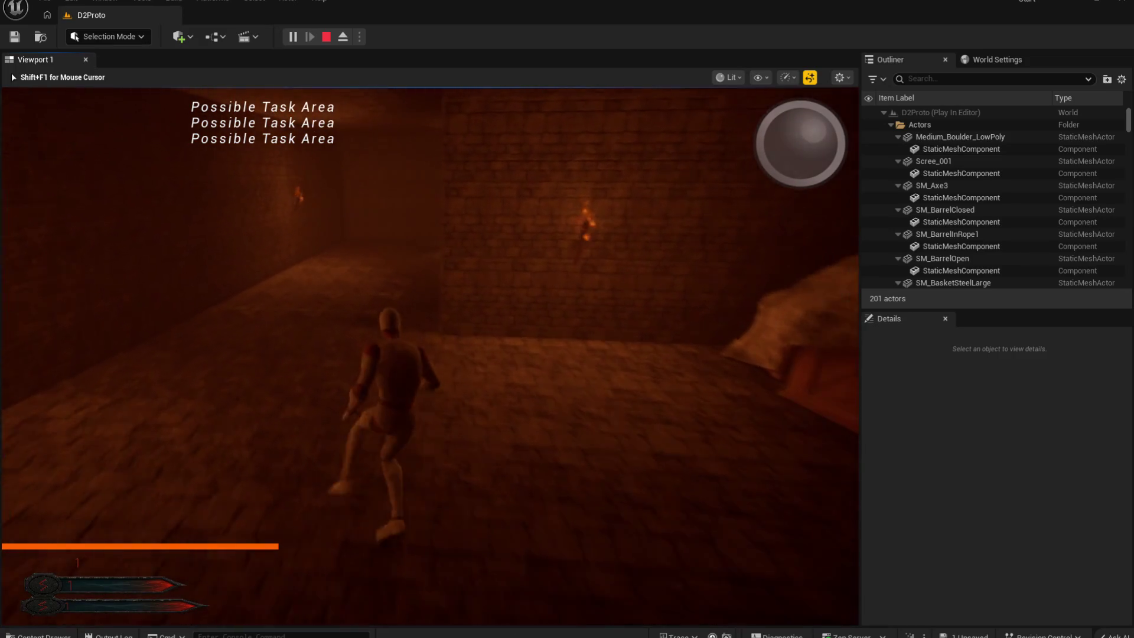
{"action": "key", "text": "w"}
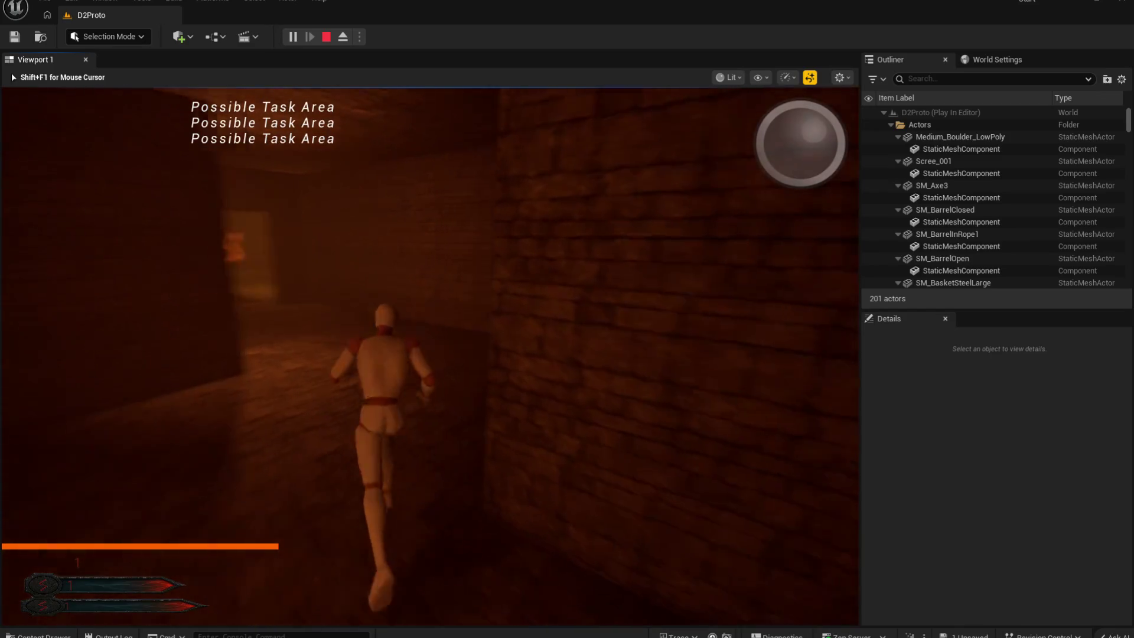
{"action": "key", "text": "w"}
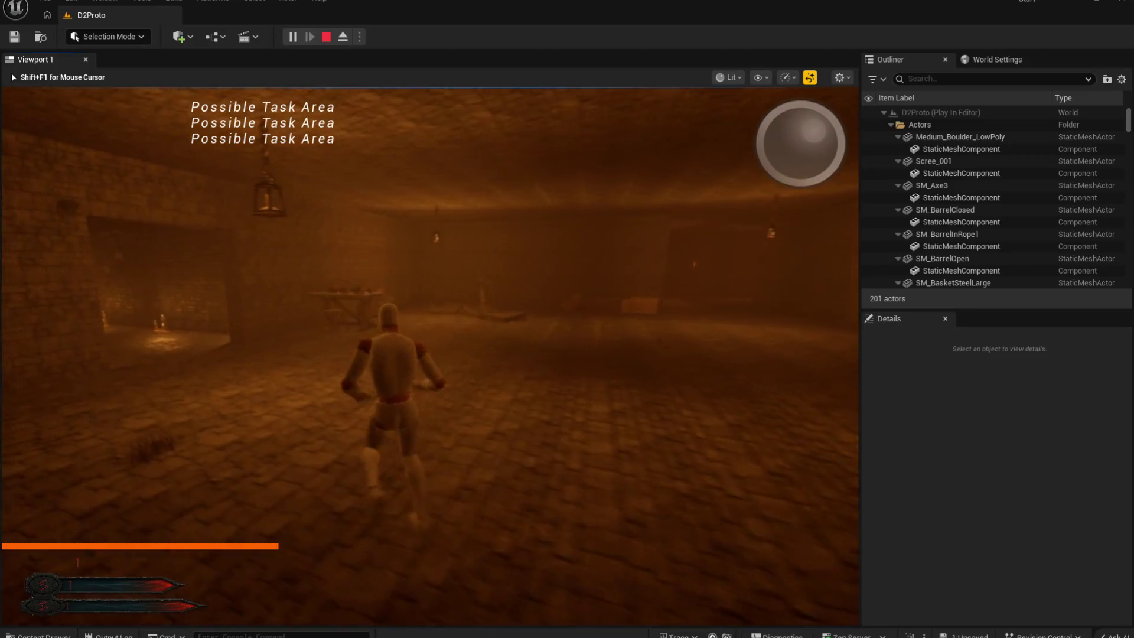
{"action": "key", "text": "Escape"}
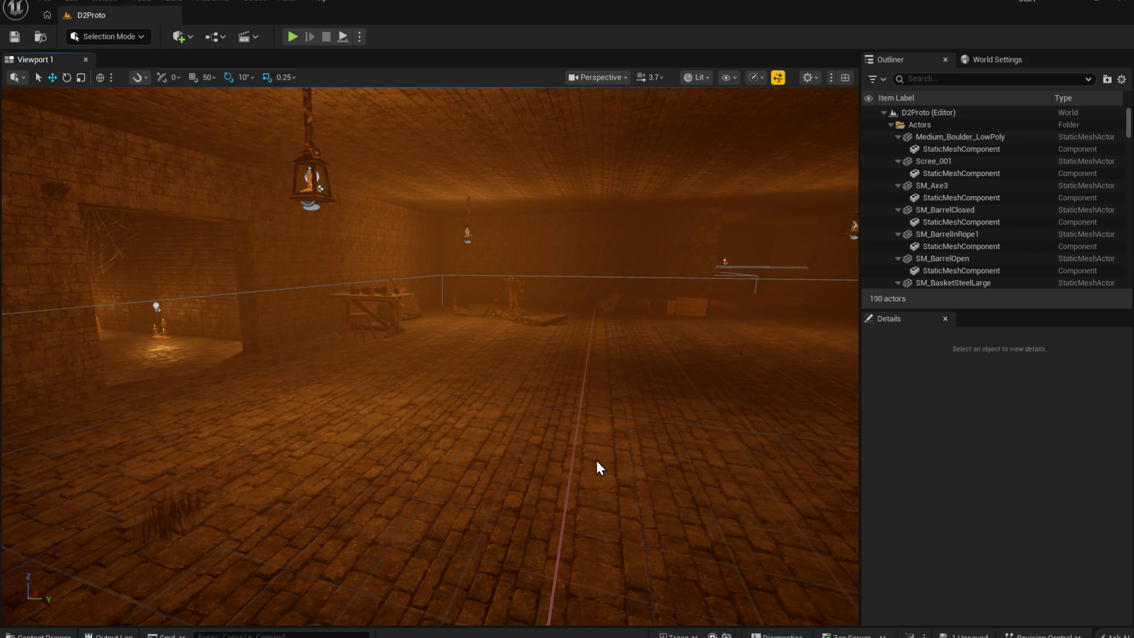
Step: Fly the editor camera through the D2Proto dungeon
{"action": "mouse_move", "coordinate": [630, 481]}
{"action": "left_mouse_down"}
{"action": "mouse_move", "coordinate": [561, 466]}
{"action": "mouse_move", "coordinate": [499, 406]}
{"action": "mouse_move", "coordinate": [520, 401]}
{"action": "mouse_move", "coordinate": [608, 449]}
{"action": "mouse_move", "coordinate": [607, 412]}
{"action": "mouse_move", "coordinate": [354, 372]}
{"action": "mouse_move", "coordinate": [458, 337]}
{"action": "mouse_move", "coordinate": [437, 393]}
{"action": "left_mouse_up"}
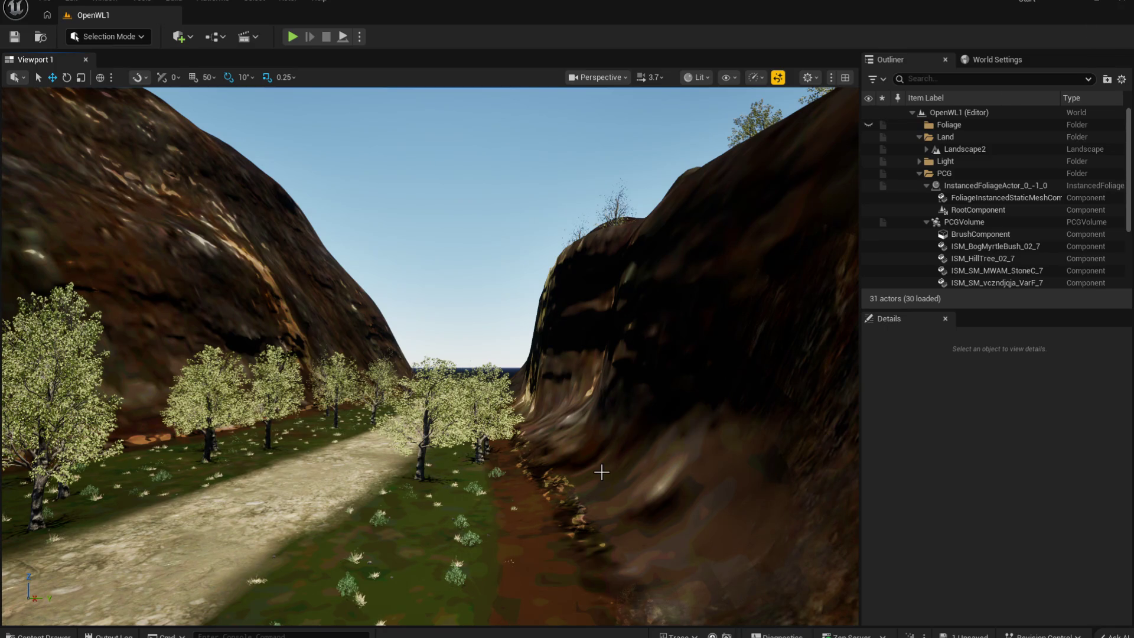
Step: Set Landscape2's Max LODLevel to 1 and enable Use Landscape for Culling Invisible HLOD
{"action": "left_click_drag", "start_coordinate": [536, 457], "coordinate": [536, 456]}
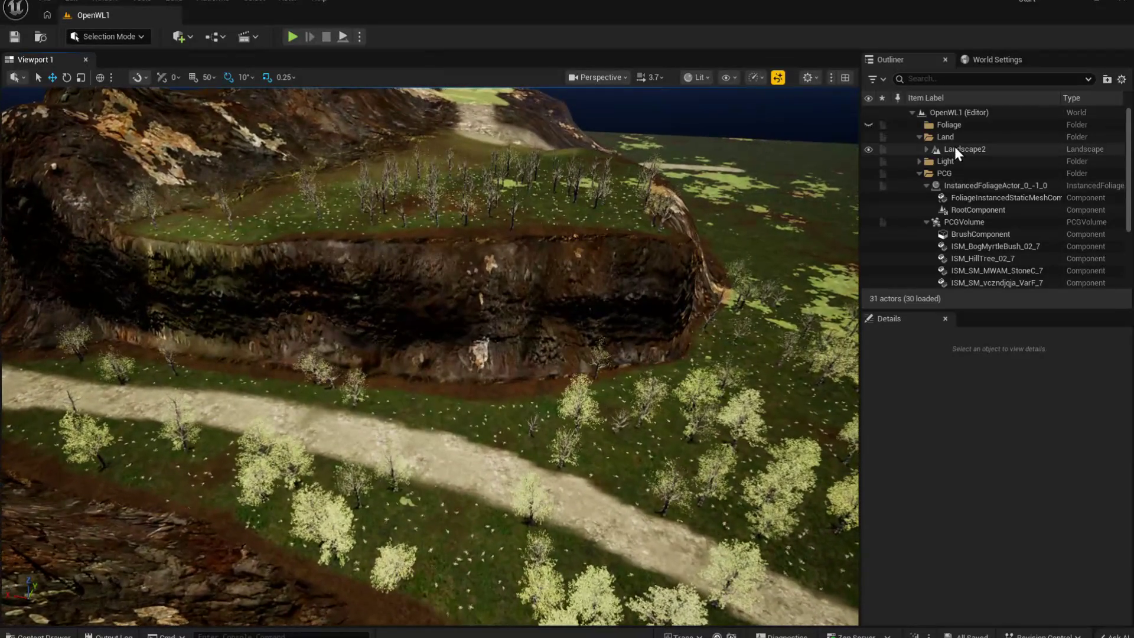
{"action": "left_click", "coordinate": [954, 149]}
{"action": "left_click", "coordinate": [1021, 471]}
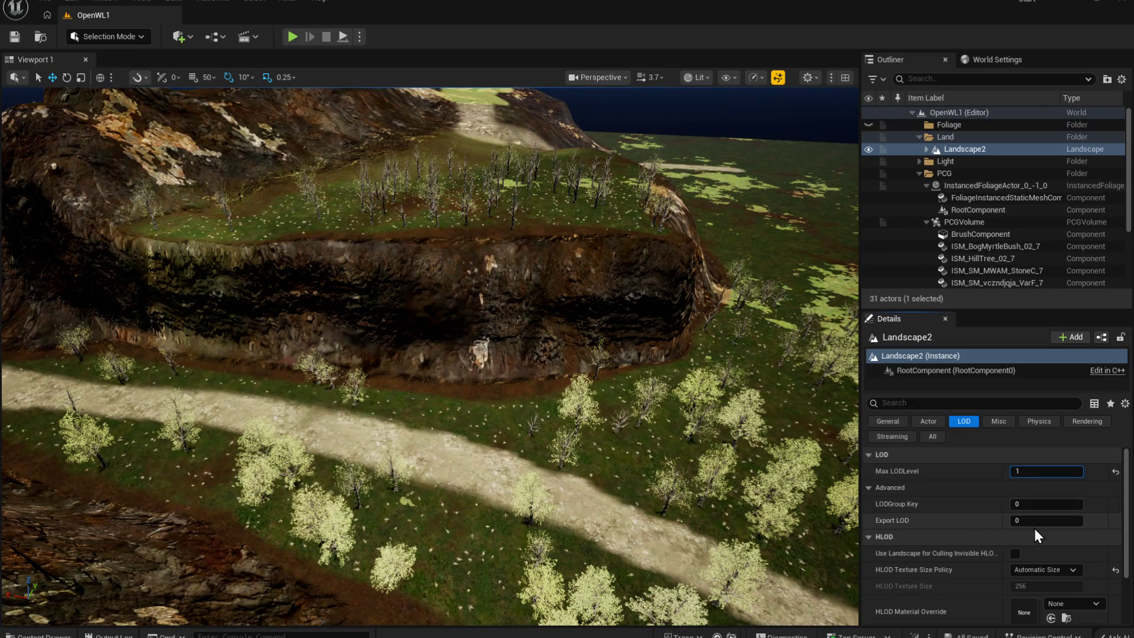
{"action": "left_click", "coordinate": [1014, 553]}
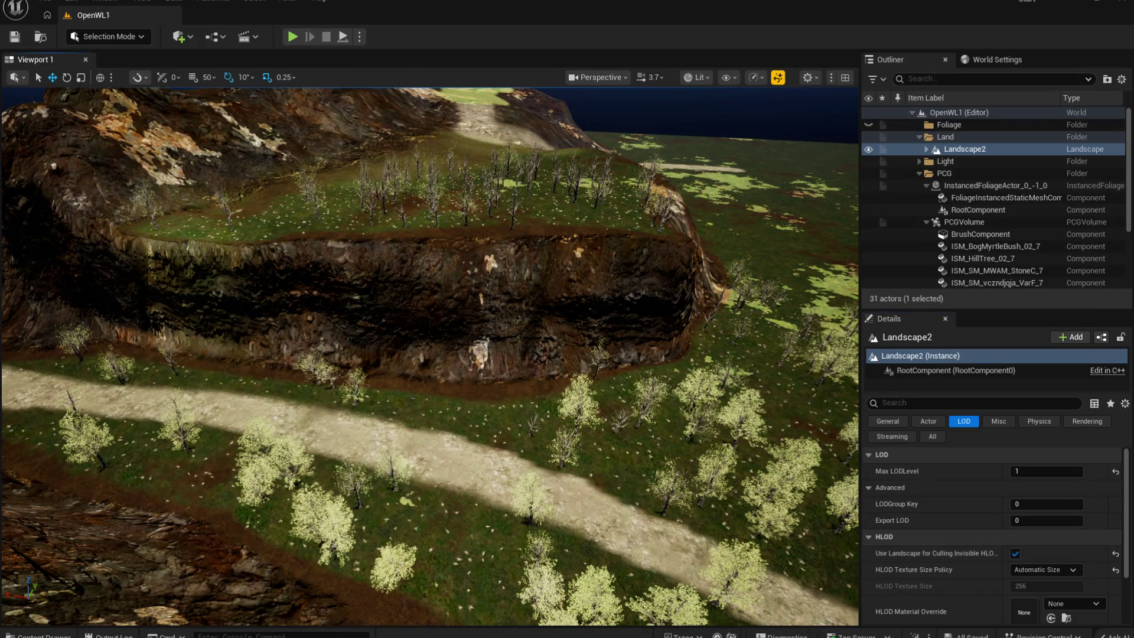
Step: Fly around the OpenWL1 cliffs, forested slopes and rocky mountain to inspect the terrain
{"action": "key", "text": "w"}
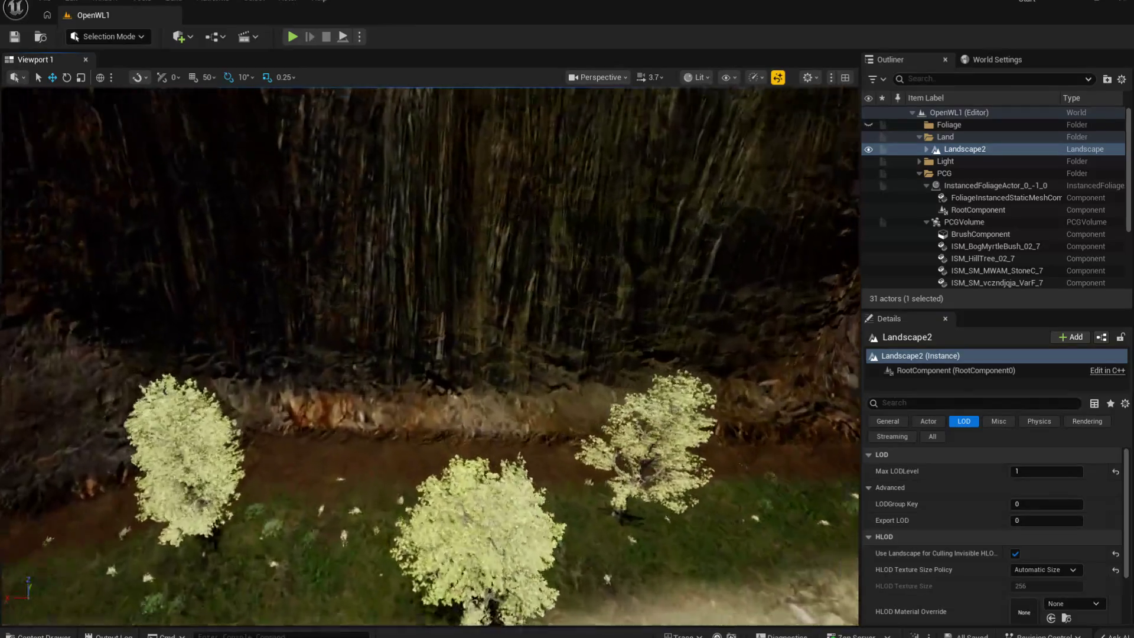
{"action": "key", "text": "s"}
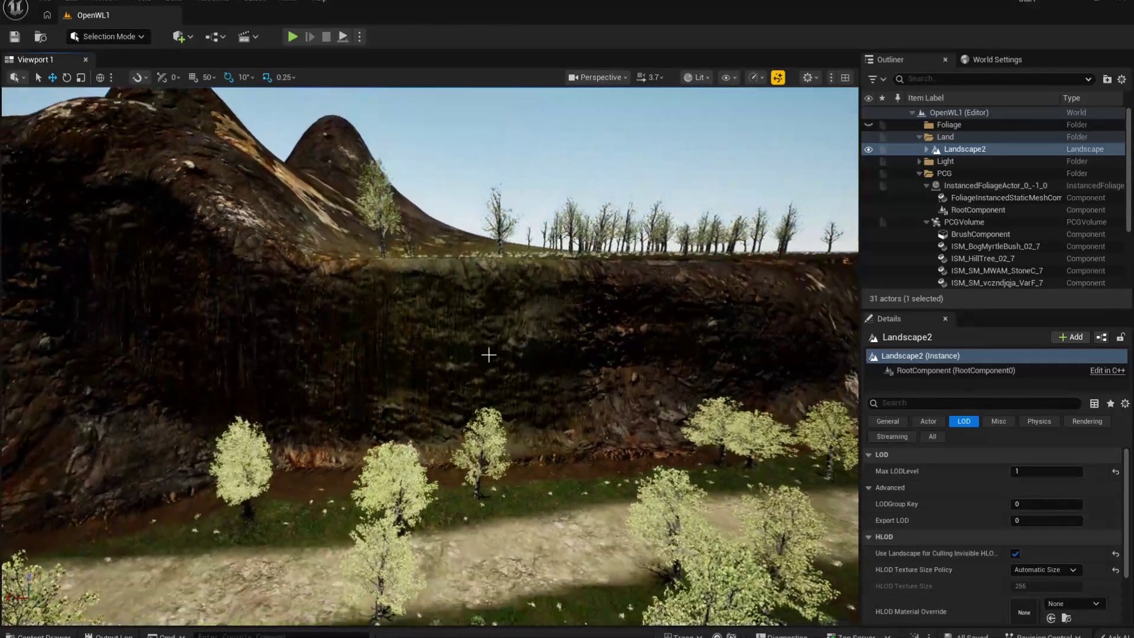
{"action": "key", "text": "w"}
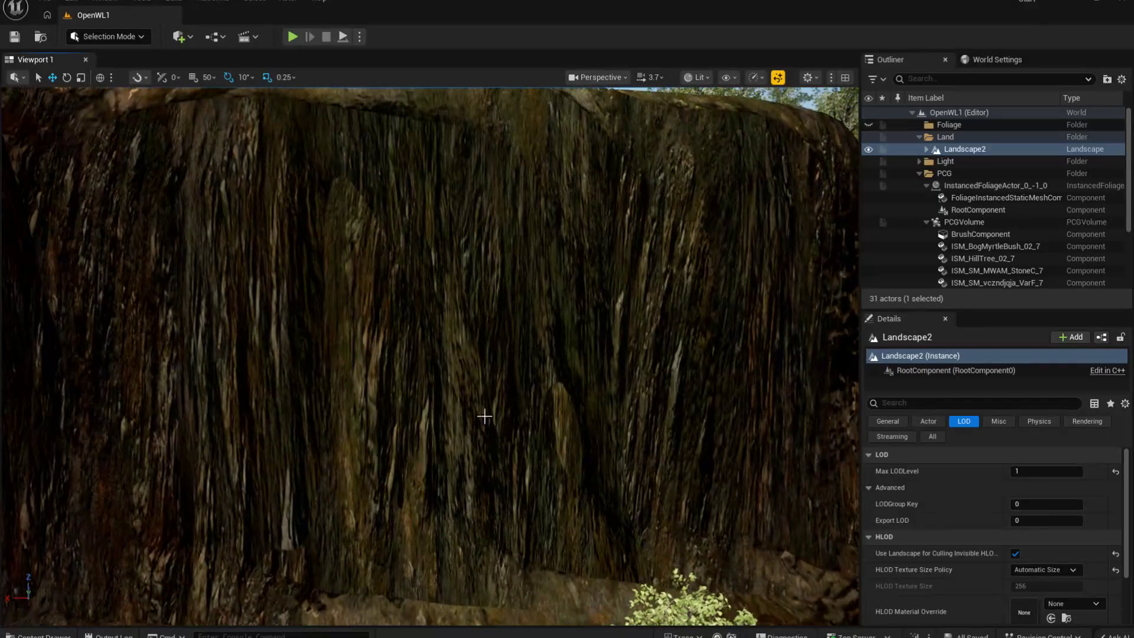
{"action": "mouse_move", "coordinate": [484, 413]}
{"action": "left_mouse_down"}
{"action": "mouse_move", "coordinate": [484, 354]}
{"action": "mouse_move", "coordinate": [483, 425]}
{"action": "left_mouse_up"}
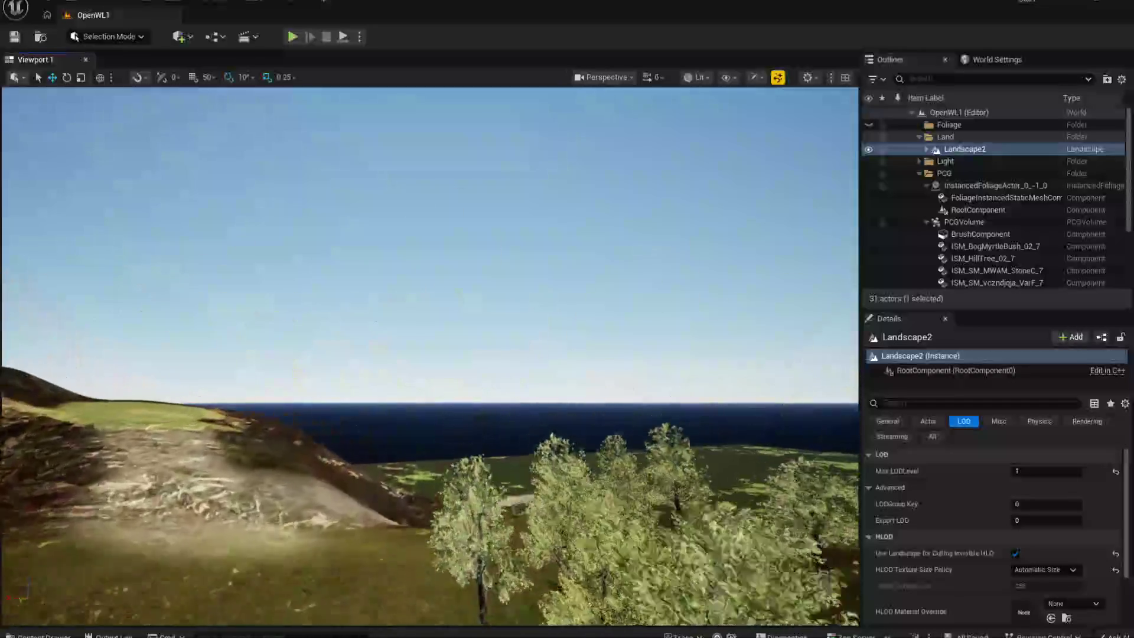
{"action": "key", "text": "s"}
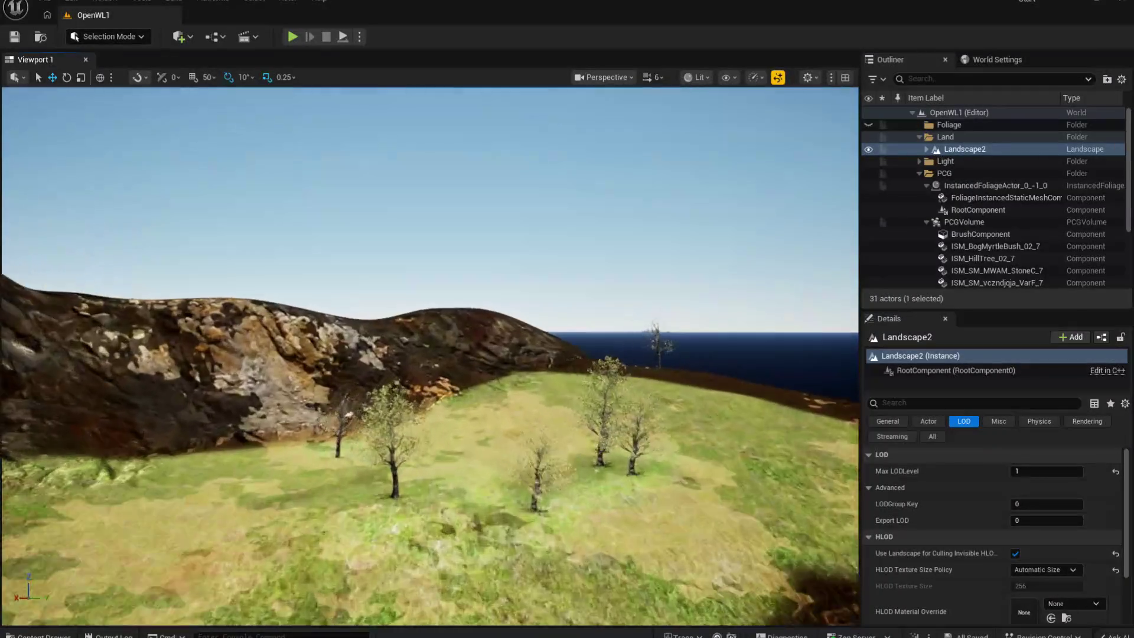
{"action": "key", "text": "w"}
{"action": "key", "text": "w"}
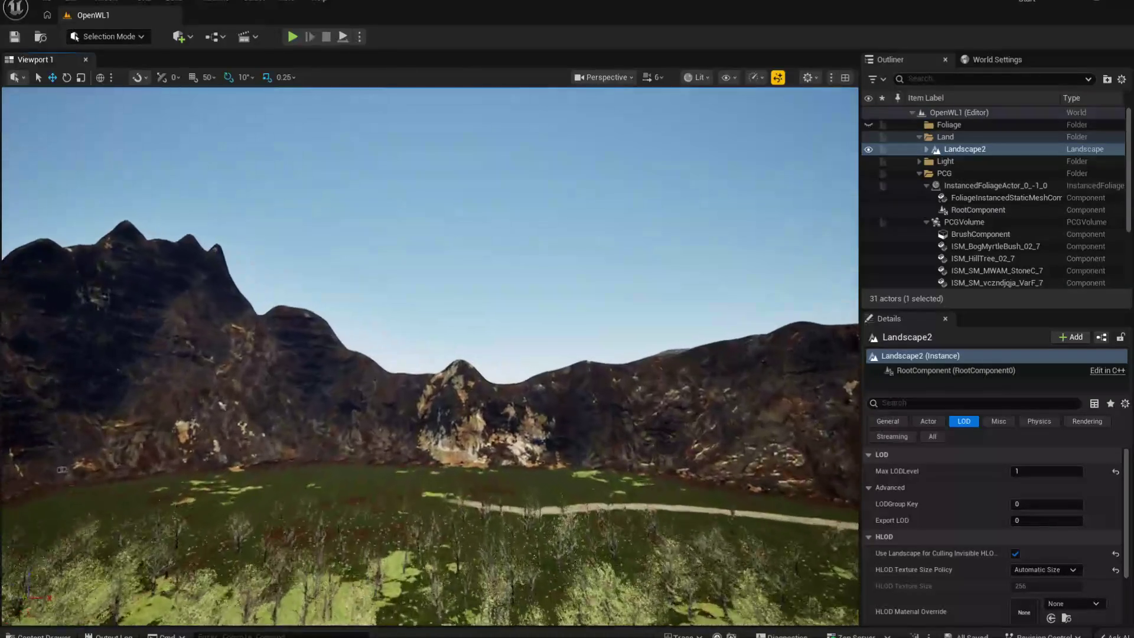
{"action": "key", "text": "w"}
{"action": "scroll", "coordinate": [430, 354], "scroll_direction": "up", "scroll_amount": 1}
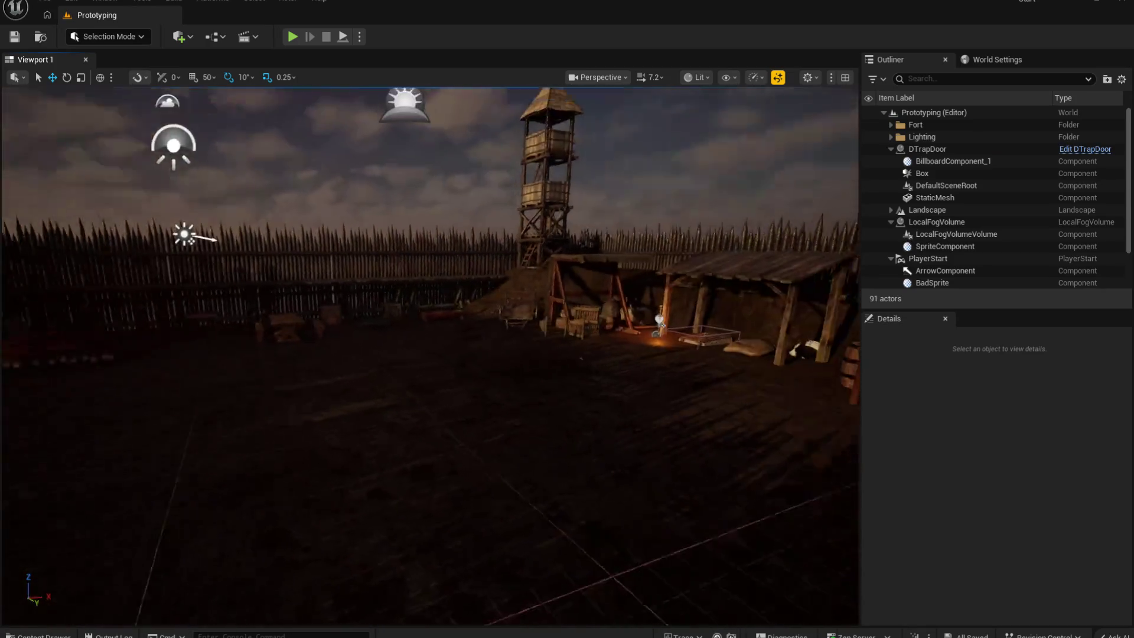
Step: Rise above the Prototyping level's walled fort for an overhead view of it
{"action": "left_click_drag", "start_coordinate": [640, 478], "coordinate": [640, 478]}
{"action": "left_click_drag", "start_coordinate": [546, 459], "coordinate": [744, 330]}
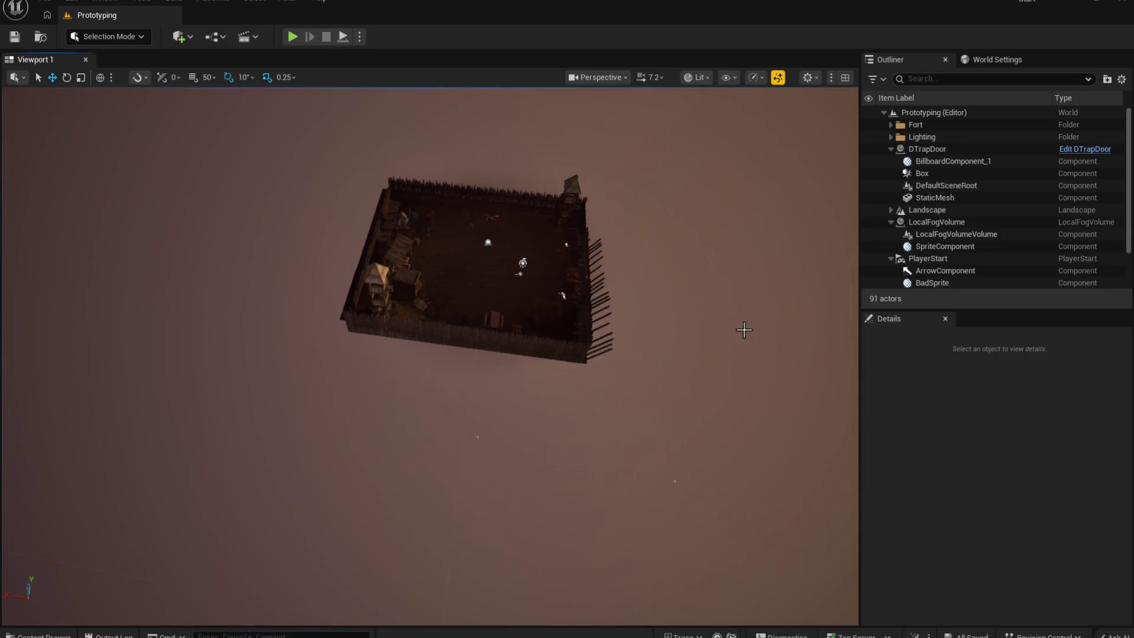
{"action": "left_click_drag", "start_coordinate": [327, 360], "coordinate": [458, 392]}
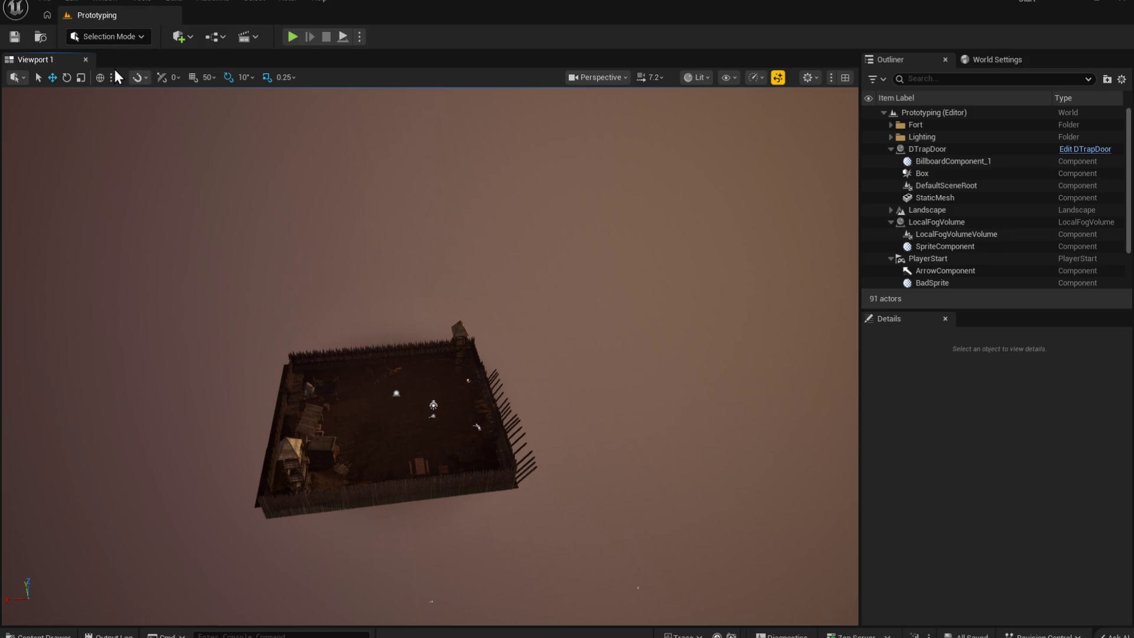
{"action": "key", "text": "shift+2"}
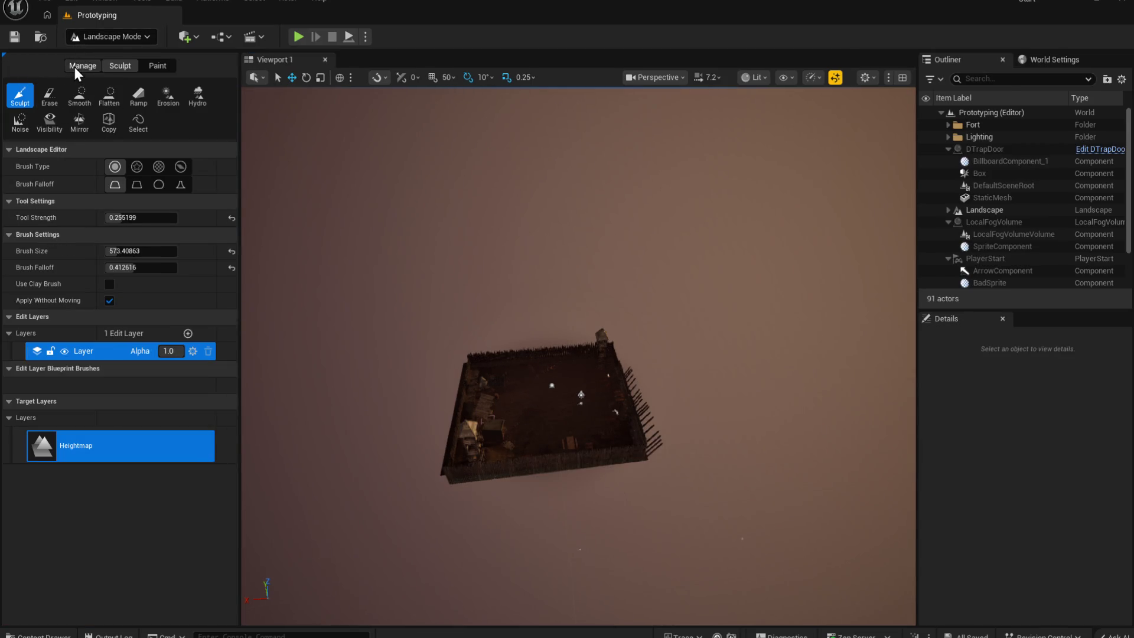
Step: Add landscape components in strips below the fort, undoing the lower strip
{"action": "left_click", "coordinate": [77, 67]}
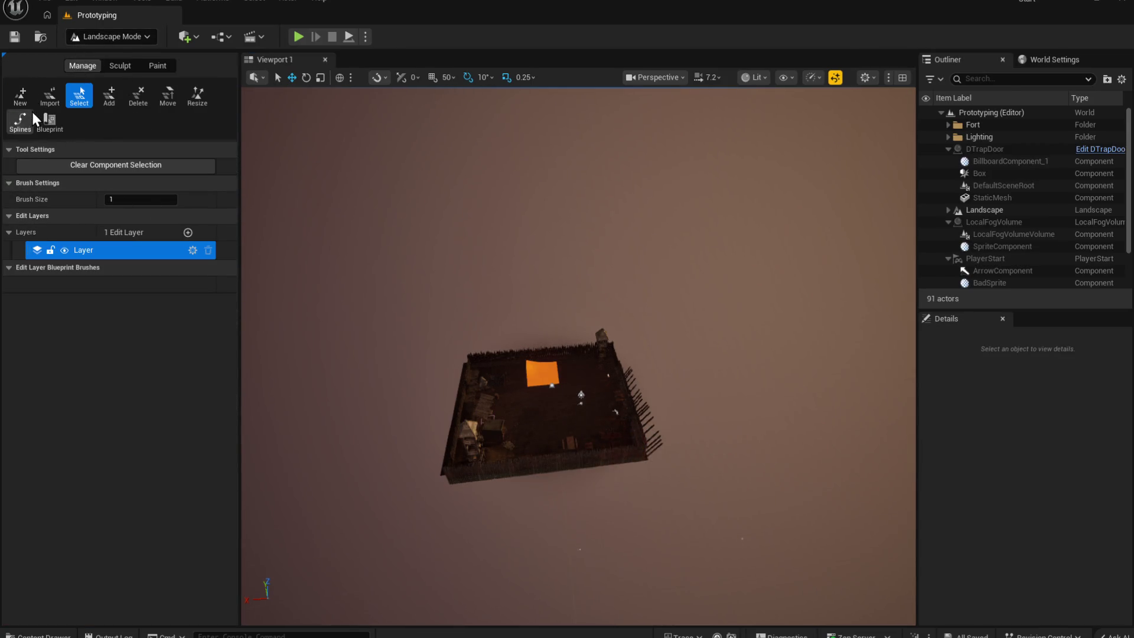
{"action": "left_click", "coordinate": [106, 99]}
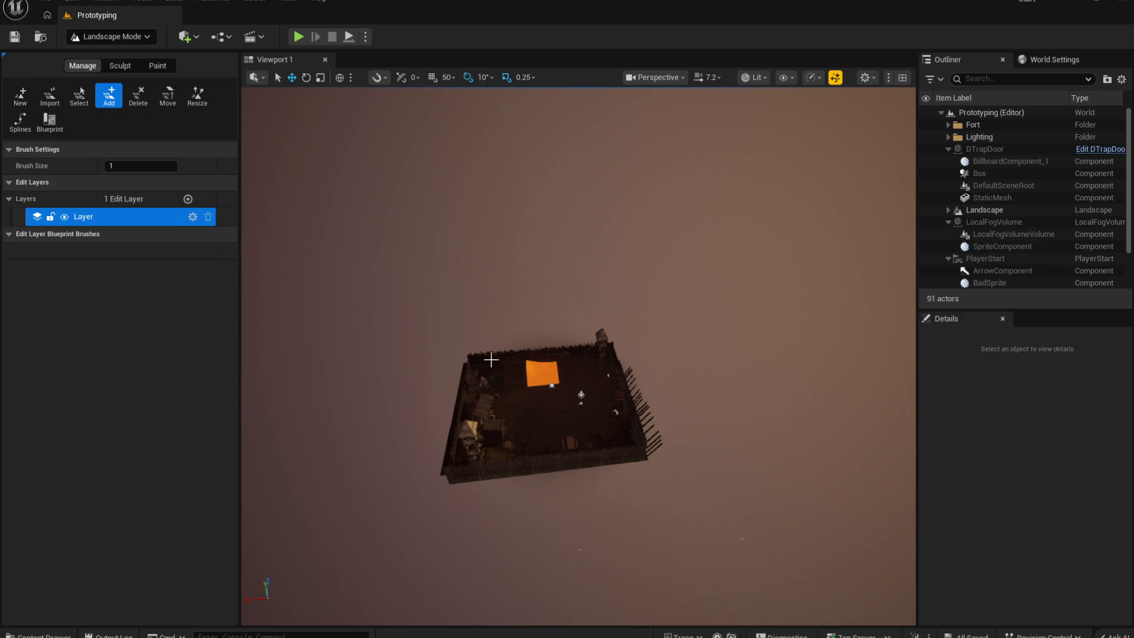
{"action": "left_click_drag", "start_coordinate": [635, 486], "coordinate": [339, 499]}
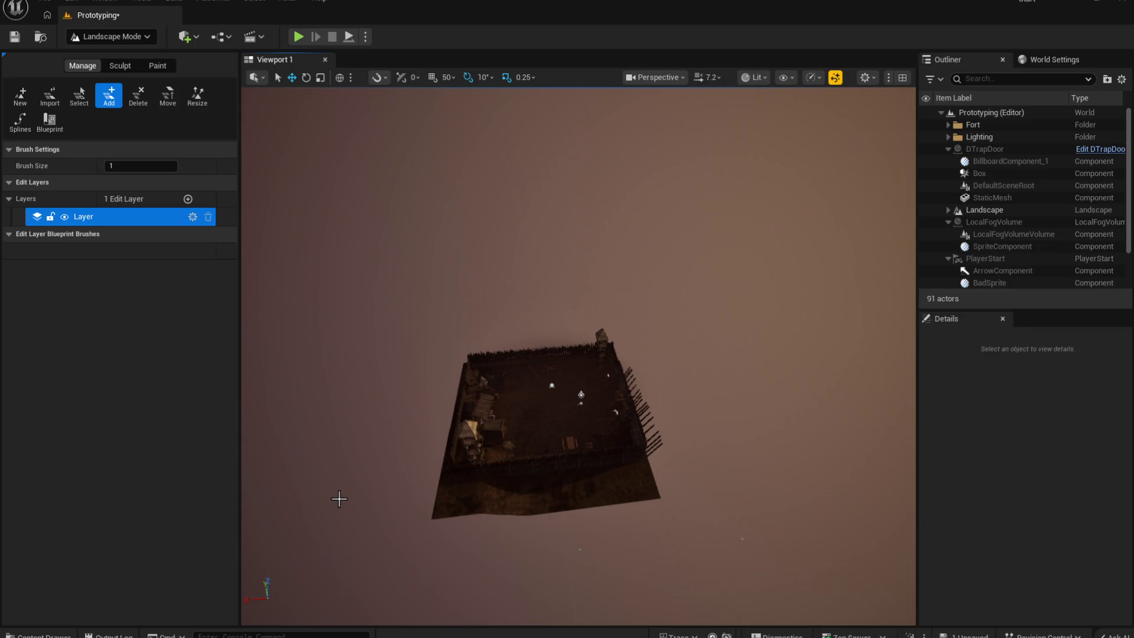
{"action": "left_click_drag", "start_coordinate": [602, 476], "coordinate": [602, 476]}
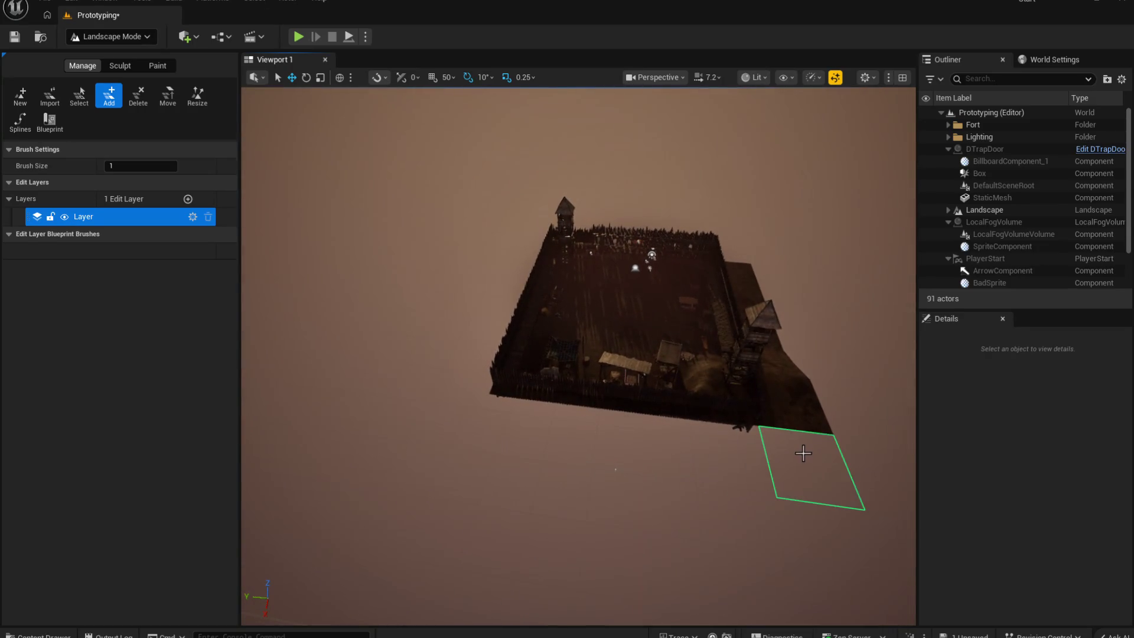
{"action": "mouse_move", "coordinate": [712, 476]}
{"action": "left_mouse_down"}
{"action": "mouse_move", "coordinate": [561, 502]}
{"action": "mouse_move", "coordinate": [615, 499]}
{"action": "mouse_move", "coordinate": [619, 513]}
{"action": "left_mouse_up"}
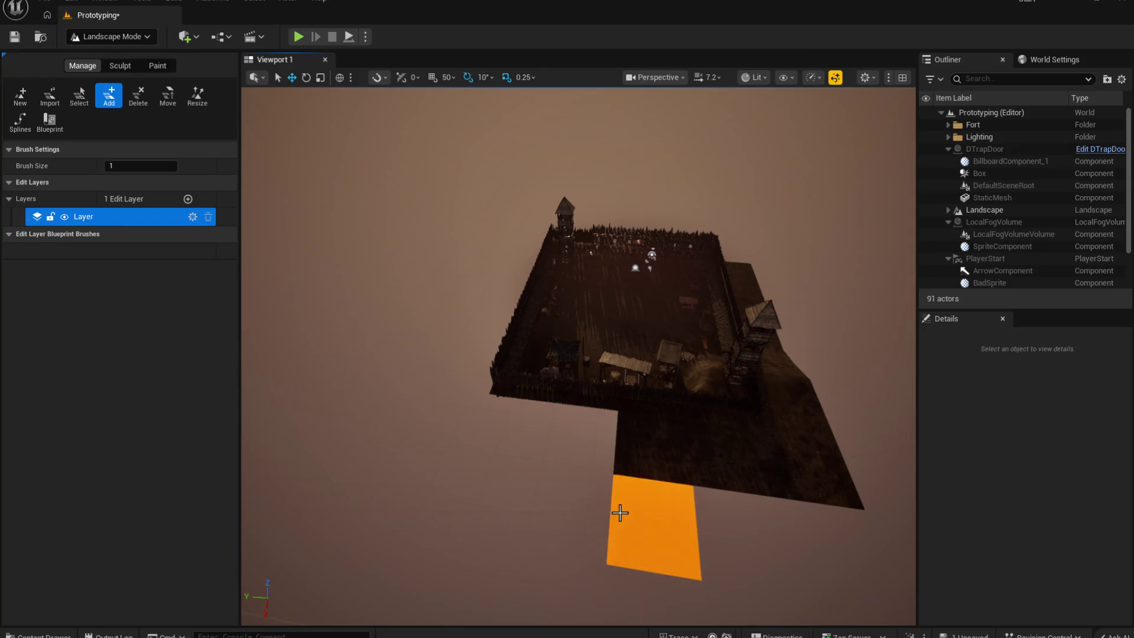
{"action": "key", "text": "ctrl+z"}
{"action": "key", "text": "ctrl+z"}
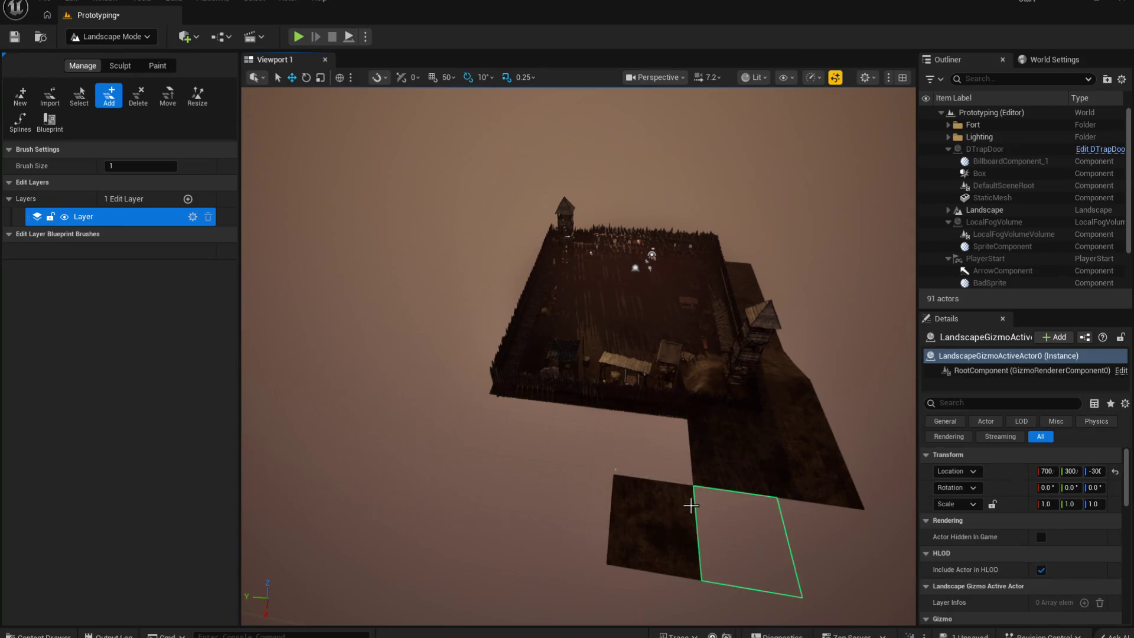
Step: Add components left of the fort corner, then add and undo an L-shaped strip
{"action": "left_click", "coordinate": [577, 475]}
{"action": "left_click", "coordinate": [519, 427]}
{"action": "left_click_drag", "start_coordinate": [489, 448], "coordinate": [557, 424]}
{"action": "mouse_move", "coordinate": [744, 394]}
{"action": "left_mouse_down"}
{"action": "mouse_move", "coordinate": [620, 378]}
{"action": "mouse_move", "coordinate": [499, 384]}
{"action": "mouse_move", "coordinate": [481, 366]}
{"action": "mouse_move", "coordinate": [436, 359]}
{"action": "mouse_move", "coordinate": [748, 403]}
{"action": "left_mouse_up"}
{"action": "key", "text": "ctrl+z"}
{"action": "key", "text": "ctrl+z"}
{"action": "mouse_move", "coordinate": [703, 449]}
{"action": "left_mouse_down"}
{"action": "mouse_move", "coordinate": [572, 413]}
{"action": "mouse_move", "coordinate": [512, 367]}
{"action": "mouse_move", "coordinate": [315, 342]}
{"action": "left_mouse_up"}
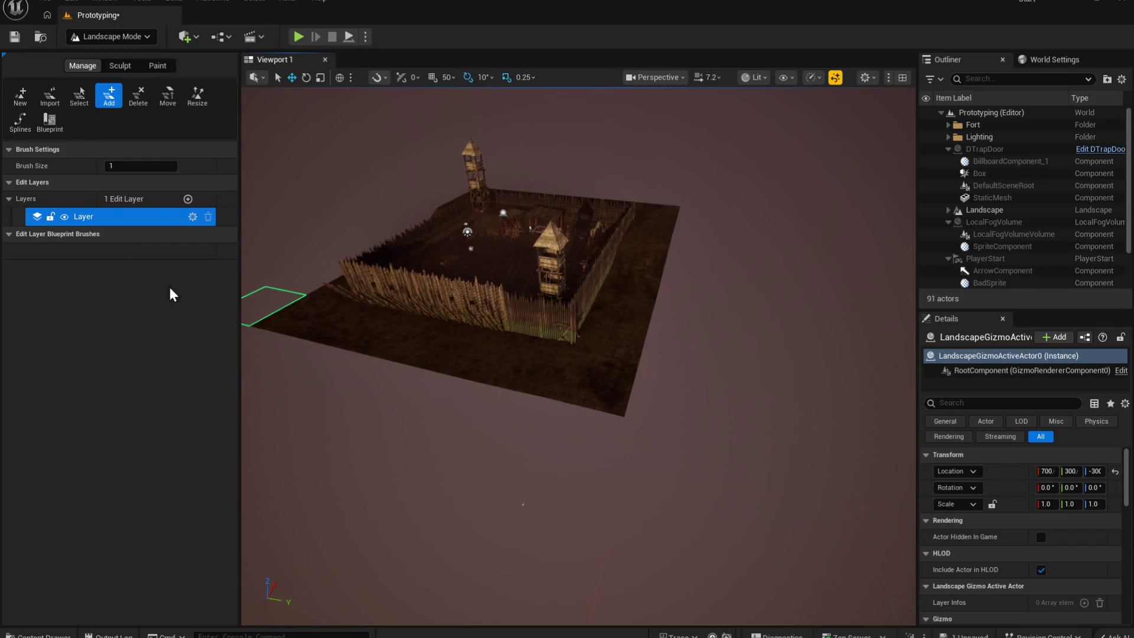
Step: Save the Prototyping fort level and return from Landscape mode to Selection Mode
{"action": "key", "text": "ctrl+s"}
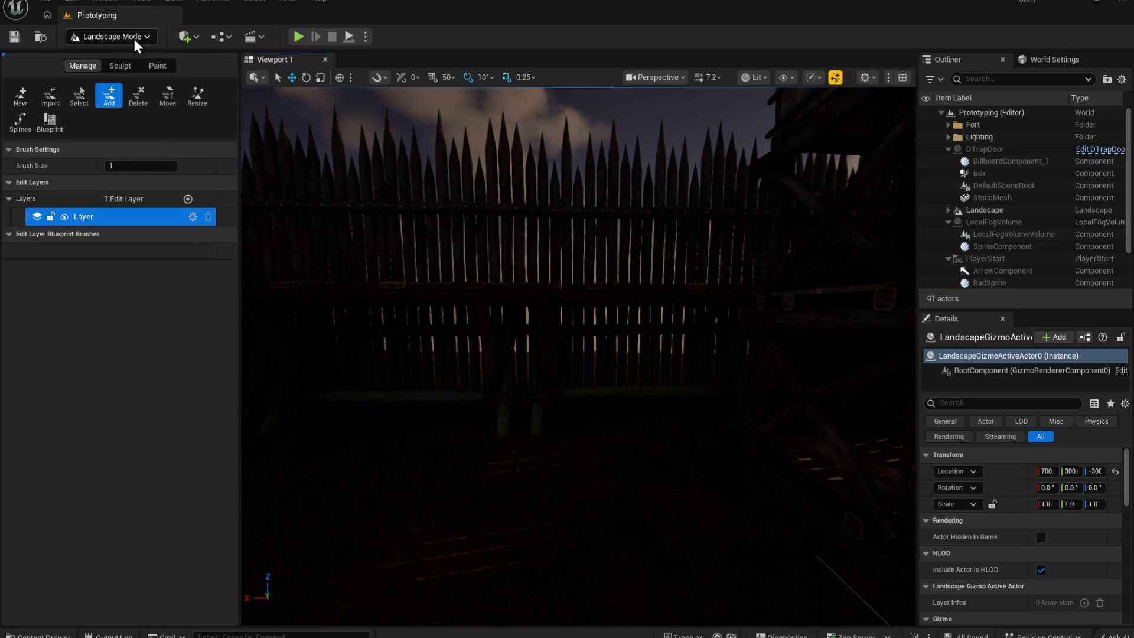
{"action": "key", "text": "shift+1"}
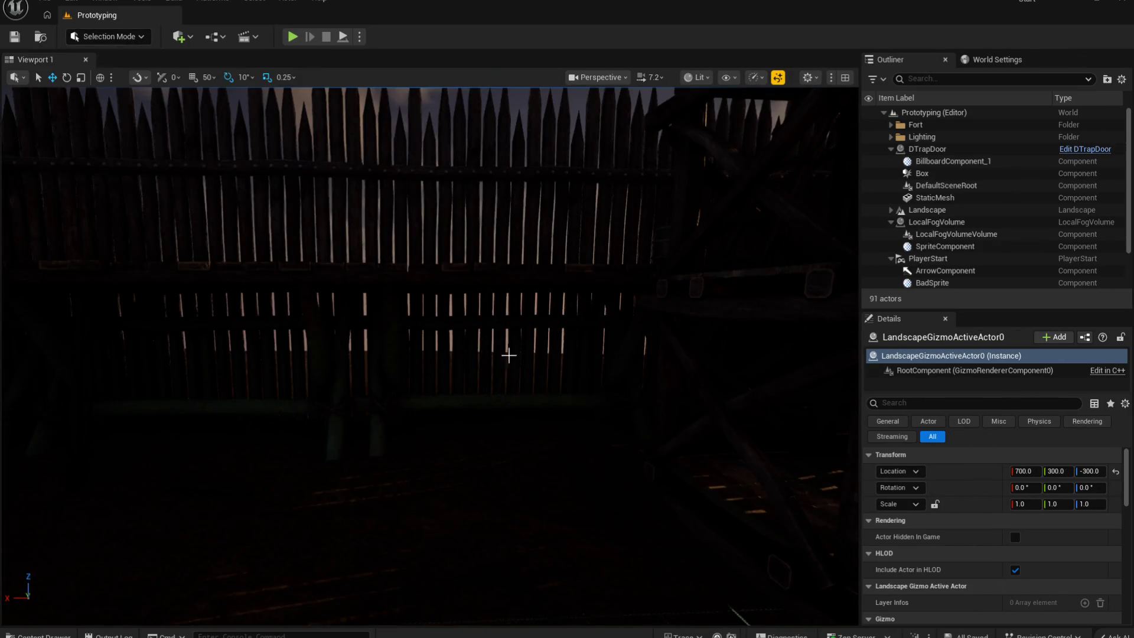